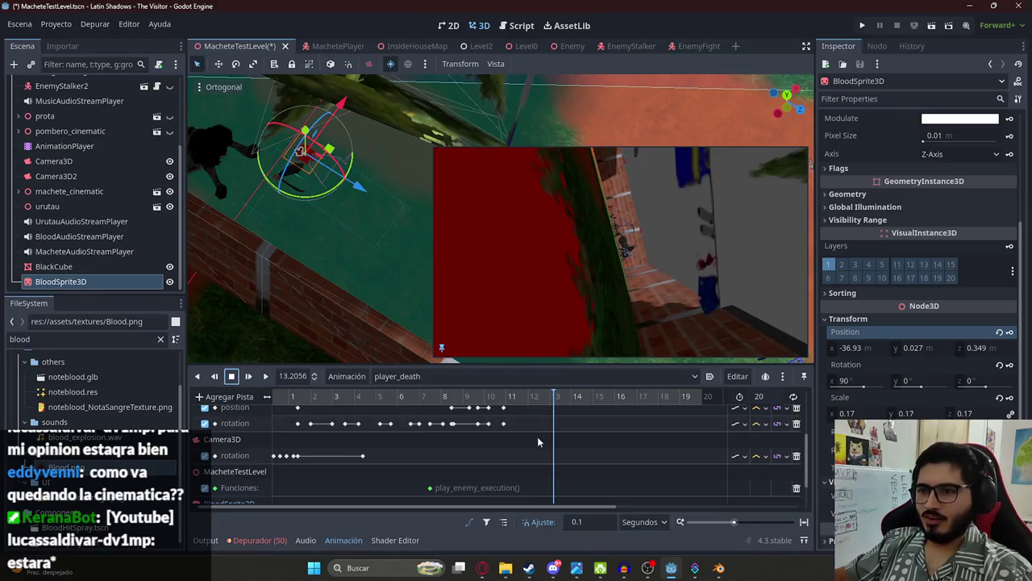
Step: Move BloodSprite3D's position key to 16 s and preview the timing from about 10.8 s
{"action": "left_click_drag", "start_coordinate": [549, 495], "coordinate": [614, 495]}
{"action": "left_click", "coordinate": [502, 396]}
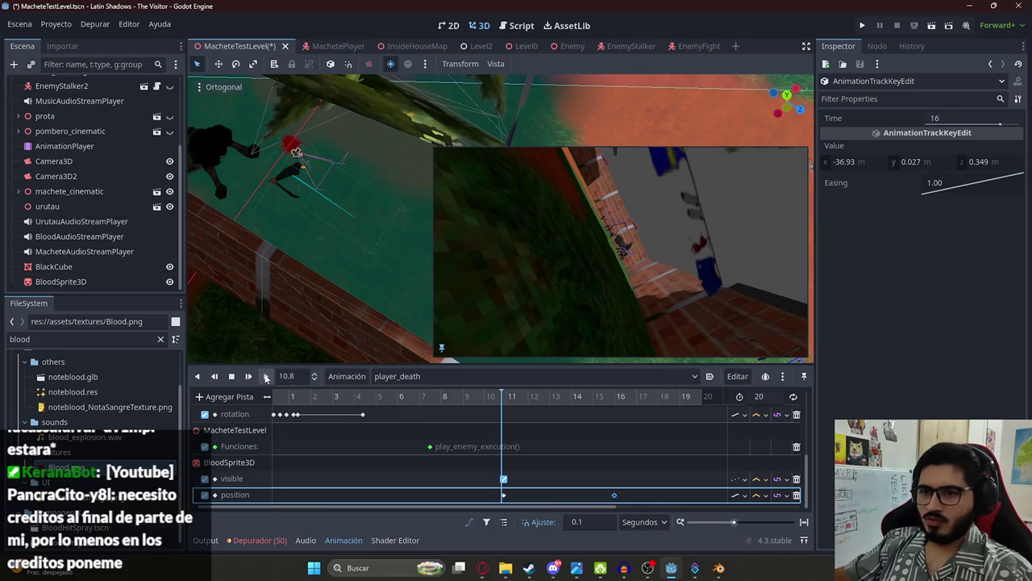
{"action": "left_click", "coordinate": [265, 376]}
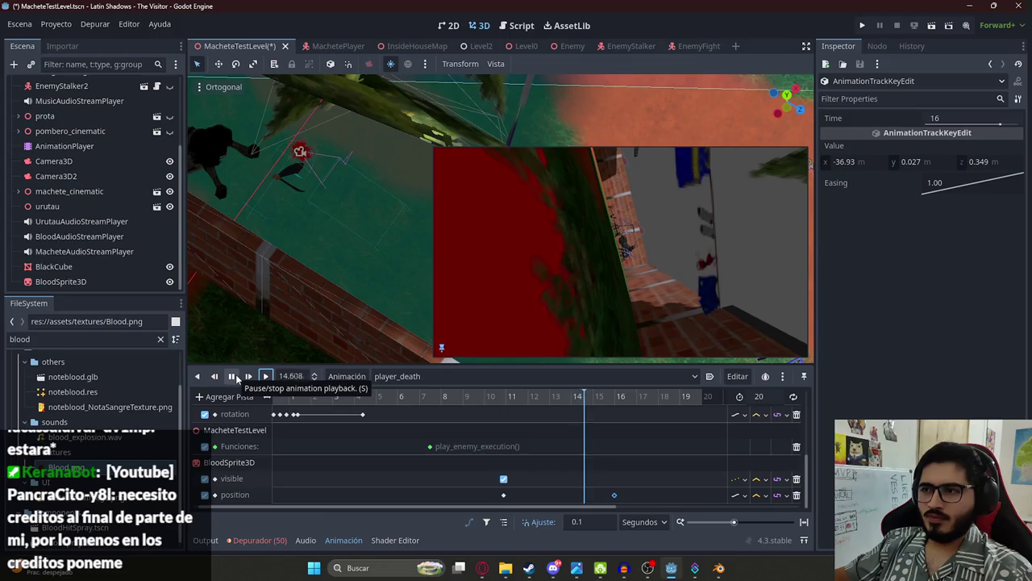
{"action": "left_click", "coordinate": [232, 376]}
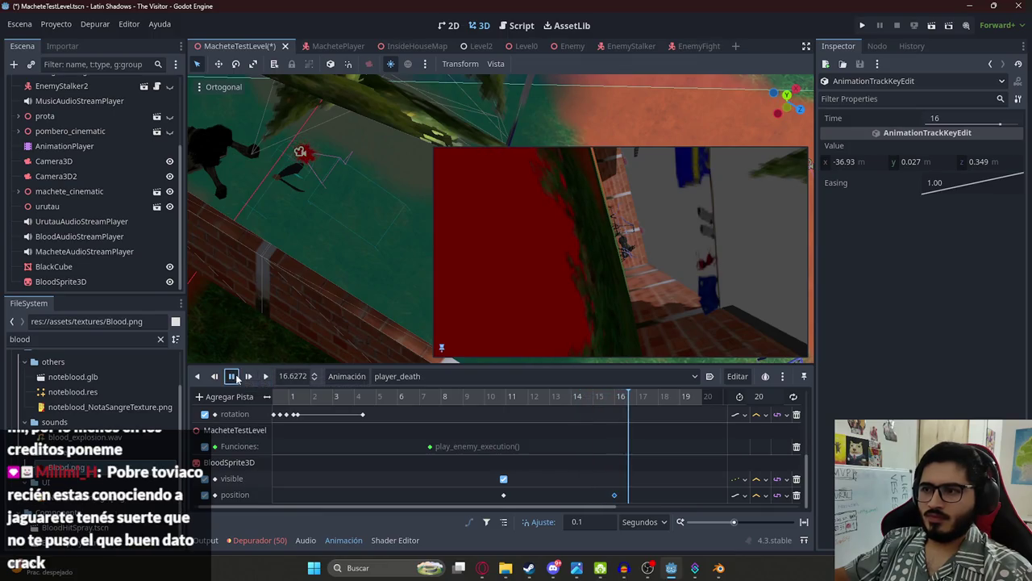
{"action": "left_click", "coordinate": [614, 399]}
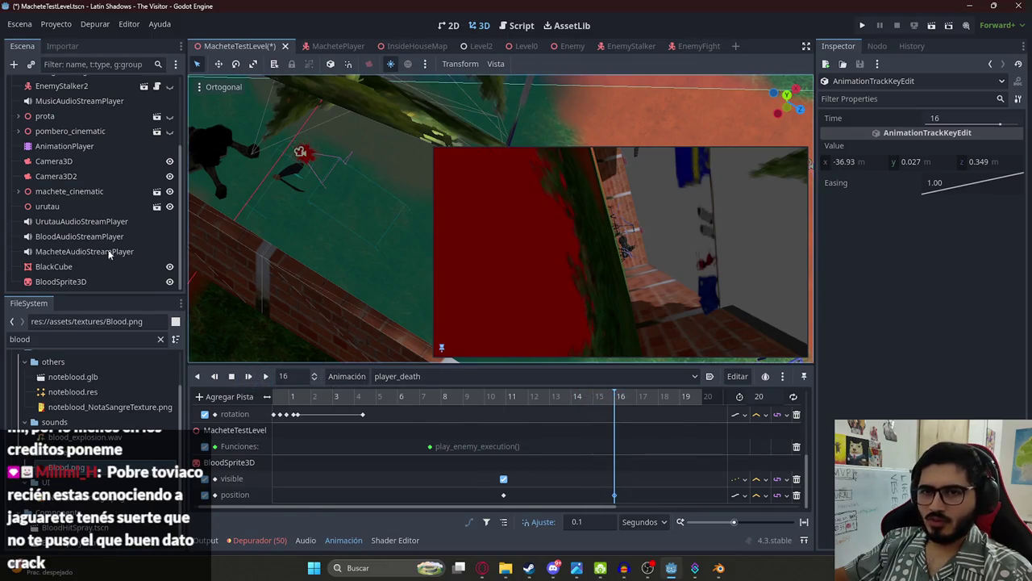
Step: Nudge BloodSprite3D slightly along Z with the gizmo, then save the scene
{"action": "left_click", "coordinate": [63, 271]}
{"action": "left_click", "coordinate": [60, 282]}
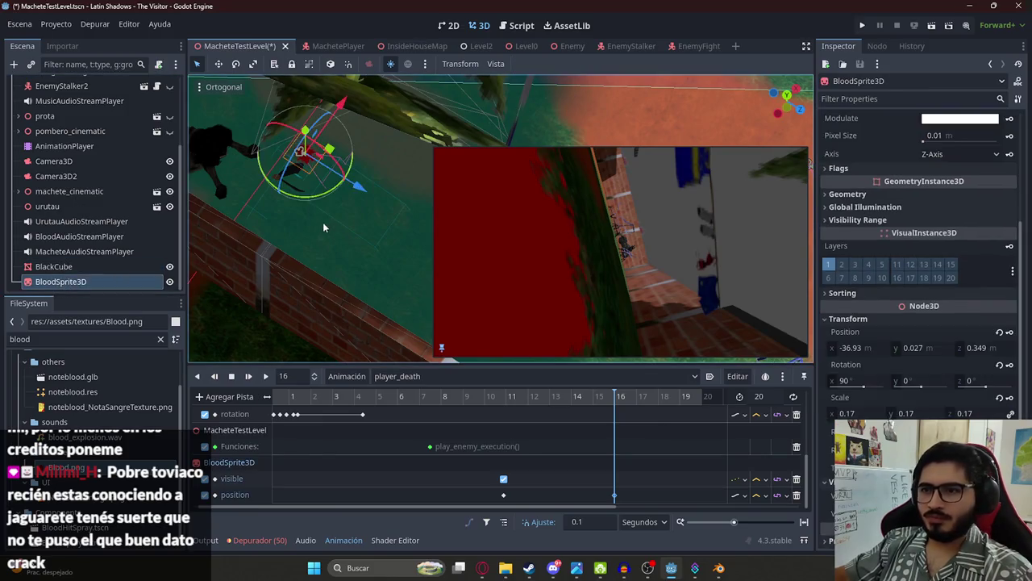
{"action": "left_click_drag", "start_coordinate": [355, 192], "coordinate": [351, 190]}
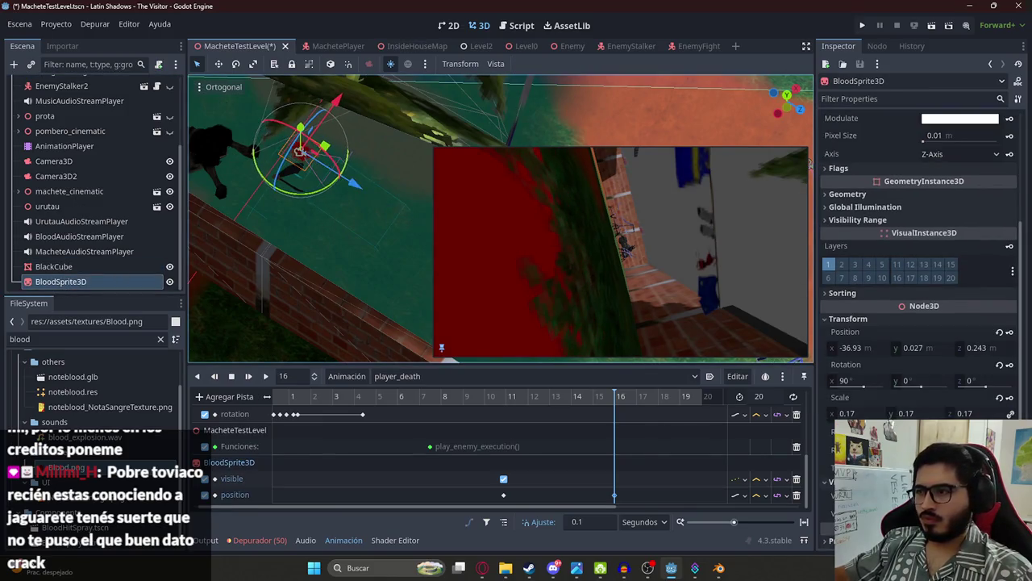
{"action": "mouse_move", "coordinate": [546, 401]}
{"action": "left_mouse_down"}
{"action": "mouse_move", "coordinate": [587, 399]}
{"action": "mouse_move", "coordinate": [478, 399]}
{"action": "left_mouse_up"}
{"action": "key", "text": "ctrl+s"}
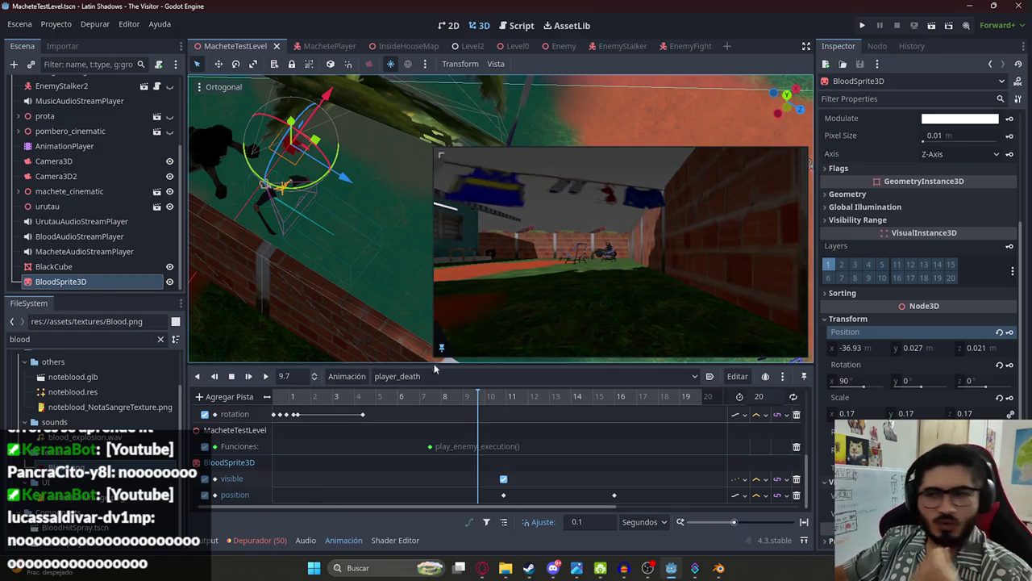
Step: Scrub player_death to about 12.9 s, play and stop it, rewind, and zoom the timeline out
{"action": "left_click", "coordinate": [433, 396]}
{"action": "mouse_move", "coordinate": [438, 399]}
{"action": "left_mouse_down"}
{"action": "mouse_move", "coordinate": [551, 409]}
{"action": "mouse_move", "coordinate": [500, 408]}
{"action": "left_mouse_up"}
{"action": "left_click", "coordinate": [266, 375]}
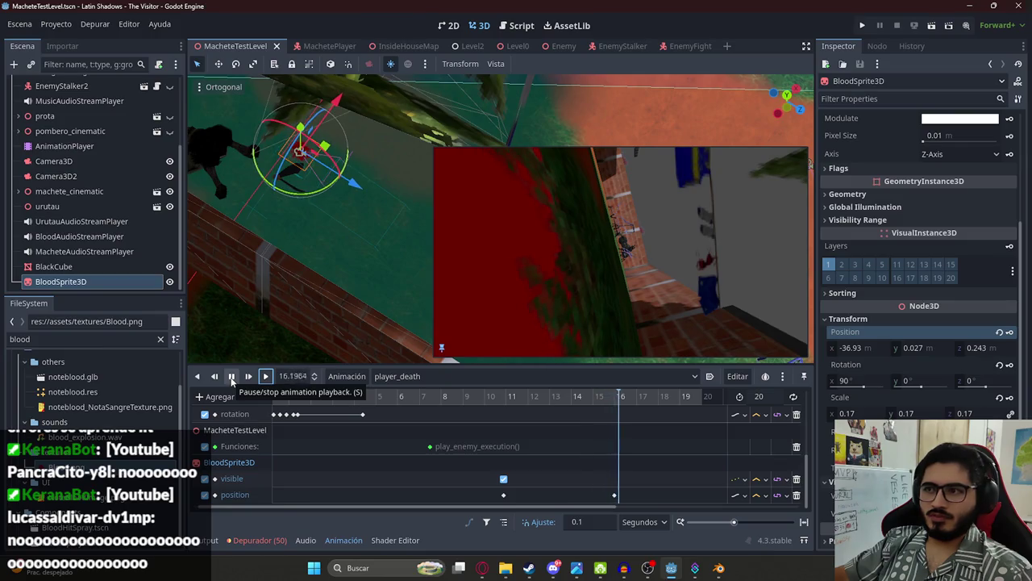
{"action": "left_click", "coordinate": [231, 377]}
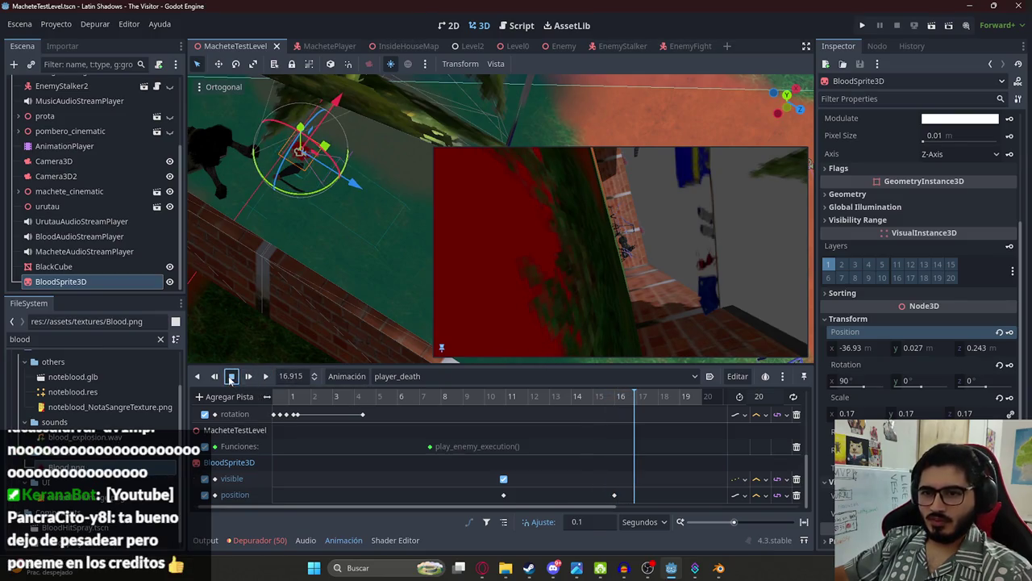
{"action": "left_click", "coordinate": [232, 377]}
{"action": "scroll", "coordinate": [313, 407], "scroll_direction": "down", "scroll_amount": 3}
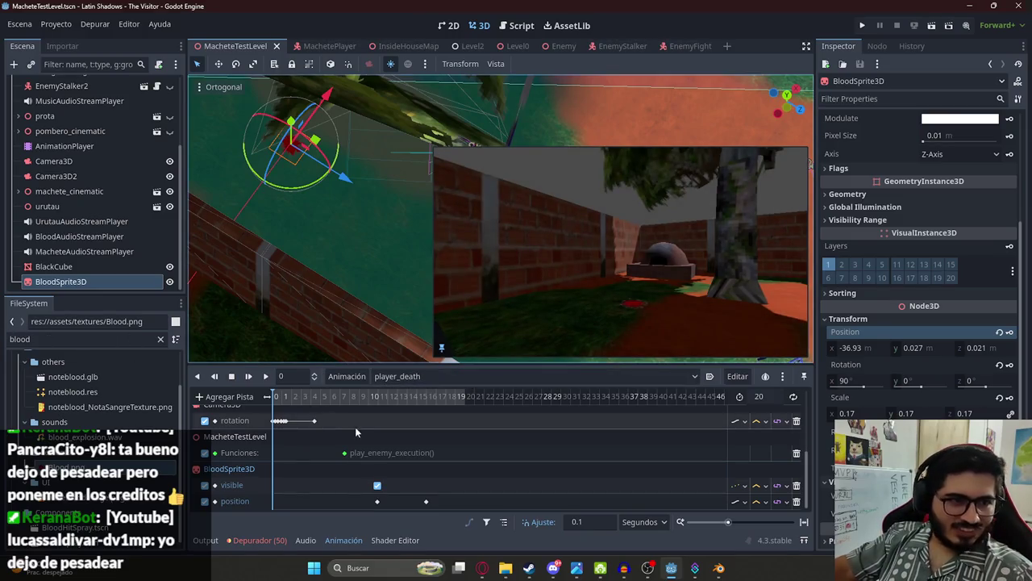
Step: Play player_death from the beginning, then load the RESET animation in the editor
{"action": "left_click", "coordinate": [266, 377]}
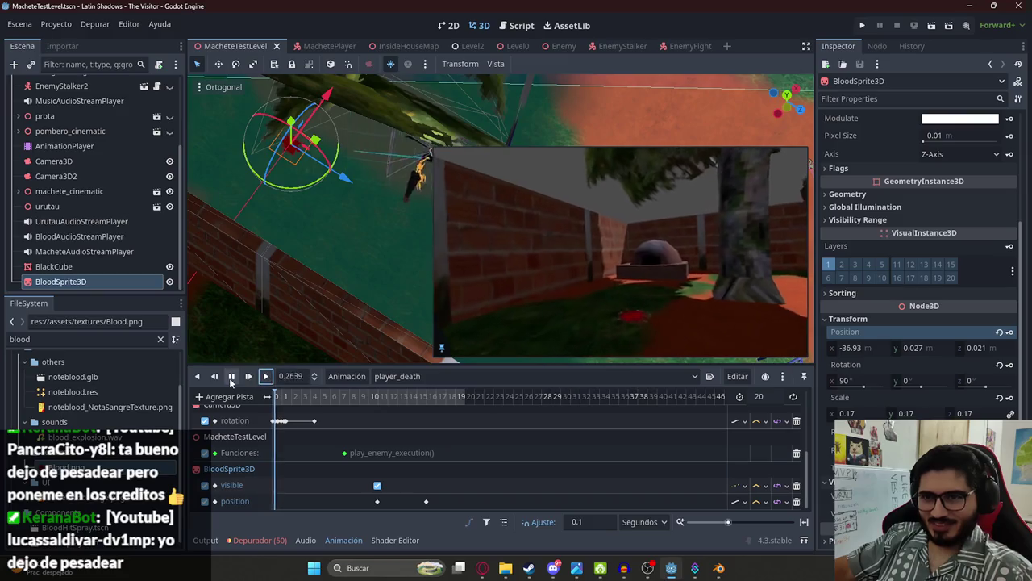
{"action": "left_click", "coordinate": [395, 376]}
{"action": "left_click", "coordinate": [403, 393]}
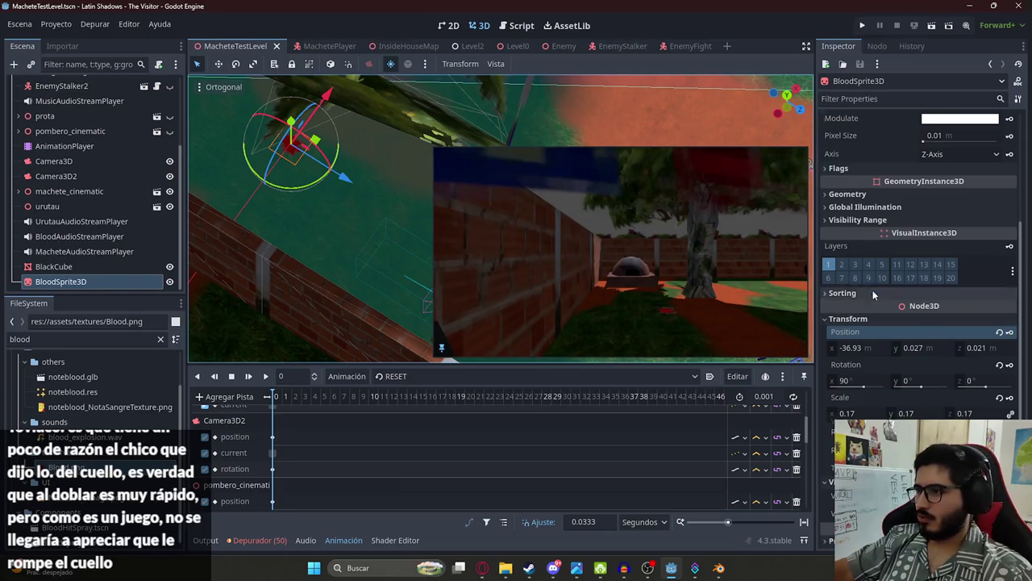
Step: Stop and replay RESET, then switch back to player_death and play it in the camera preview
{"action": "scroll", "coordinate": [872, 289], "scroll_direction": "down", "scroll_amount": 2}
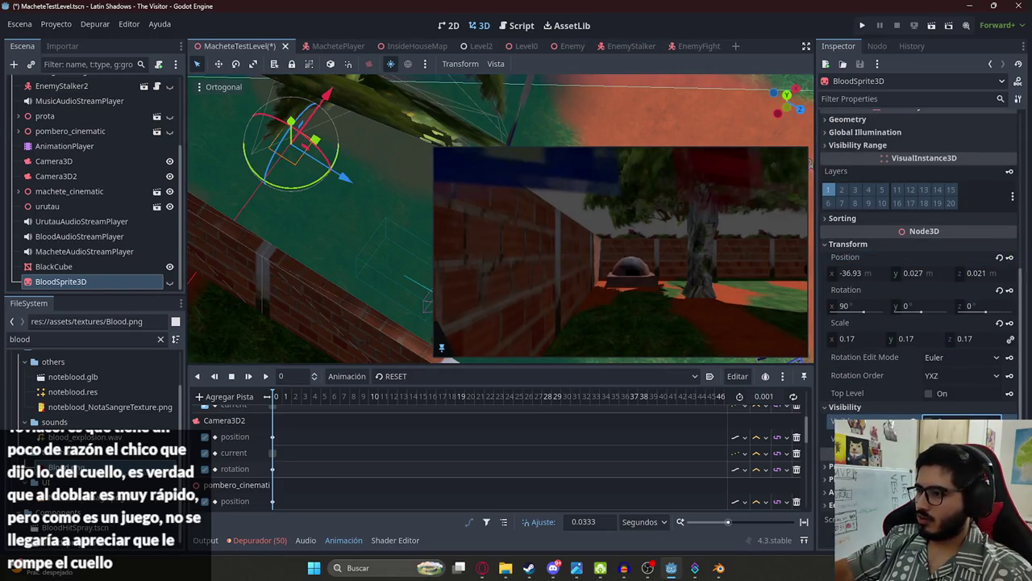
{"action": "left_click", "coordinate": [232, 376]}
{"action": "left_click", "coordinate": [265, 376]}
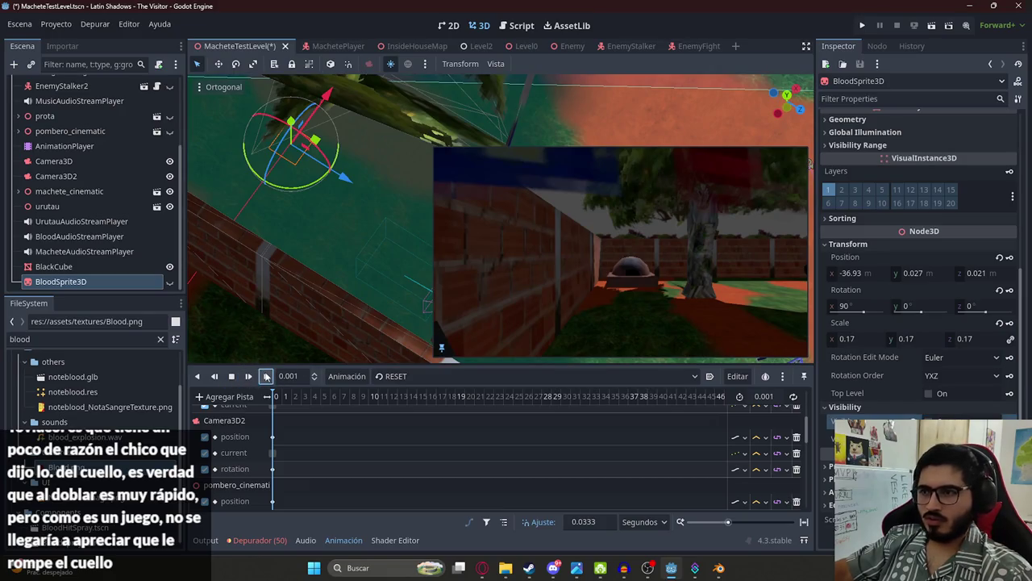
{"action": "left_click", "coordinate": [403, 377]}
{"action": "left_click", "coordinate": [418, 408]}
{"action": "left_click", "coordinate": [265, 376]}
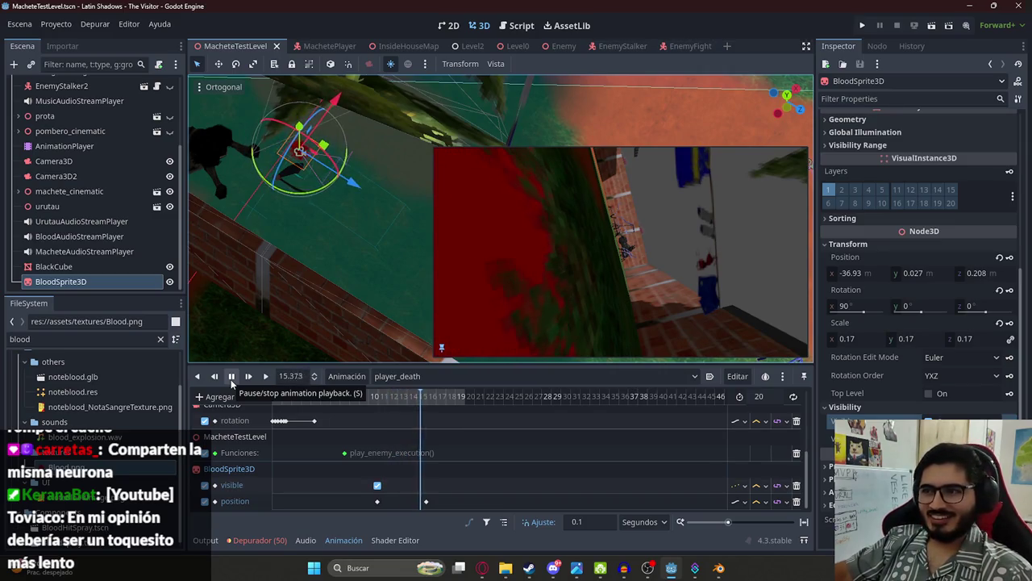
Step: Stop and rewind the player_death playback
{"action": "left_click", "coordinate": [232, 378]}
{"action": "left_click", "coordinate": [232, 376]}
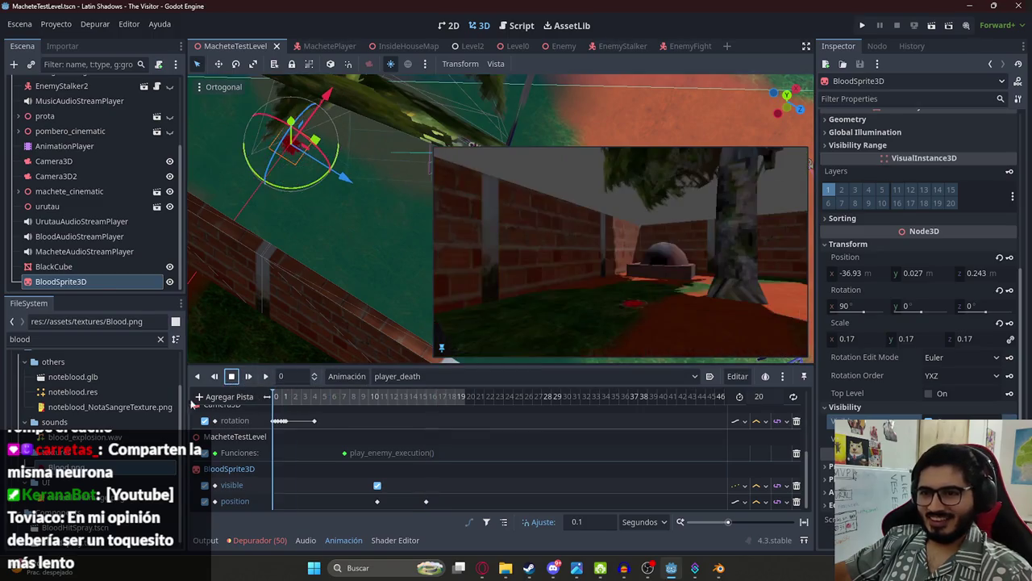
{"action": "scroll", "coordinate": [75, 148], "scroll_direction": "up", "scroll_amount": 5}
Step: Quick-load PomberoFight.tres as the WorldEnvironment's environment and save the scene
{"action": "left_click", "coordinate": [78, 146]}
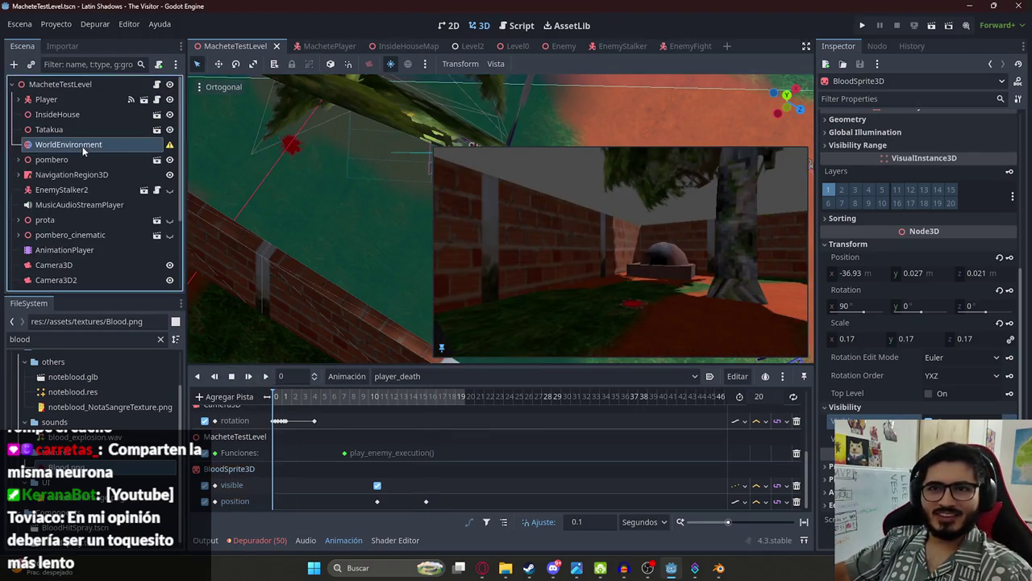
{"action": "left_click", "coordinate": [950, 133]}
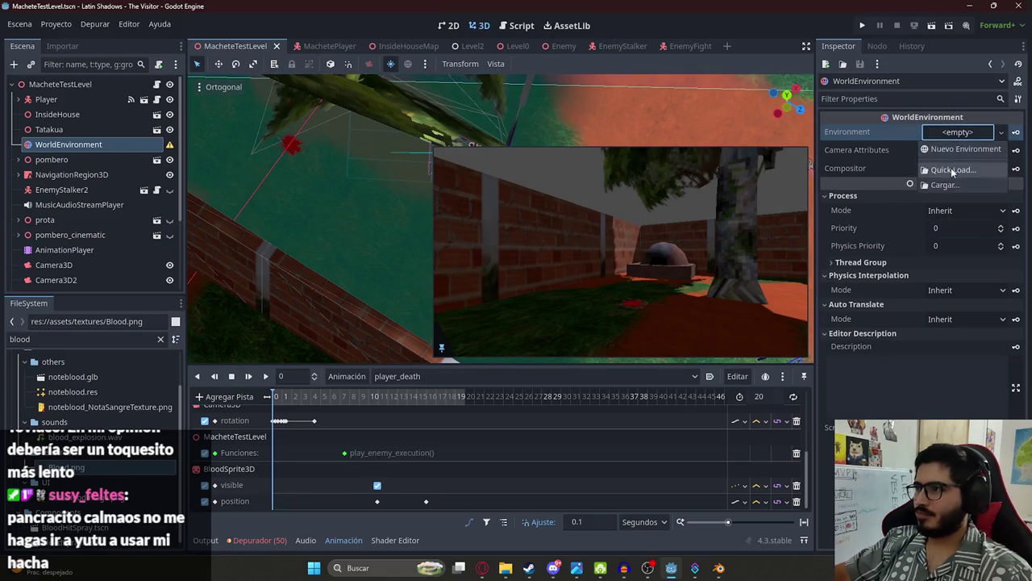
{"action": "left_click", "coordinate": [959, 165]}
{"action": "scroll", "coordinate": [507, 362], "scroll_direction": "down", "scroll_amount": 1}
{"action": "double_click", "coordinate": [487, 354]}
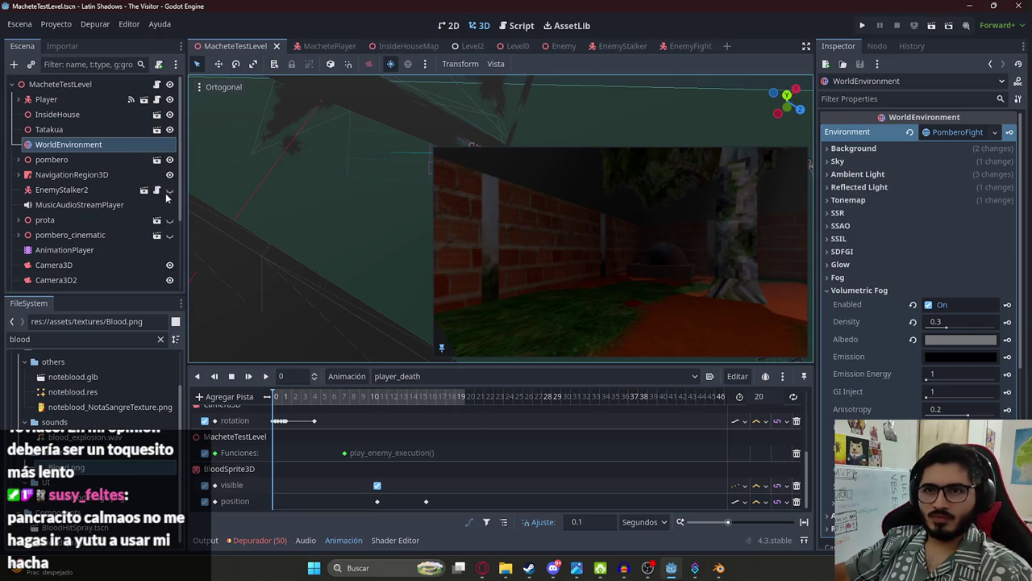
{"action": "key", "text": "ctrl+s"}
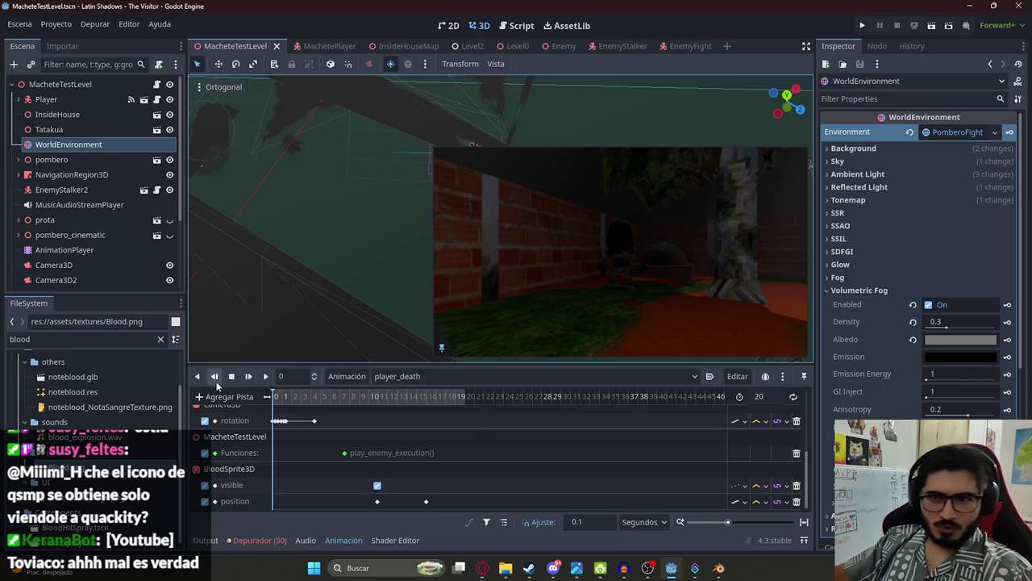
{"action": "left_click", "coordinate": [232, 376]}
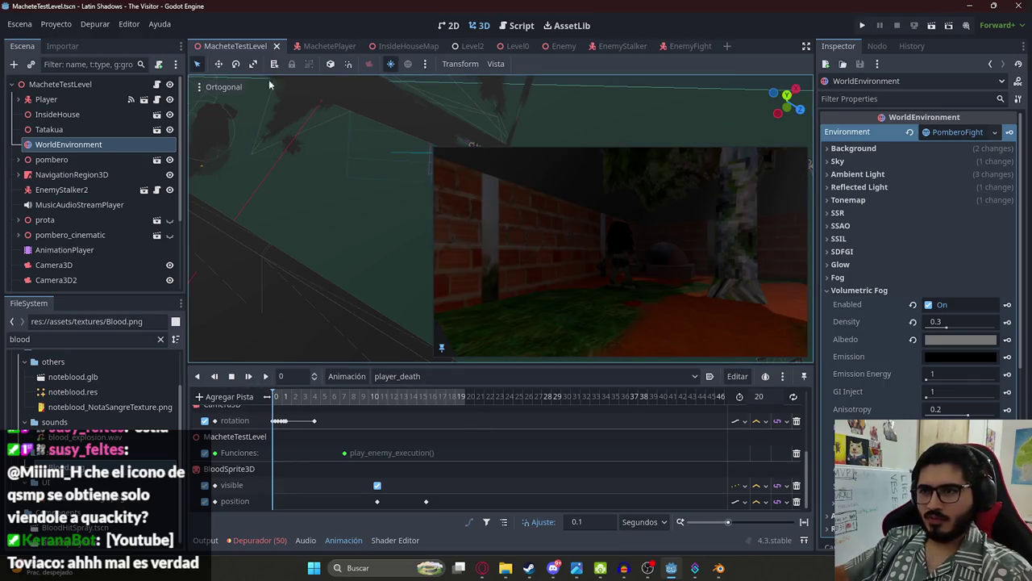
Step: Run the MacheteTestLevel scene, watch the death cinematic, then stop the game with F8
{"action": "right_click", "coordinate": [242, 46]}
{"action": "left_click", "coordinate": [299, 145]}
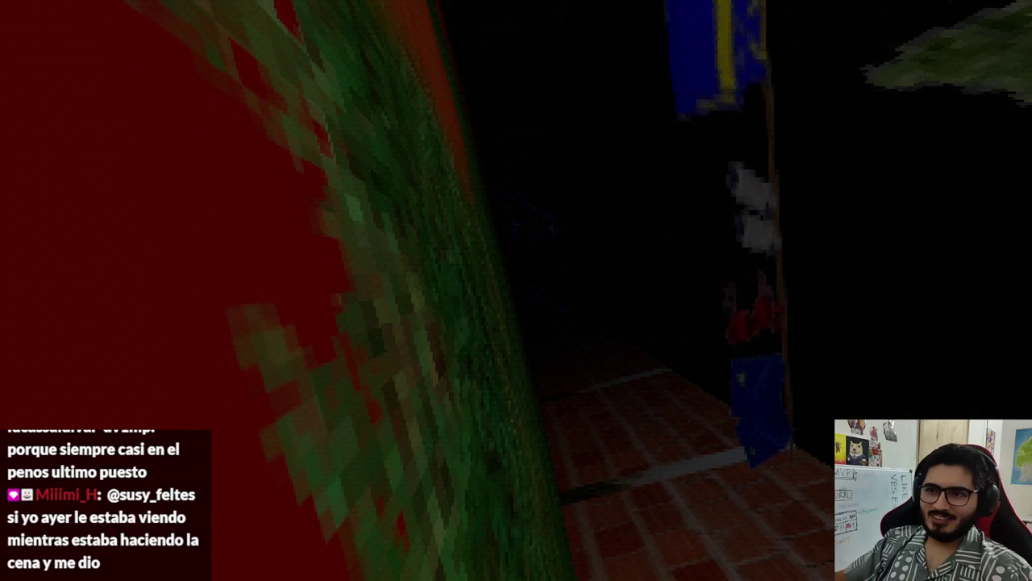
{"action": "key", "text": "F8"}
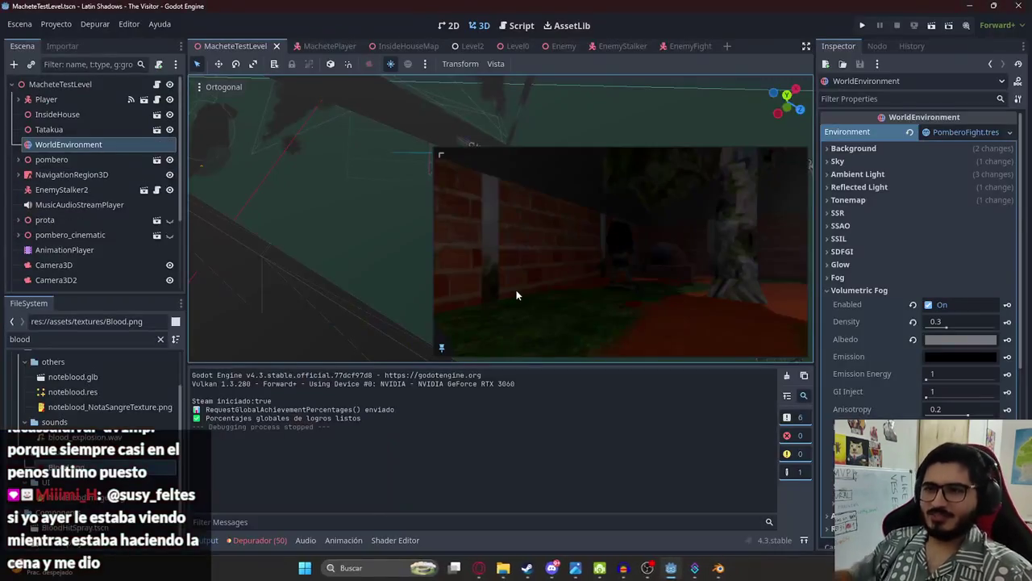
Step: Select the AnimationPlayer and scrub player_death to about 12.9 s
{"action": "left_click", "coordinate": [88, 247]}
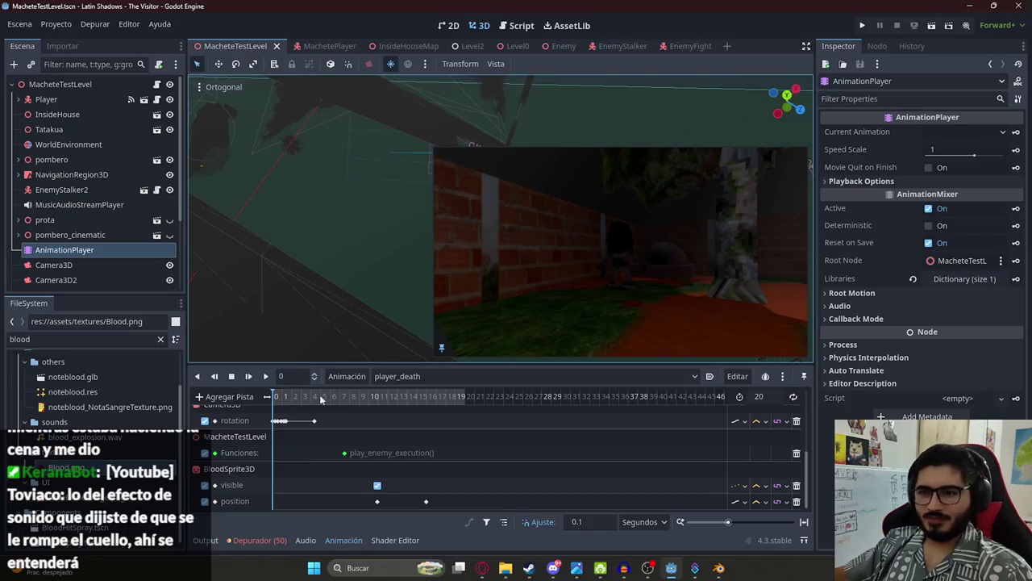
{"action": "left_click_drag", "start_coordinate": [346, 398], "coordinate": [432, 399]}
{"action": "scroll", "coordinate": [71, 274], "scroll_direction": "down", "scroll_amount": 3}
Step: Turn on BloodSprite3D's Shaded flag so it responds to scene lighting
{"action": "left_click", "coordinate": [71, 287]}
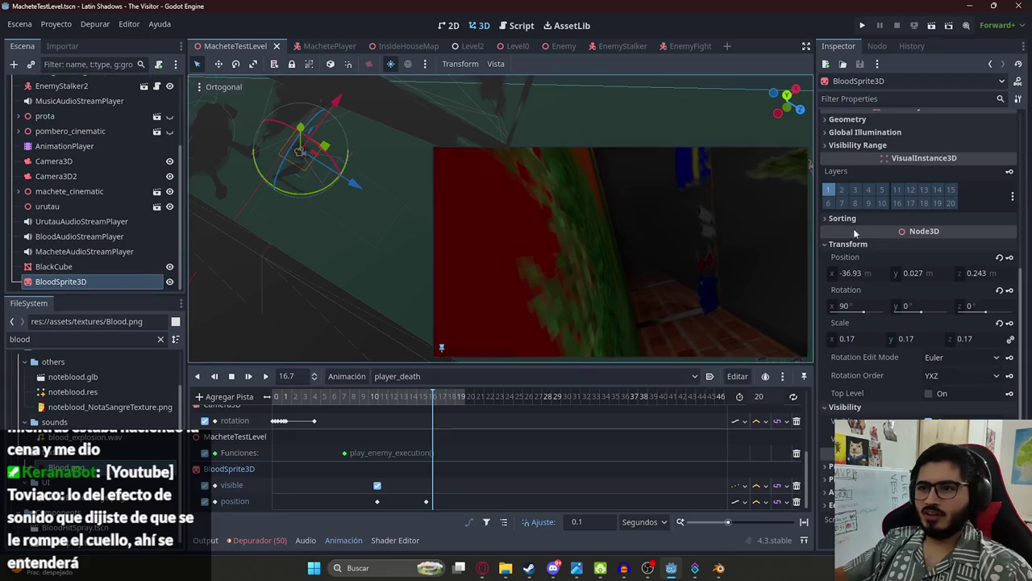
{"action": "scroll", "coordinate": [863, 185], "scroll_direction": "up", "scroll_amount": 5}
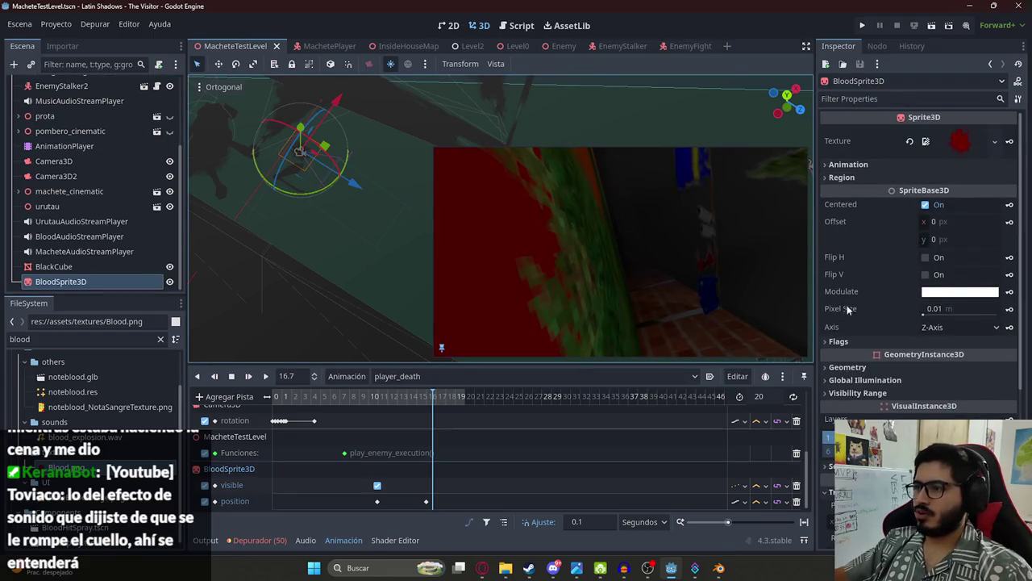
{"action": "left_click", "coordinate": [839, 341]}
{"action": "scroll", "coordinate": [888, 315], "scroll_direction": "down", "scroll_amount": 2}
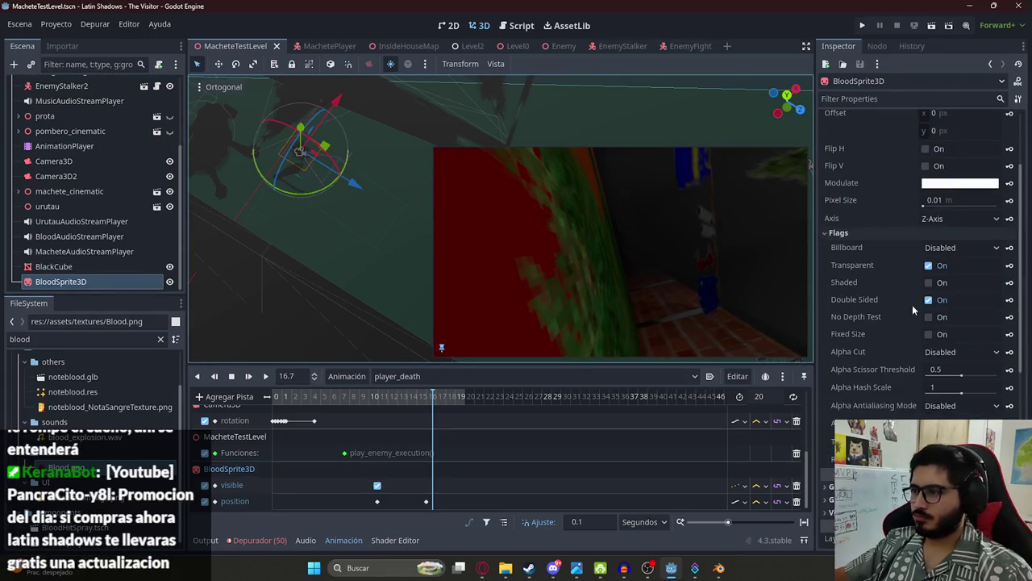
{"action": "left_click", "coordinate": [929, 282]}
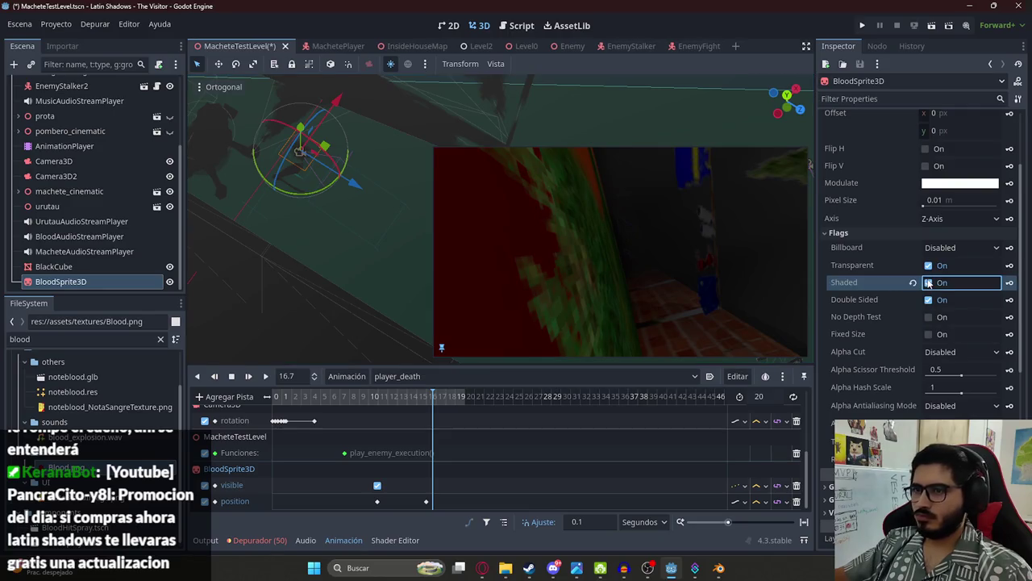
Step: Scrub the timeline between 15 and 16.5 s, leaving the playhead at 16 s
{"action": "left_click", "coordinate": [433, 398]}
{"action": "mouse_move", "coordinate": [433, 398]}
{"action": "left_mouse_down"}
{"action": "mouse_move", "coordinate": [450, 399]}
{"action": "mouse_move", "coordinate": [236, 403]}
{"action": "left_mouse_up"}
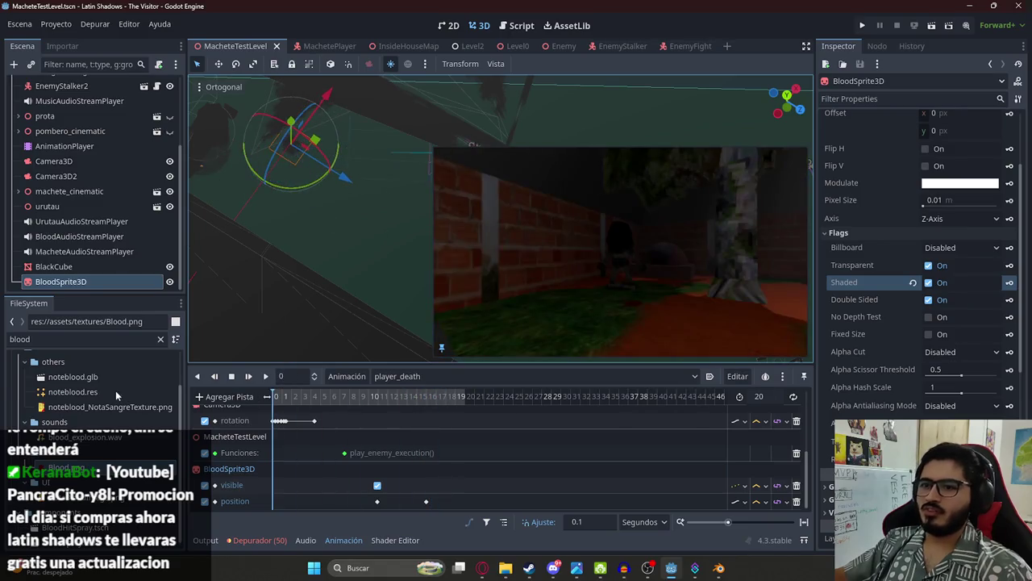
{"action": "mouse_move", "coordinate": [369, 403]}
{"action": "left_mouse_down"}
{"action": "mouse_move", "coordinate": [452, 395]}
{"action": "mouse_move", "coordinate": [427, 403]}
{"action": "left_mouse_up"}
{"action": "left_click", "coordinate": [426, 403]}
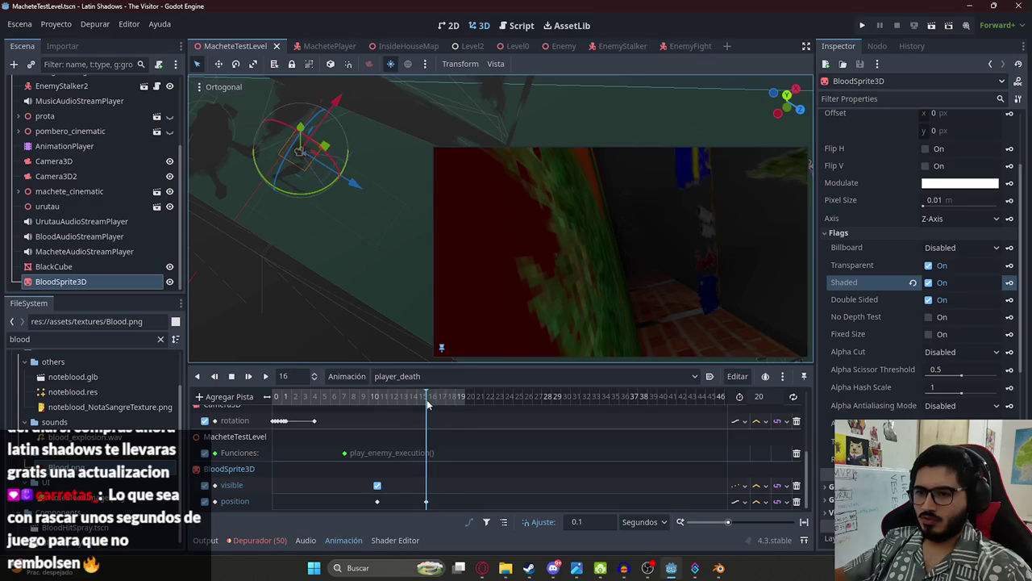
Step: Set player_death's animation length to 16 and save the scene
{"action": "left_click", "coordinate": [769, 397]}
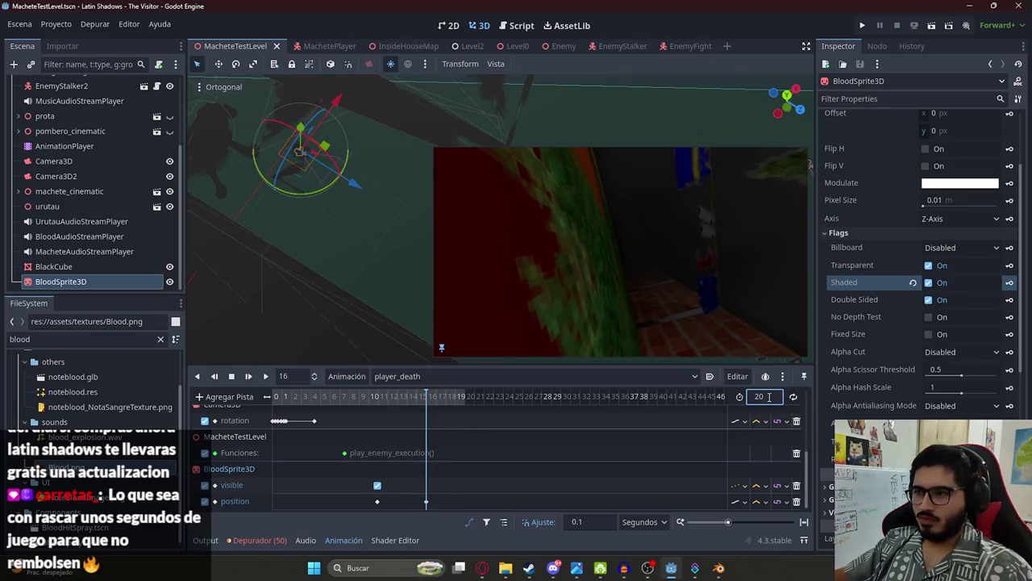
{"action": "type", "text": "16"}
{"action": "key", "text": "Return"}
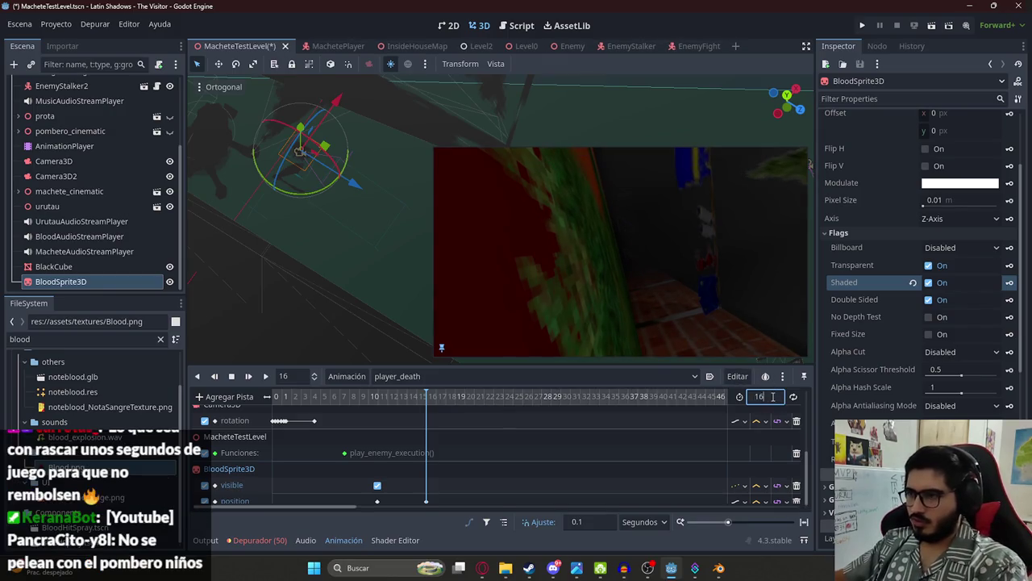
{"action": "key", "text": "ctrl+s"}
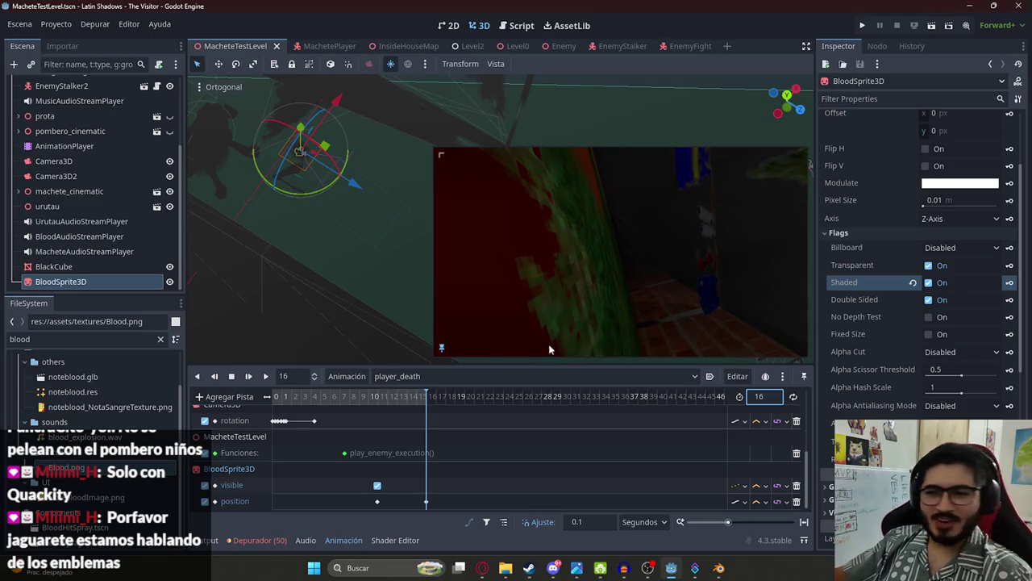
{"action": "left_click", "coordinate": [379, 396]}
Step: Scrub player_death back to 0 and forward to about 10 s, then zoom the timeline
{"action": "mouse_move", "coordinate": [380, 396]}
{"action": "left_mouse_down"}
{"action": "mouse_move", "coordinate": [430, 396]}
{"action": "mouse_move", "coordinate": [235, 392]}
{"action": "left_mouse_up"}
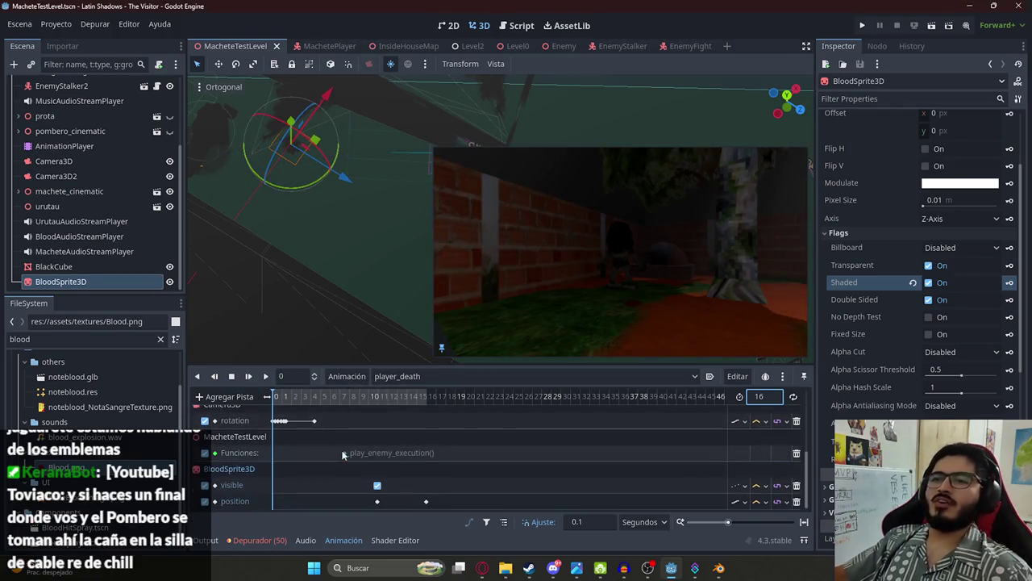
{"action": "mouse_move", "coordinate": [280, 399]}
{"action": "left_mouse_down"}
{"action": "mouse_move", "coordinate": [395, 405]}
{"action": "mouse_move", "coordinate": [276, 411]}
{"action": "left_mouse_up"}
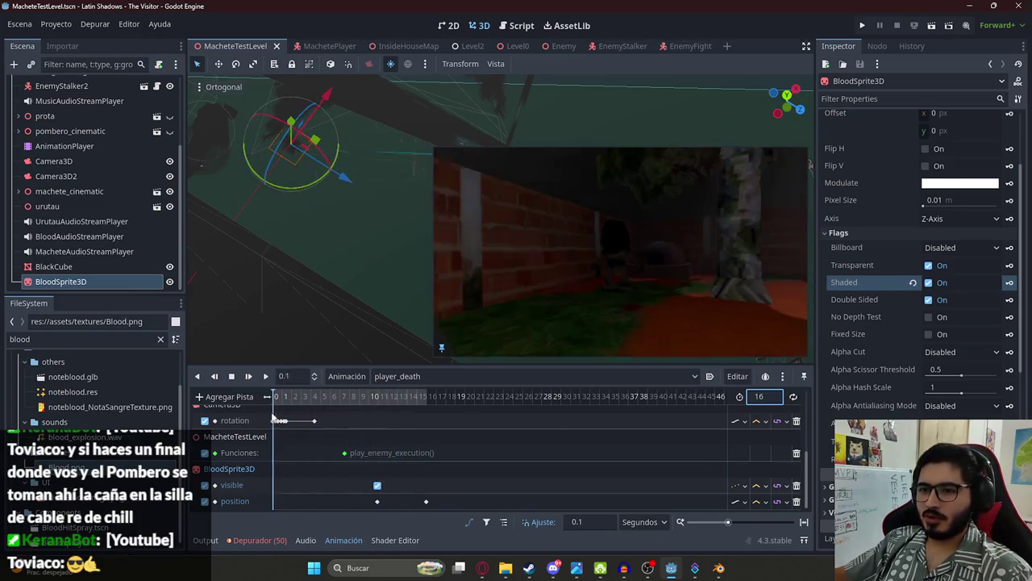
{"action": "scroll", "coordinate": [316, 430], "scroll_direction": "down", "scroll_amount": 2}
{"action": "scroll", "coordinate": [316, 430], "scroll_direction": "down", "scroll_amount": 1}
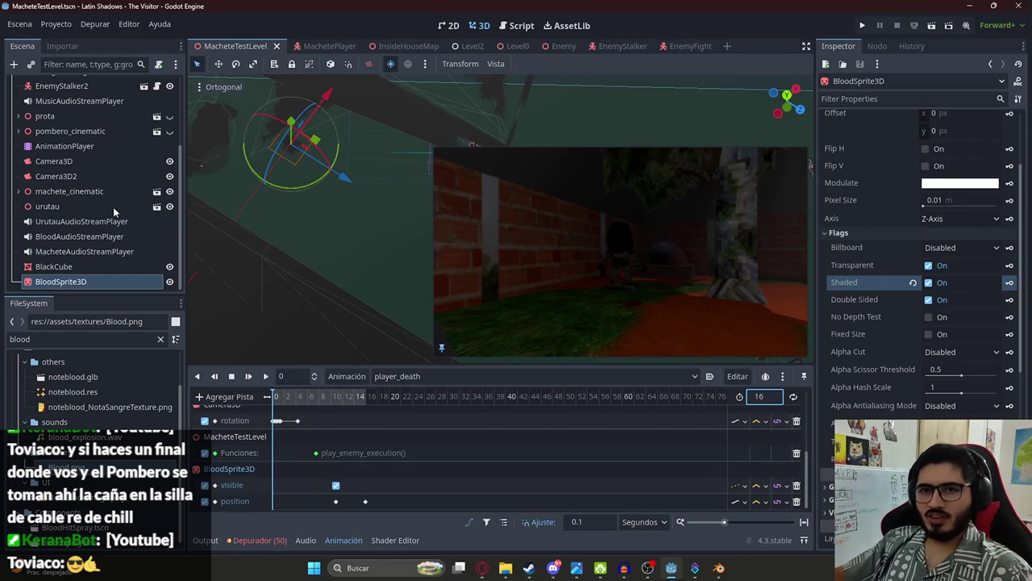
{"action": "scroll", "coordinate": [121, 231], "scroll_direction": "up", "scroll_amount": 5}
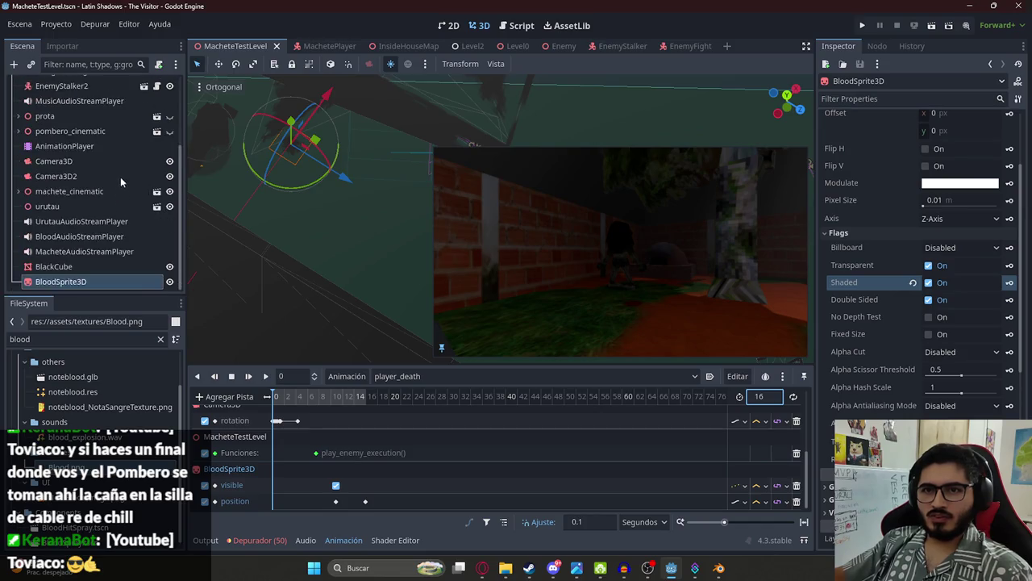
{"action": "right_click", "coordinate": [63, 95]}
Step: Add an AudioStreamPlayer child under MacheteTestLevel and rename it AuxAudioStreamPlayer
{"action": "left_click", "coordinate": [76, 117]}
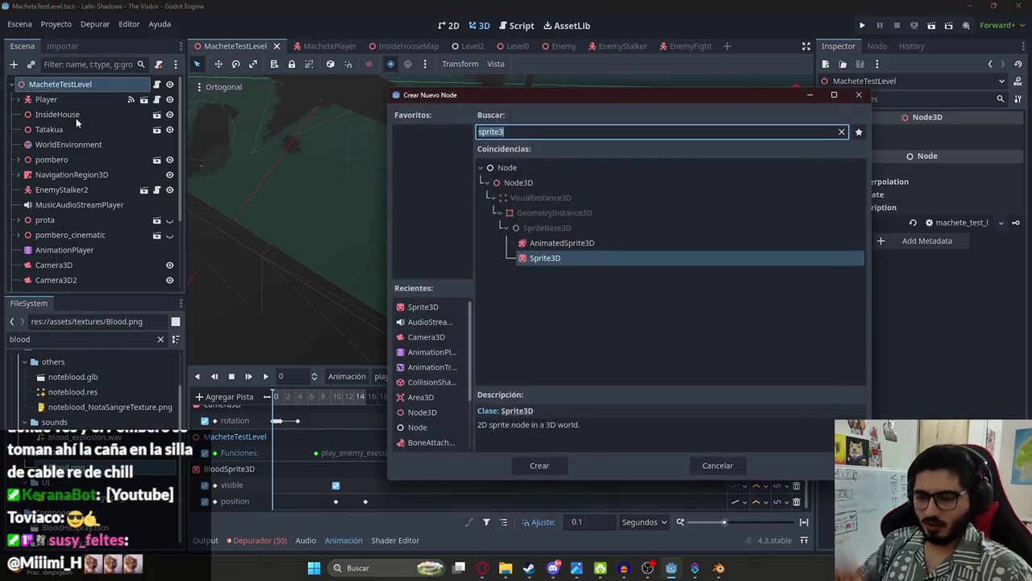
{"action": "type", "text": "audiostr"}
{"action": "key", "text": "Return"}
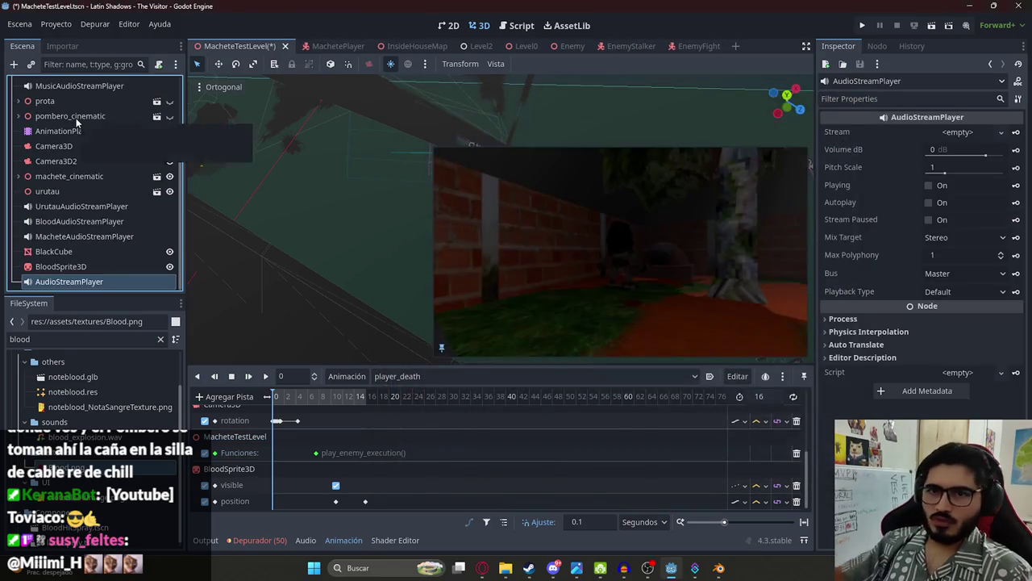
{"action": "double_click", "coordinate": [110, 282]}
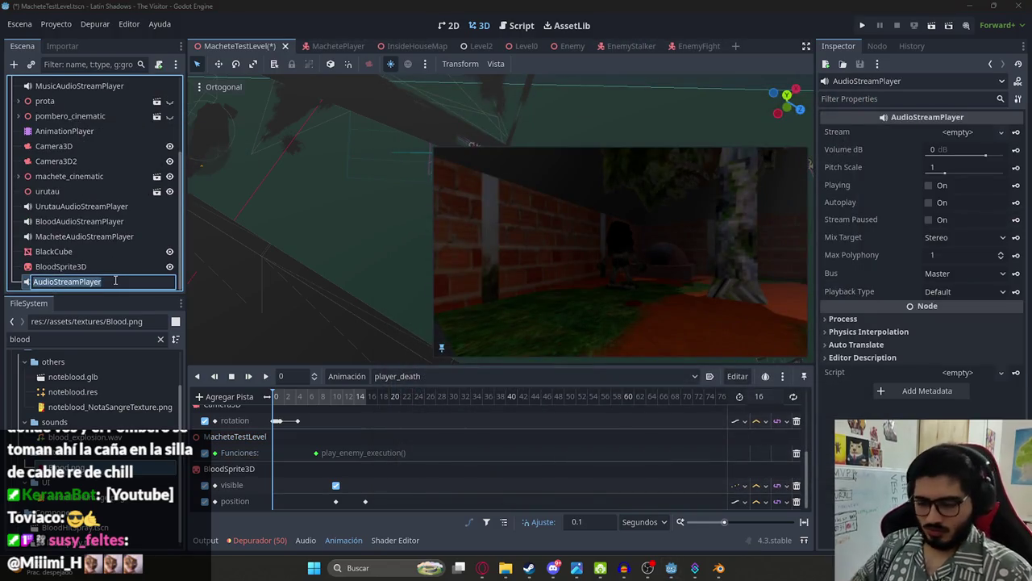
{"action": "type", "text": "Aux"}
{"action": "key", "text": "Return"}
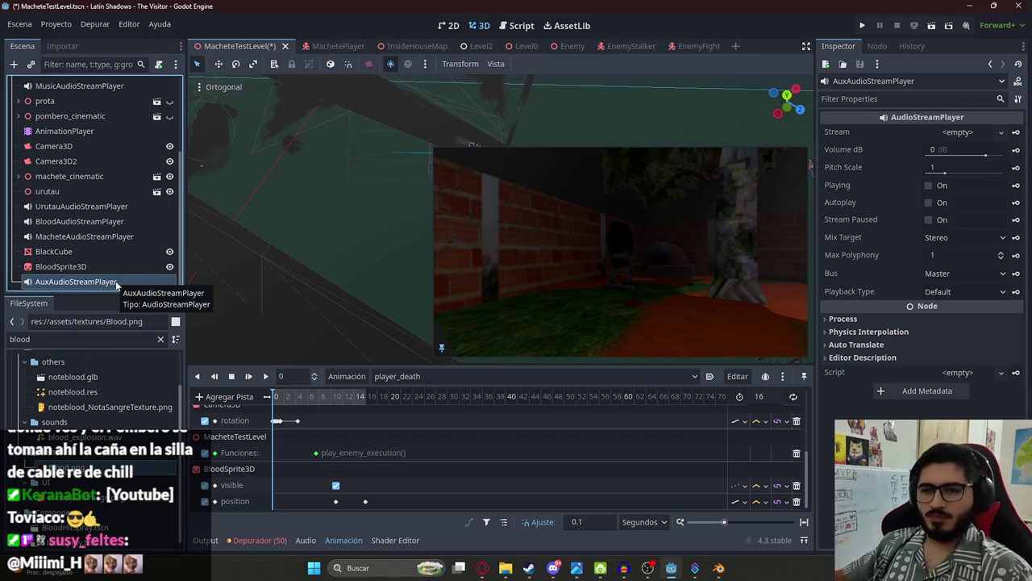
{"action": "left_click", "coordinate": [227, 396]}
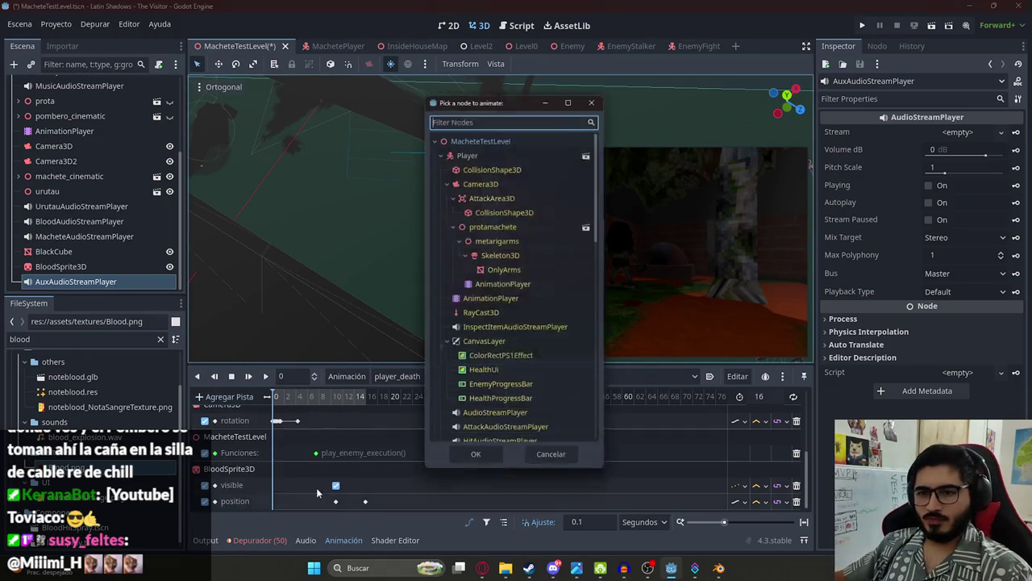
Step: Add an Audio Playback Track to player_death targeting AuxAudioStreamPlayer
{"action": "left_click", "coordinate": [290, 518]}
{"action": "type", "text": "aux"}
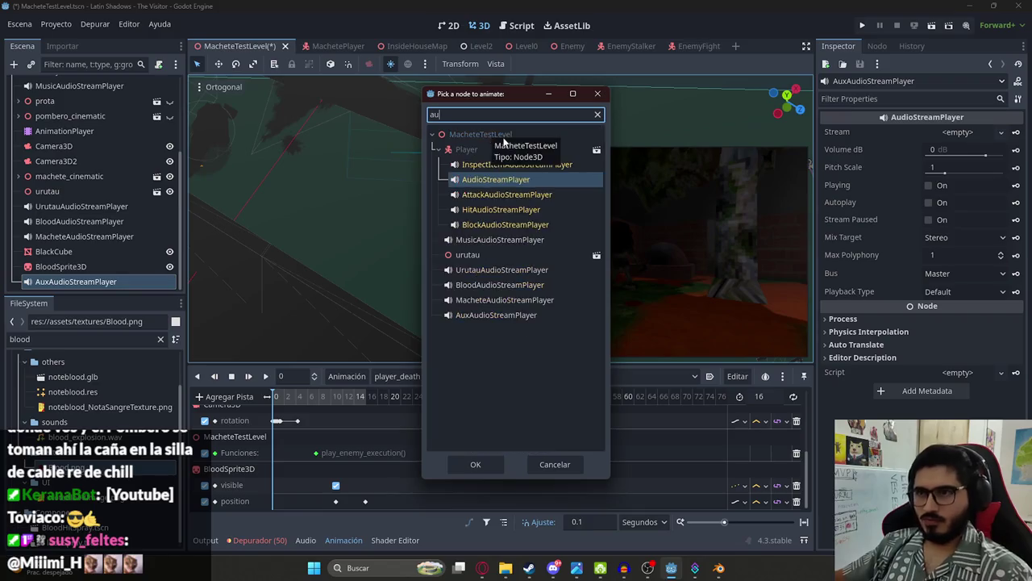
{"action": "double_click", "coordinate": [479, 155]}
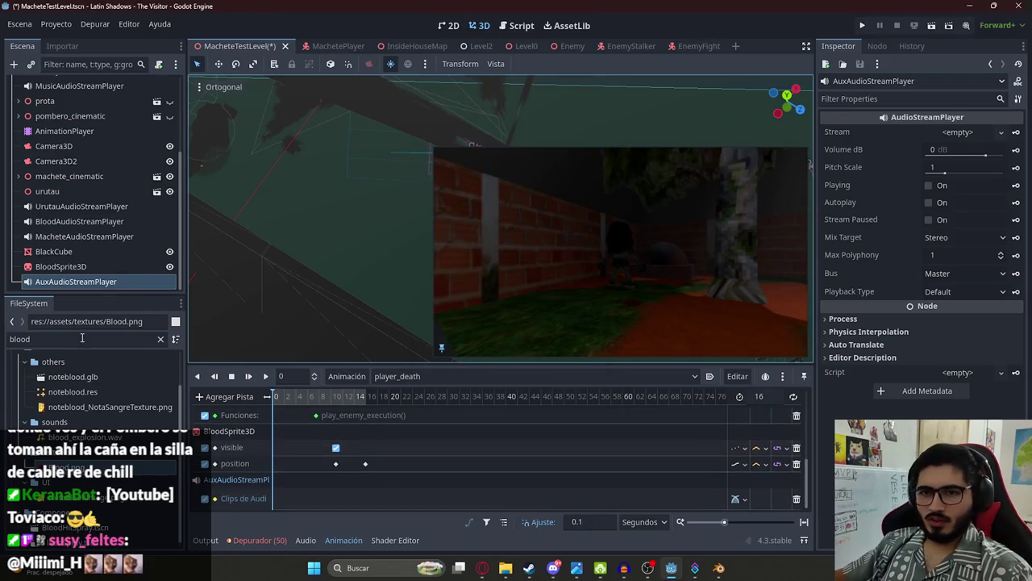
Step: Filter the FileSystem by 'run' and preview run_breath.wav in the Inspector
{"action": "double_click", "coordinate": [82, 338]}
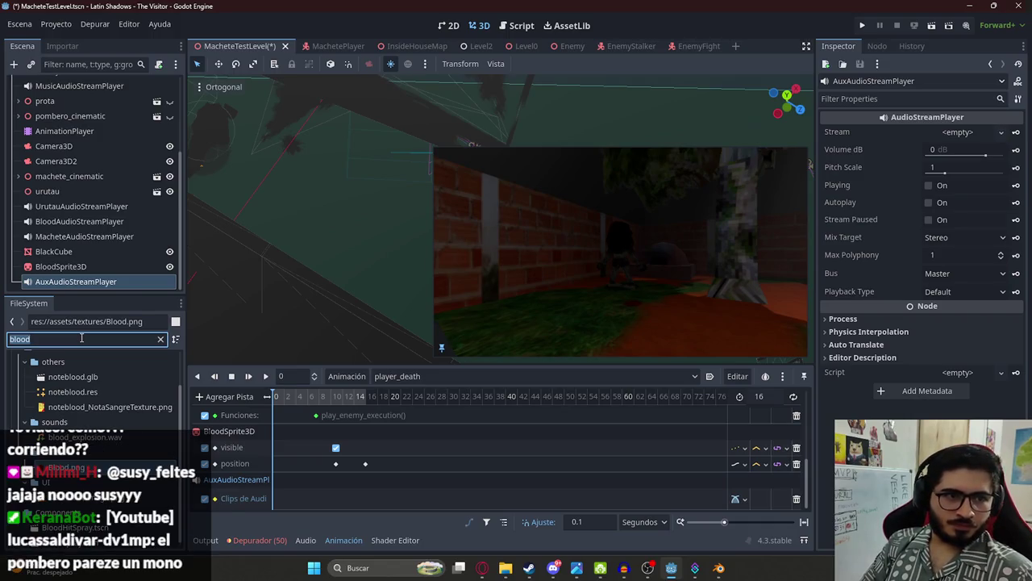
{"action": "type", "text": "run"}
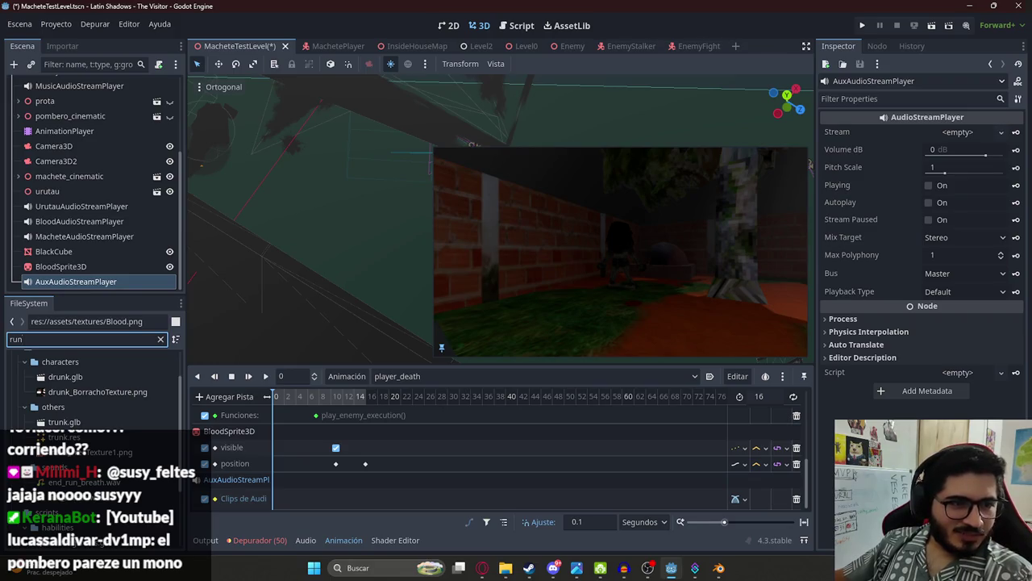
{"action": "right_click", "coordinate": [278, 501]}
{"action": "left_click", "coordinate": [79, 349]}
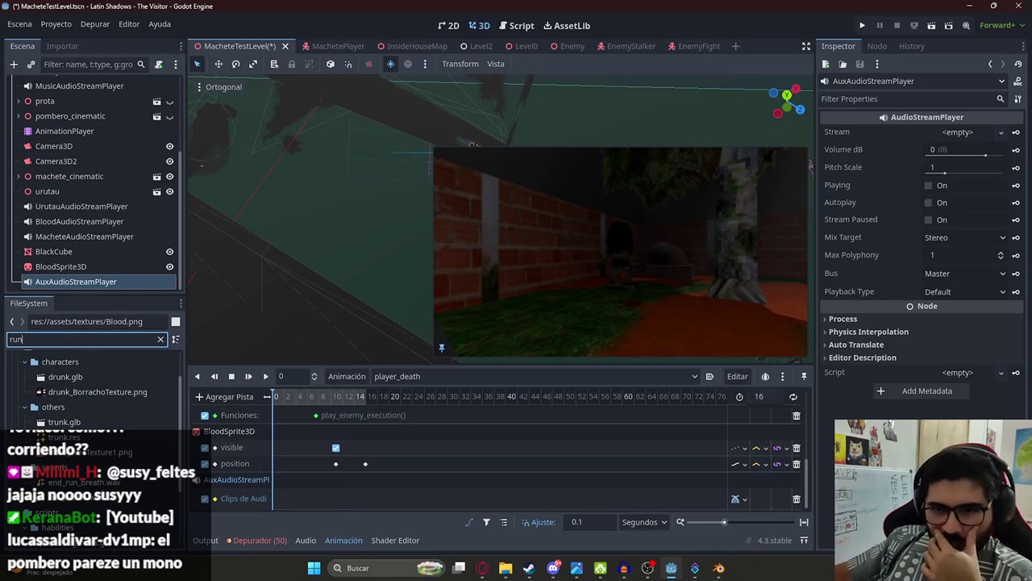
{"action": "left_click", "coordinate": [90, 497]}
{"action": "left_click", "coordinate": [828, 178]}
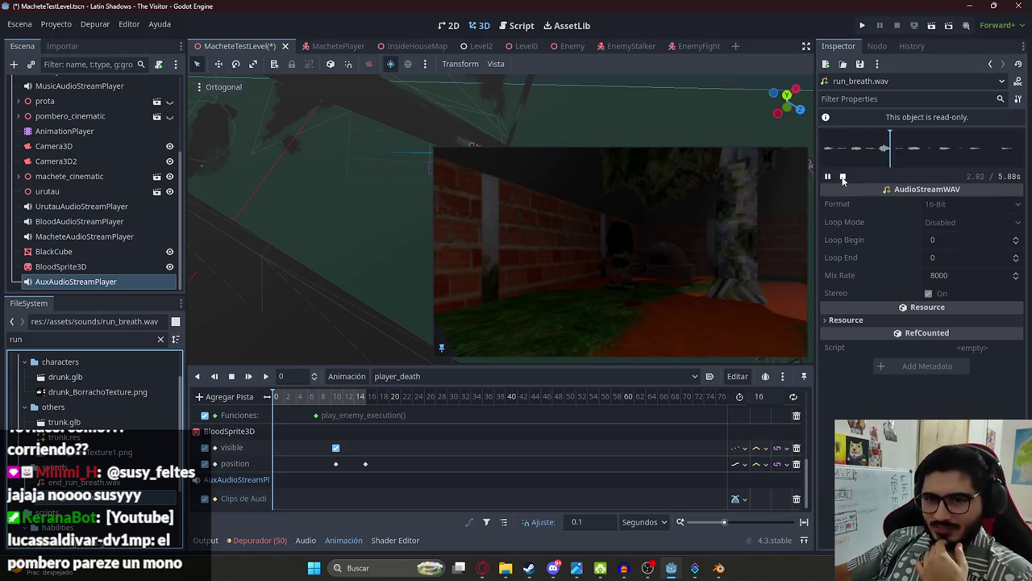
Step: Place run_breath.wav on the aux audio track and play the animation with it
{"action": "left_click", "coordinate": [843, 177]}
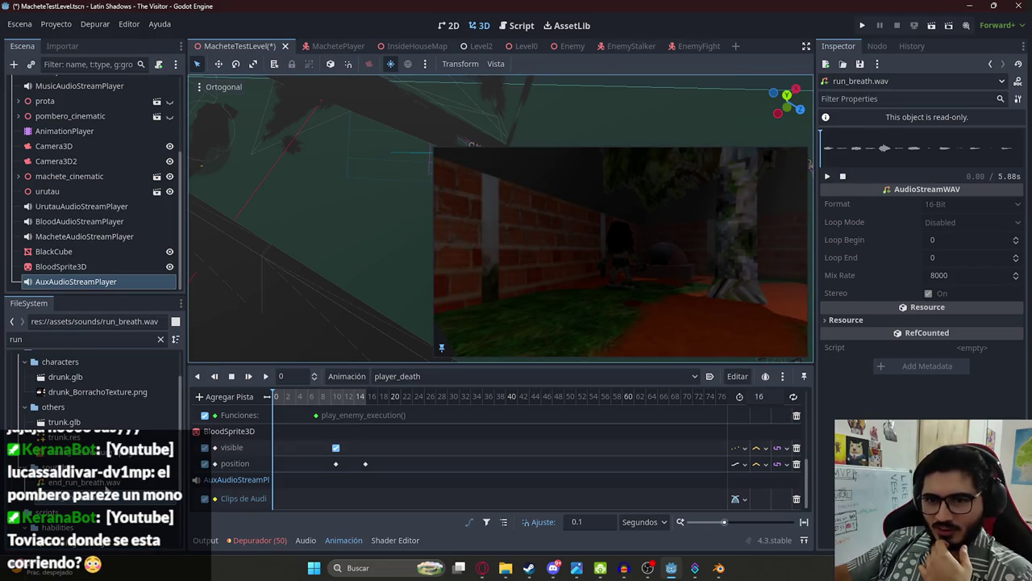
{"action": "mouse_move", "coordinate": [100, 504]}
{"action": "left_mouse_down"}
{"action": "mouse_move", "coordinate": [298, 504]}
{"action": "mouse_move", "coordinate": [286, 502]}
{"action": "left_mouse_up"}
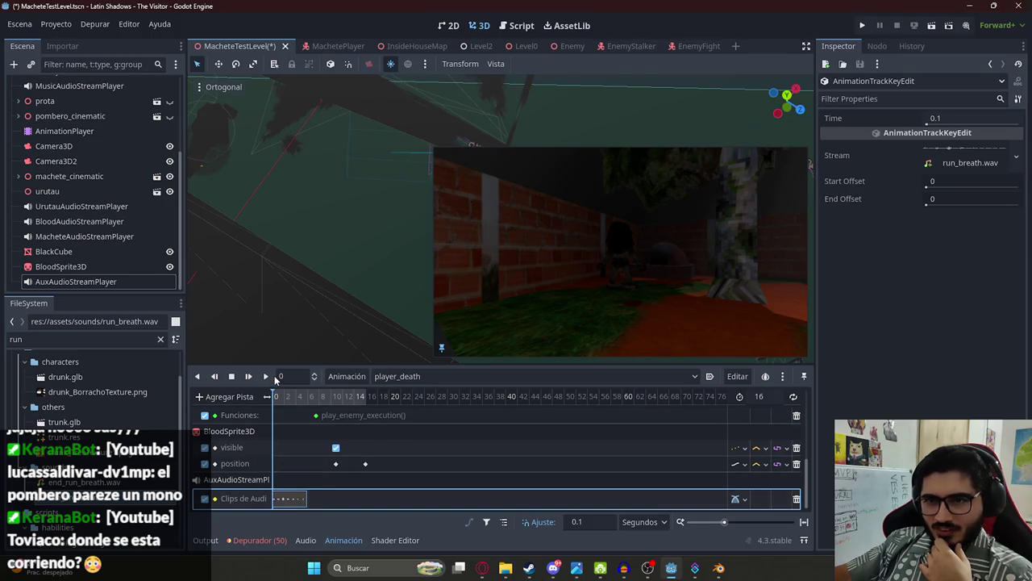
{"action": "left_click", "coordinate": [267, 377]}
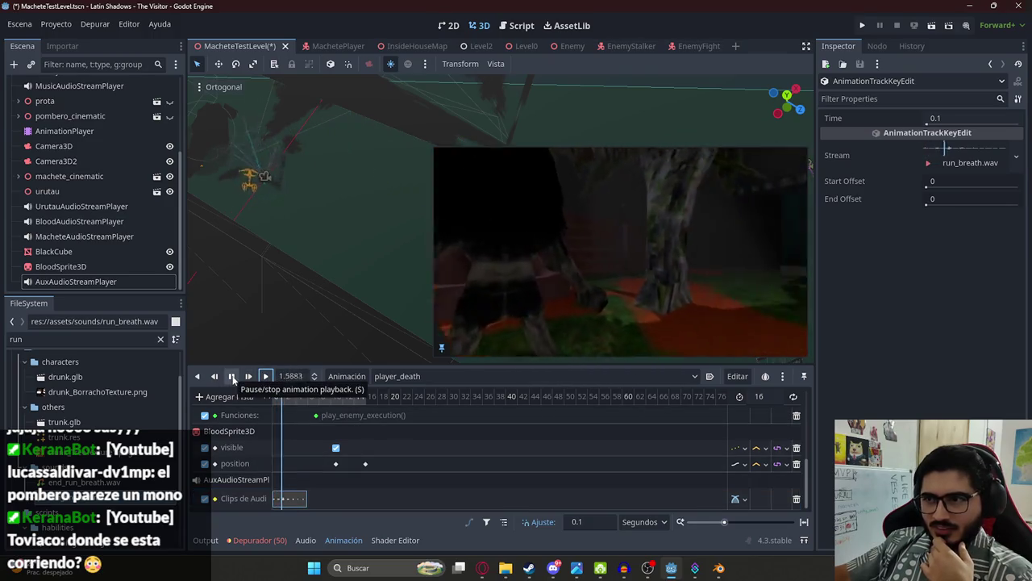
{"action": "left_click", "coordinate": [233, 379]}
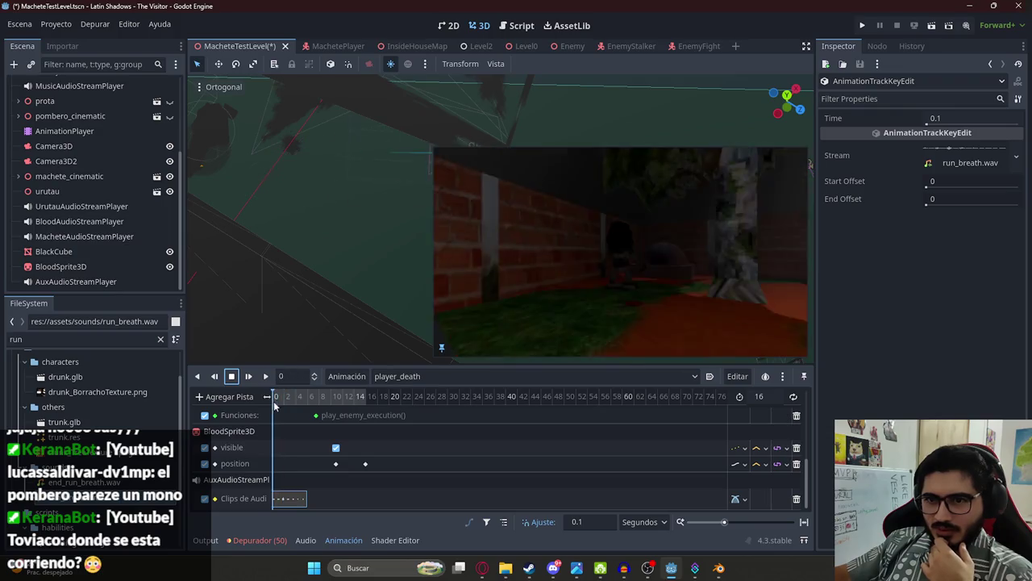
Step: Trim the run_breath clip shorter and replay the opening 1.6 seconds
{"action": "left_click", "coordinate": [278, 396]}
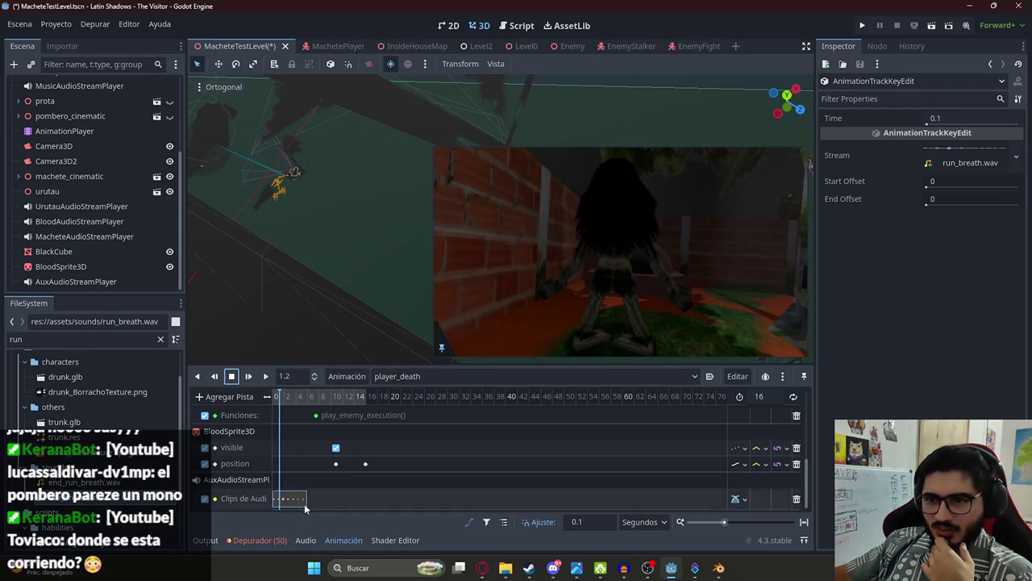
{"action": "left_click_drag", "start_coordinate": [306, 502], "coordinate": [285, 498]}
{"action": "scroll", "coordinate": [303, 432], "scroll_direction": "up", "scroll_amount": 5}
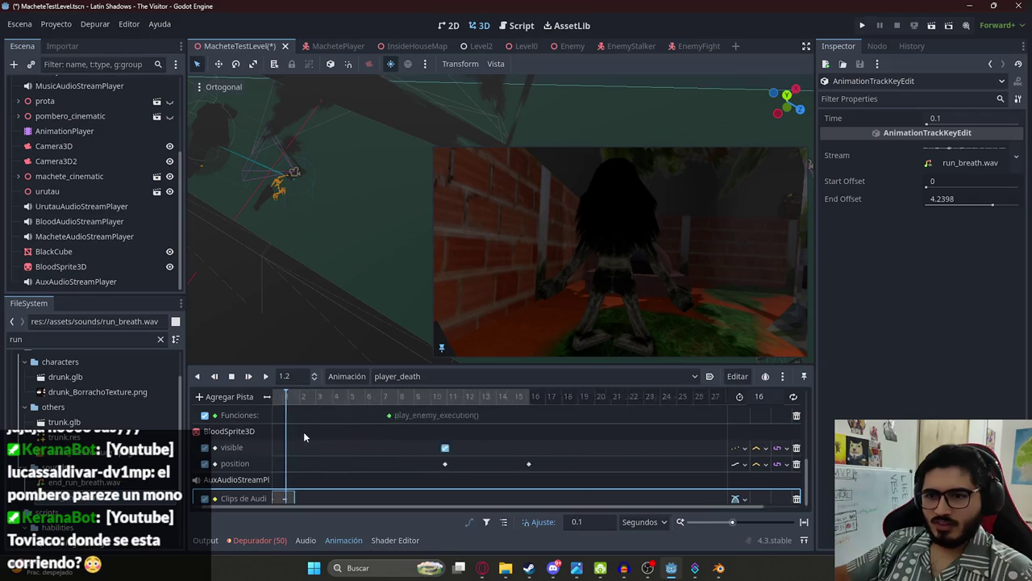
{"action": "left_click", "coordinate": [266, 376]}
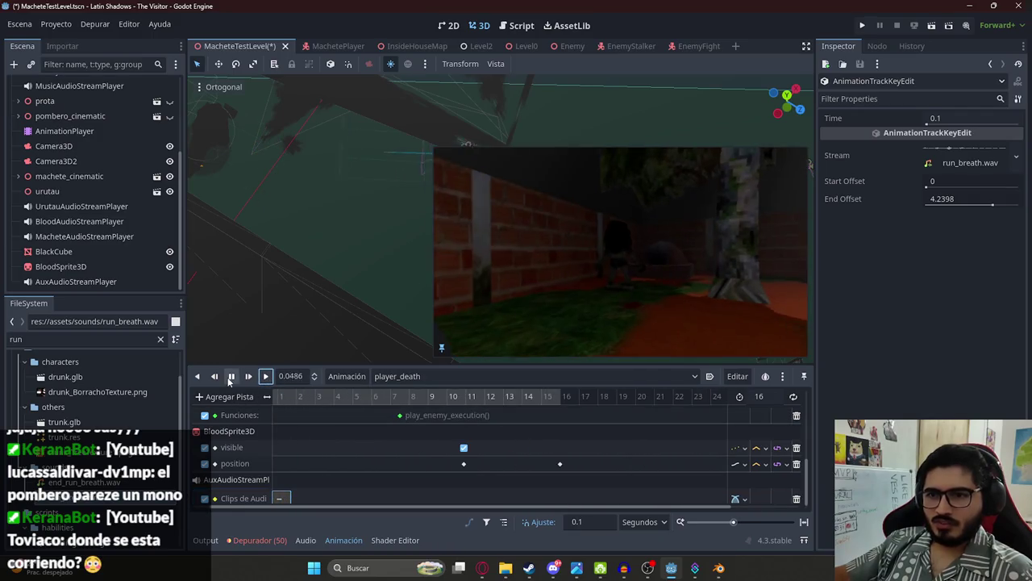
{"action": "left_click", "coordinate": [232, 376]}
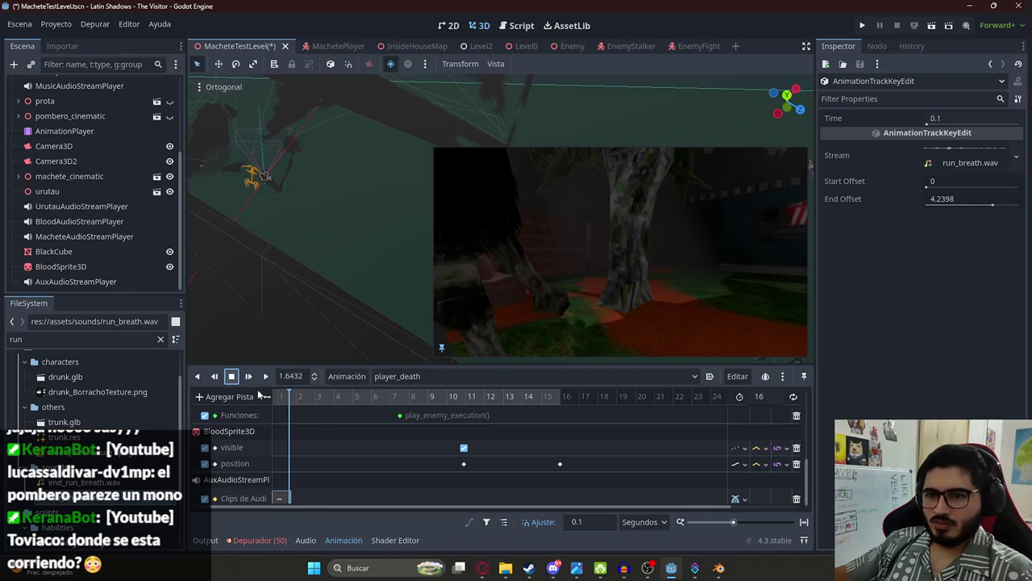
Step: Add end_run_breath.wav to the aux audio track at 1.8 s and play it back
{"action": "mouse_move", "coordinate": [91, 484]}
{"action": "left_mouse_down"}
{"action": "mouse_move", "coordinate": [315, 479]}
{"action": "mouse_move", "coordinate": [308, 498]}
{"action": "left_mouse_up"}
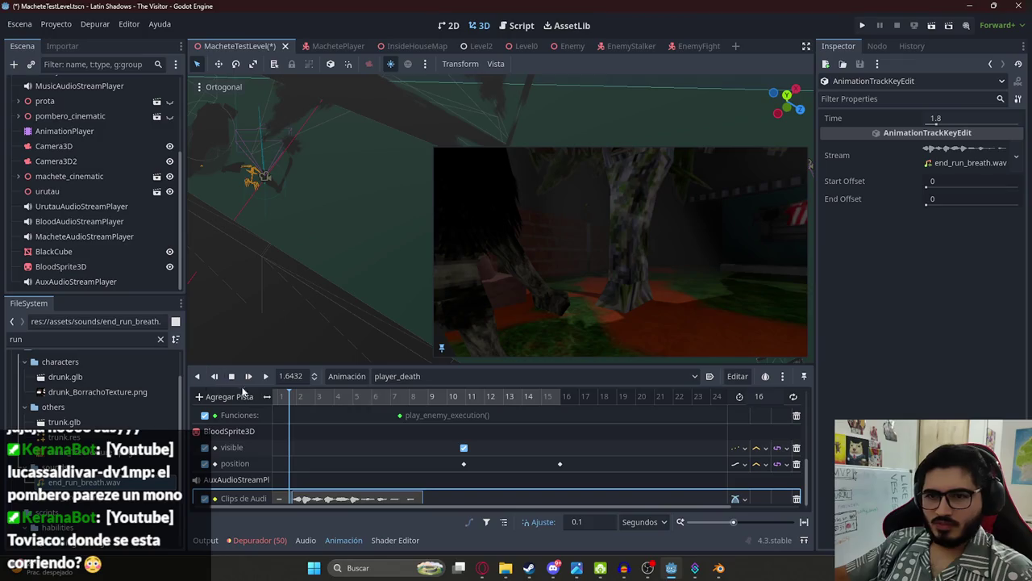
{"action": "left_click", "coordinate": [265, 376]}
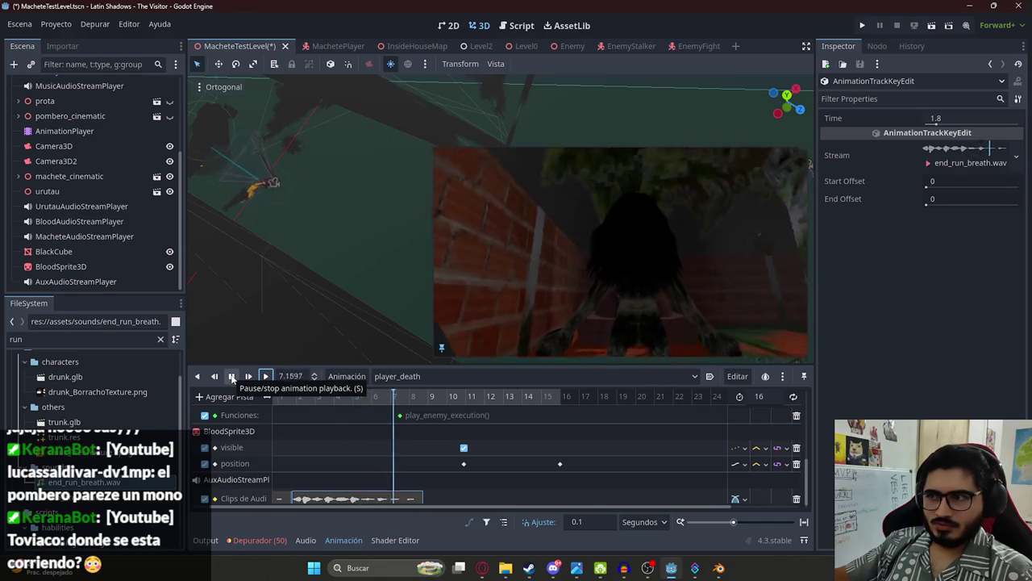
{"action": "left_click", "coordinate": [231, 376]}
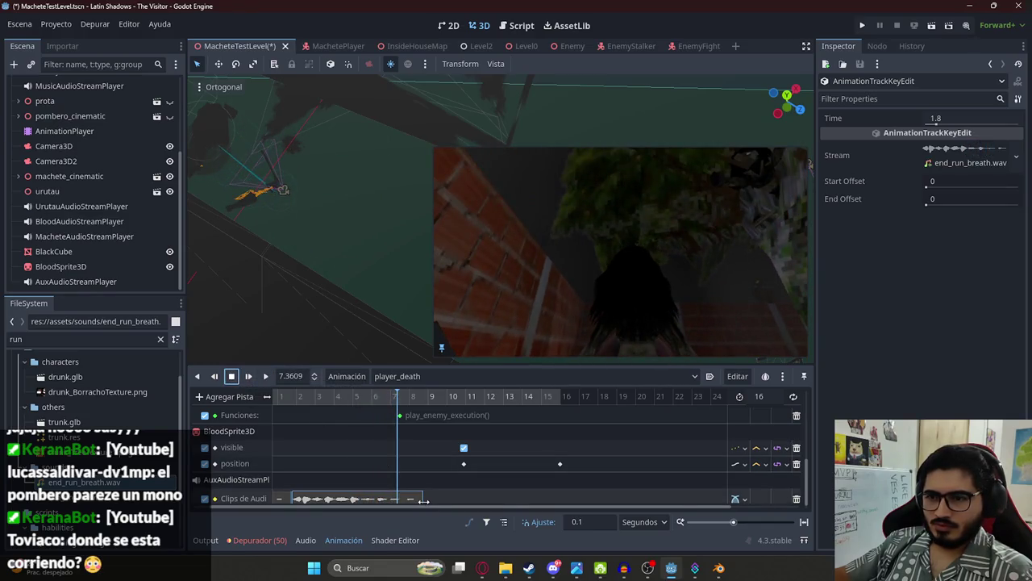
Step: Trim end_run_breath.wav to an end offset of 2.5103, then filter project files for 'grass'
{"action": "left_click", "coordinate": [341, 396]}
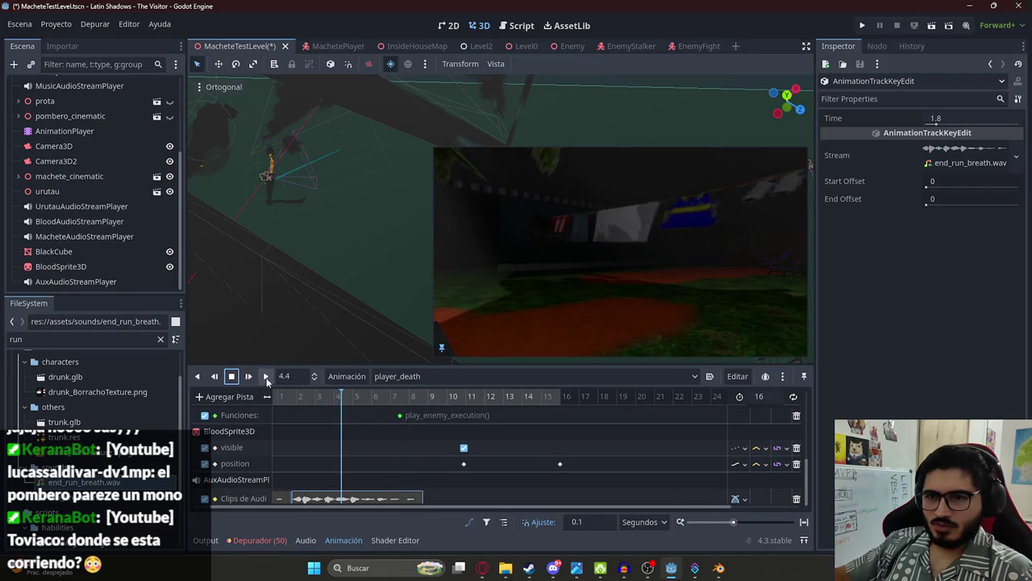
{"action": "left_click", "coordinate": [266, 377]}
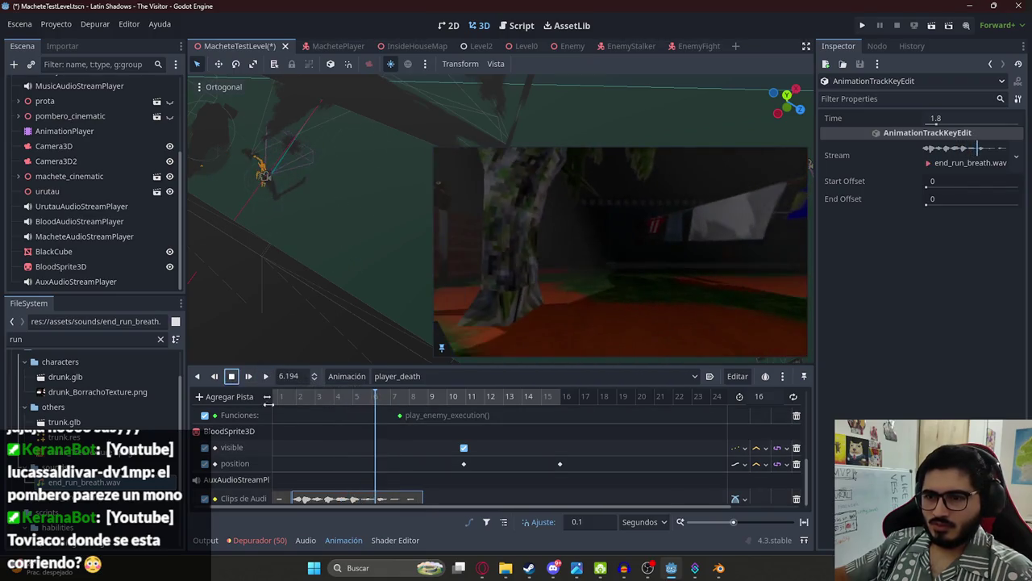
{"action": "left_click_drag", "start_coordinate": [421, 499], "coordinate": [379, 500]}
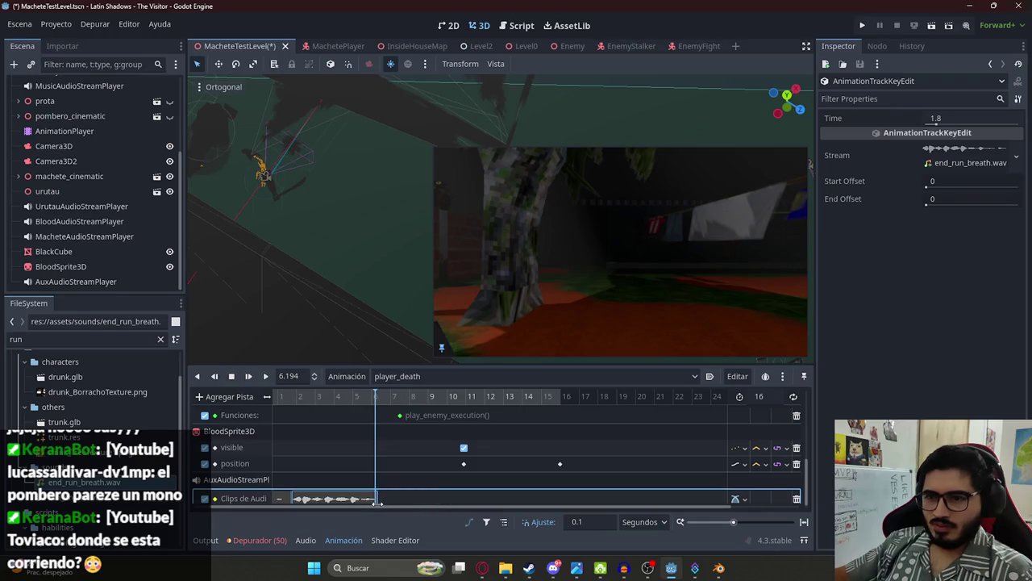
{"action": "left_click", "coordinate": [24, 339]}
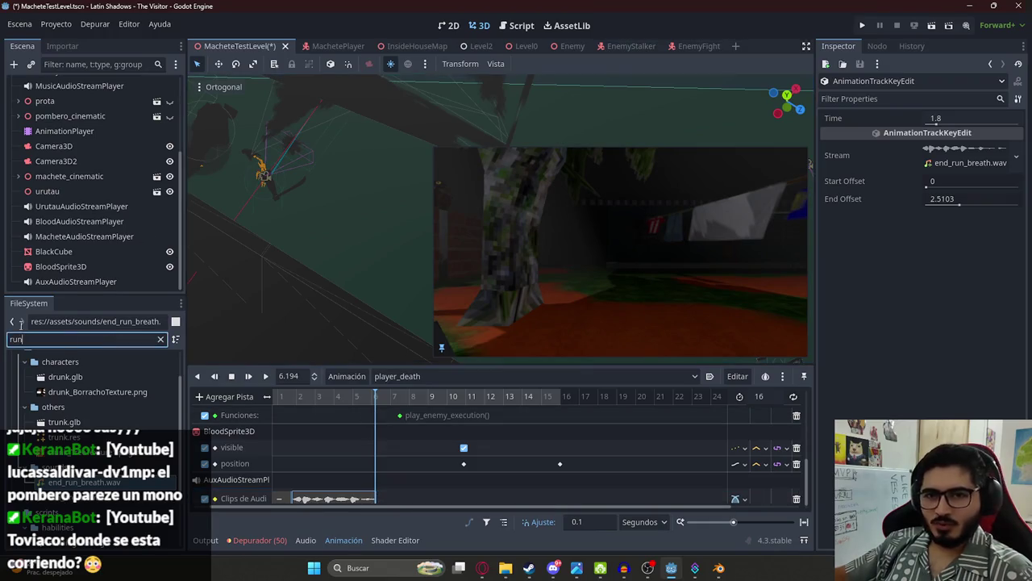
{"action": "type", "text": "grass"}
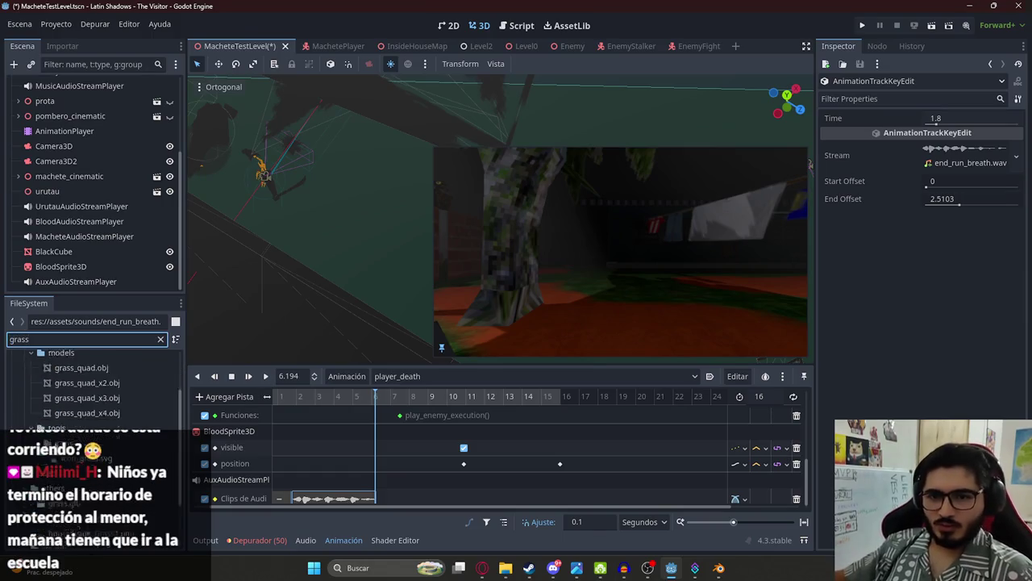
Step: Drop grass_sound.wav onto the aux audio track and play the animation to hear it
{"action": "left_click", "coordinate": [80, 493]}
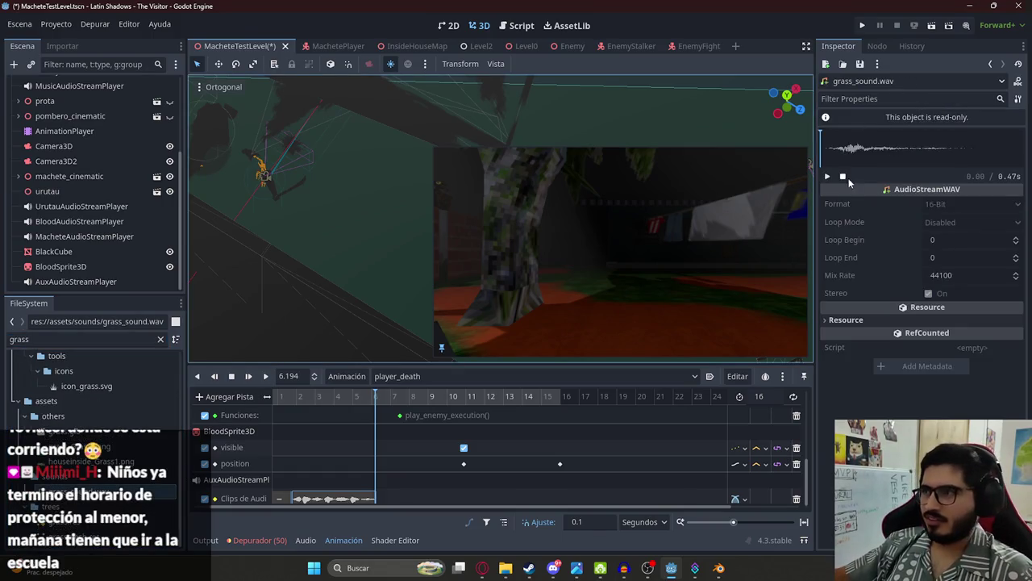
{"action": "mouse_move", "coordinate": [81, 493]}
{"action": "left_mouse_down"}
{"action": "mouse_move", "coordinate": [339, 488]}
{"action": "mouse_move", "coordinate": [395, 497]}
{"action": "left_mouse_up"}
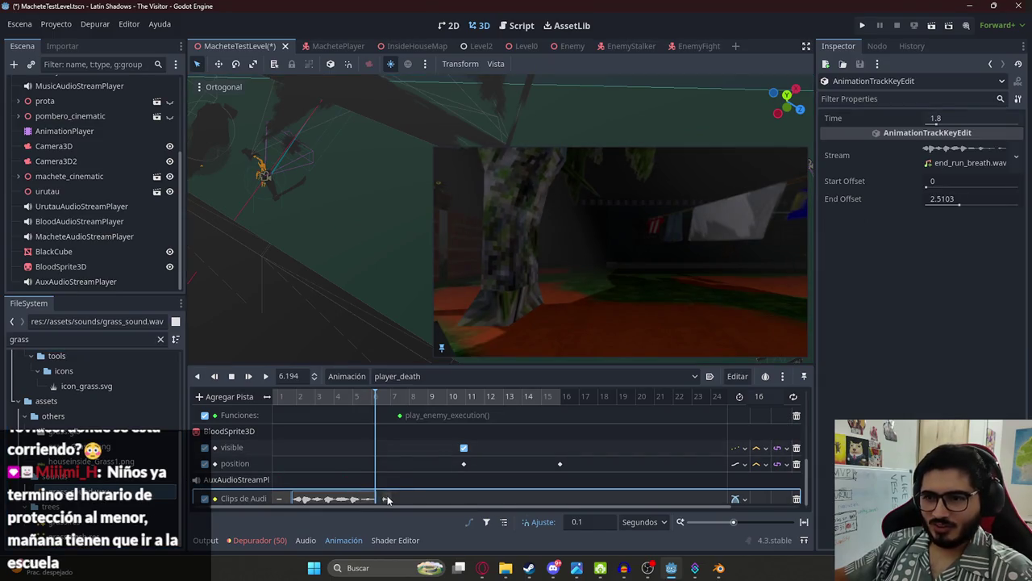
{"action": "left_click", "coordinate": [264, 378]}
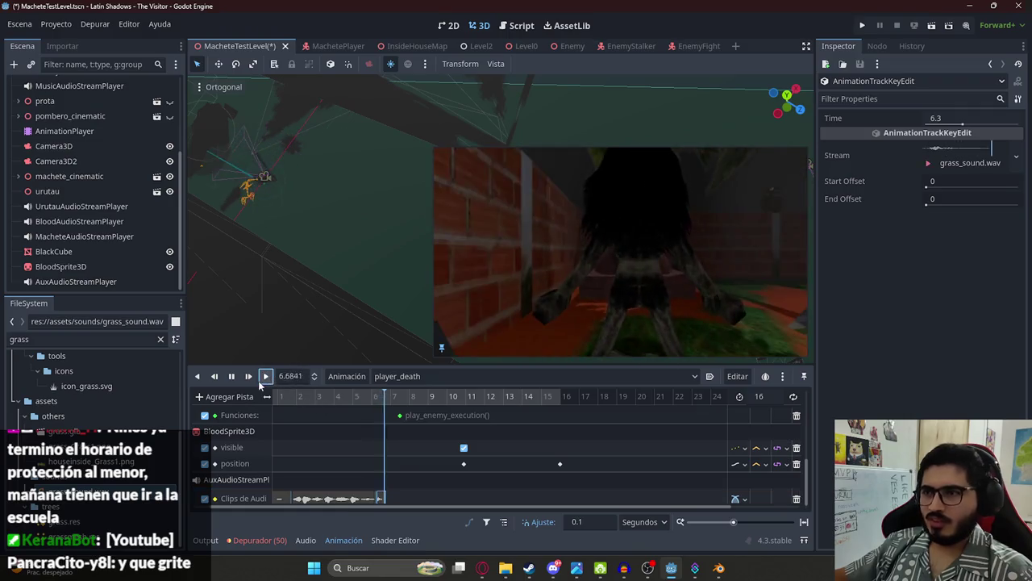
{"action": "left_click", "coordinate": [231, 377]}
Step: Shift the grass clip to 6.7 s, replay from 5.5 s, and save the scene
{"action": "left_click_drag", "start_coordinate": [382, 501], "coordinate": [389, 502]}
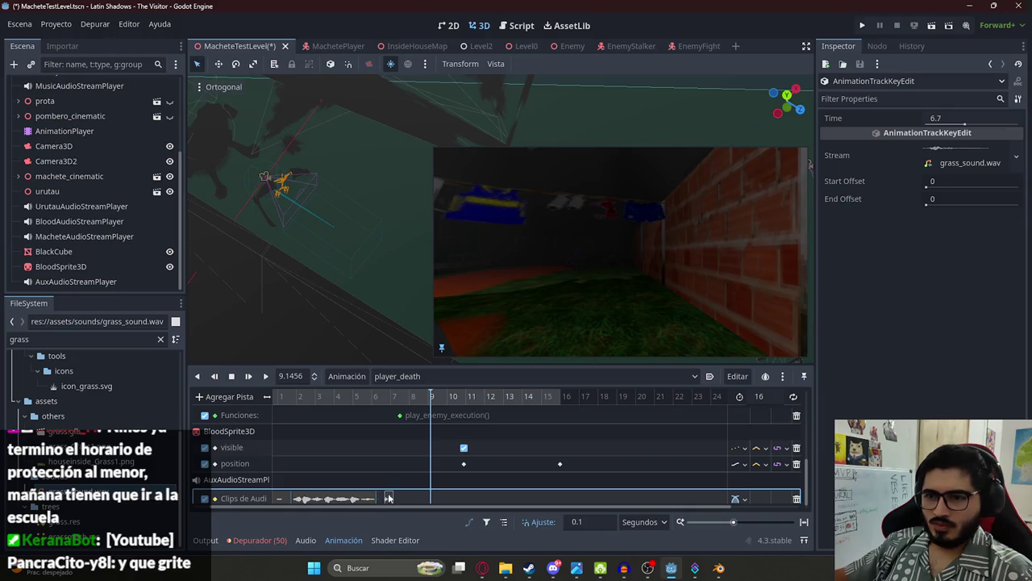
{"action": "left_click", "coordinate": [363, 397]}
{"action": "left_click", "coordinate": [266, 376]}
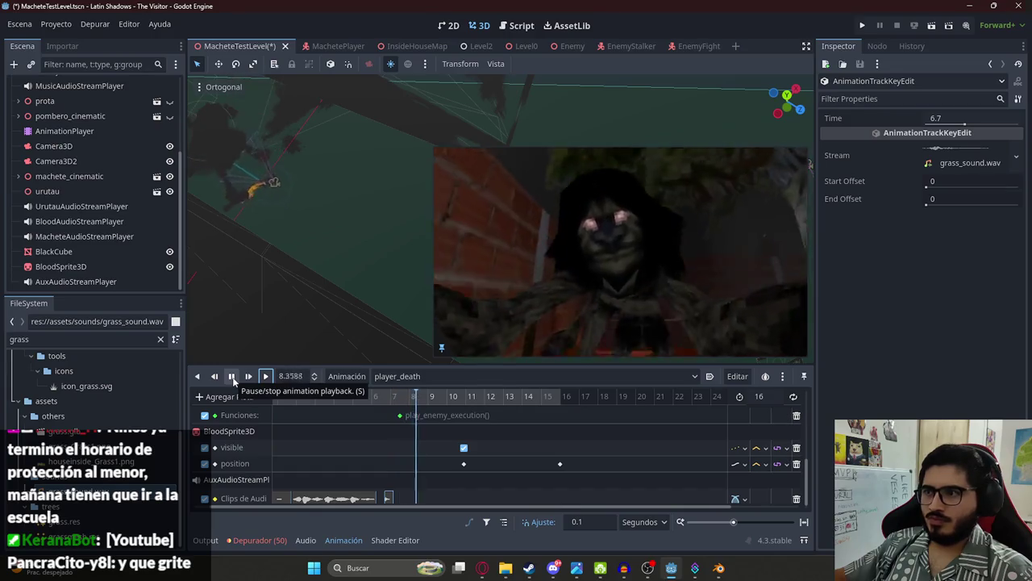
{"action": "left_click", "coordinate": [232, 377]}
{"action": "left_click_drag", "start_coordinate": [380, 400], "coordinate": [409, 406]}
{"action": "key", "text": "ctrl+s"}
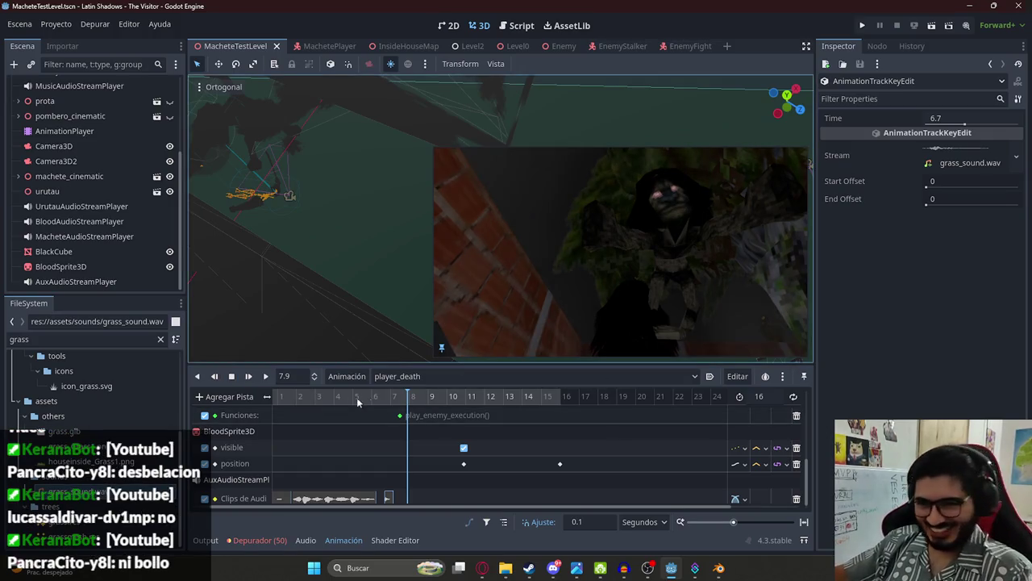
{"action": "left_click", "coordinate": [231, 376]}
{"action": "scroll", "coordinate": [325, 396], "scroll_direction": "down", "scroll_amount": 3}
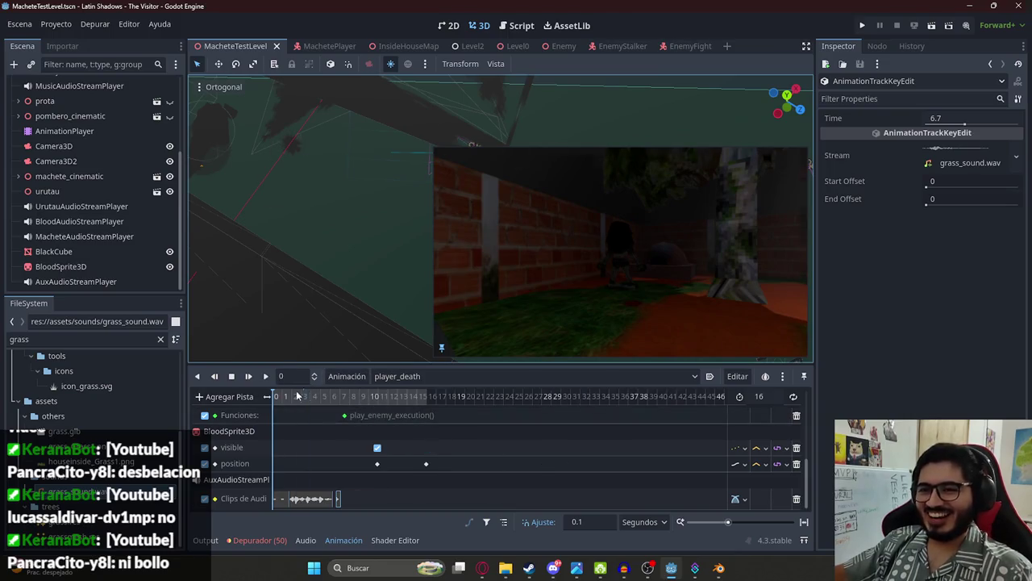
{"action": "left_click", "coordinate": [264, 377]}
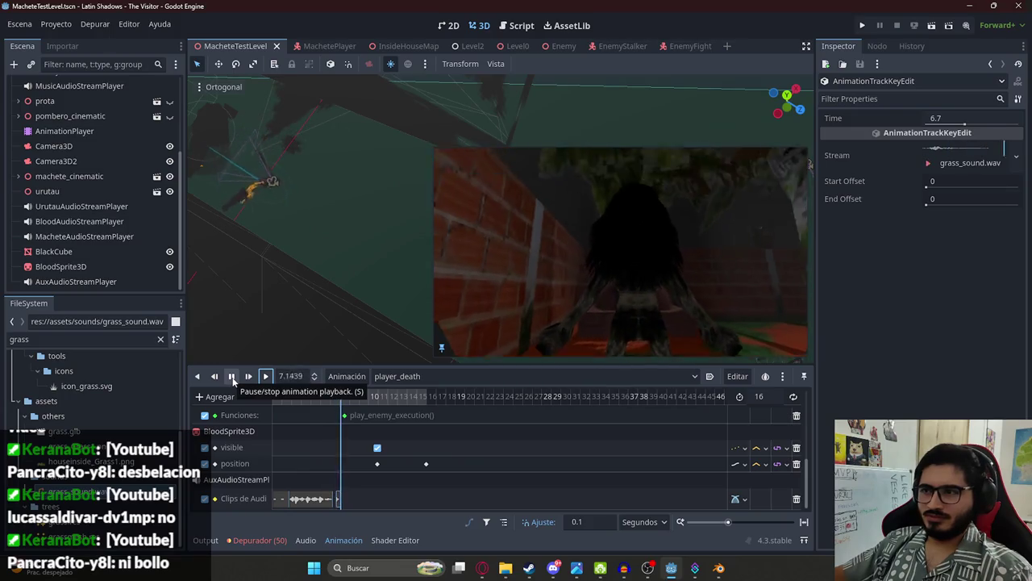
{"action": "left_click", "coordinate": [232, 377]}
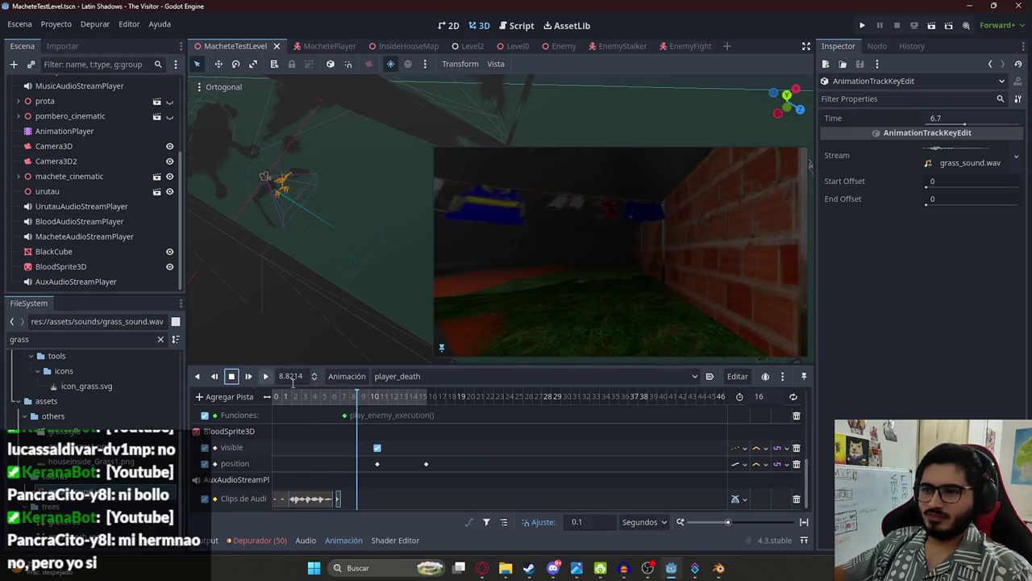
{"action": "left_click", "coordinate": [344, 401]}
{"action": "left_click", "coordinate": [354, 400]}
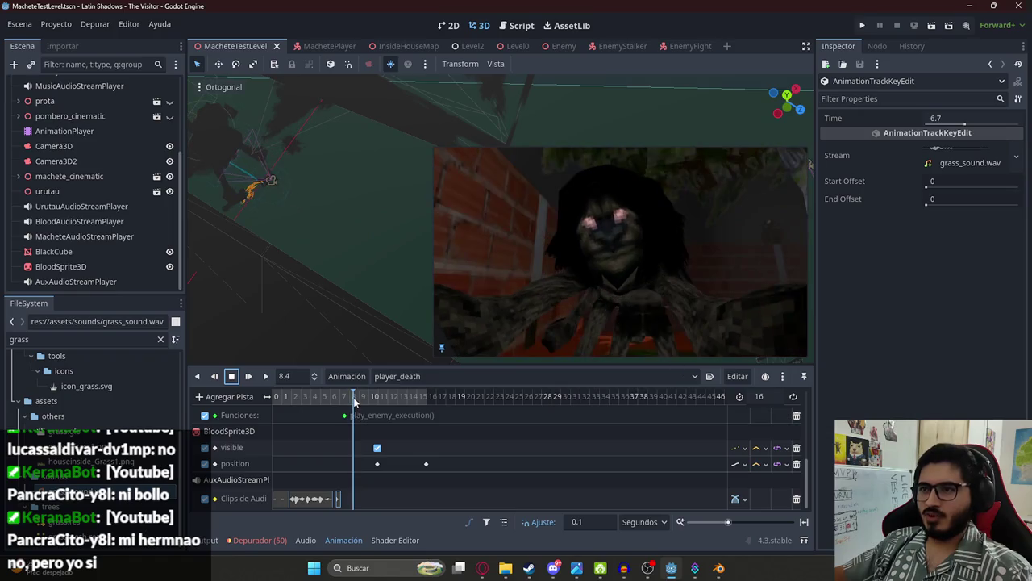
{"action": "scroll", "coordinate": [365, 416], "scroll_direction": "down", "scroll_amount": 5}
{"action": "scroll", "coordinate": [393, 411], "scroll_direction": "up", "scroll_amount": 3, "text": "ctrl"}
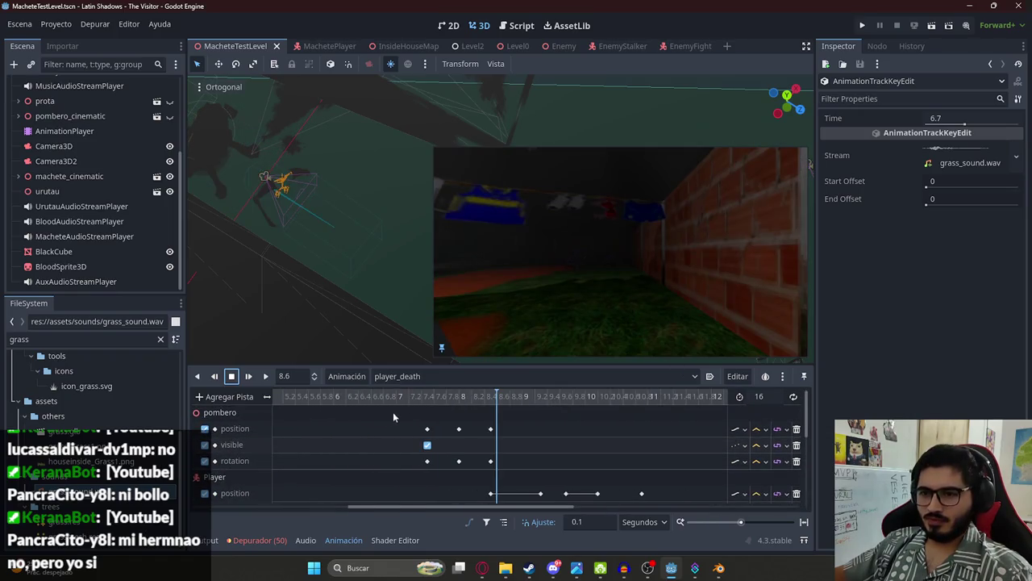
Step: Move the Player rotation keyframe from 8.5 s to 8.7 s and check the camera view around 8.6–8.9 s
{"action": "left_click", "coordinate": [490, 408]}
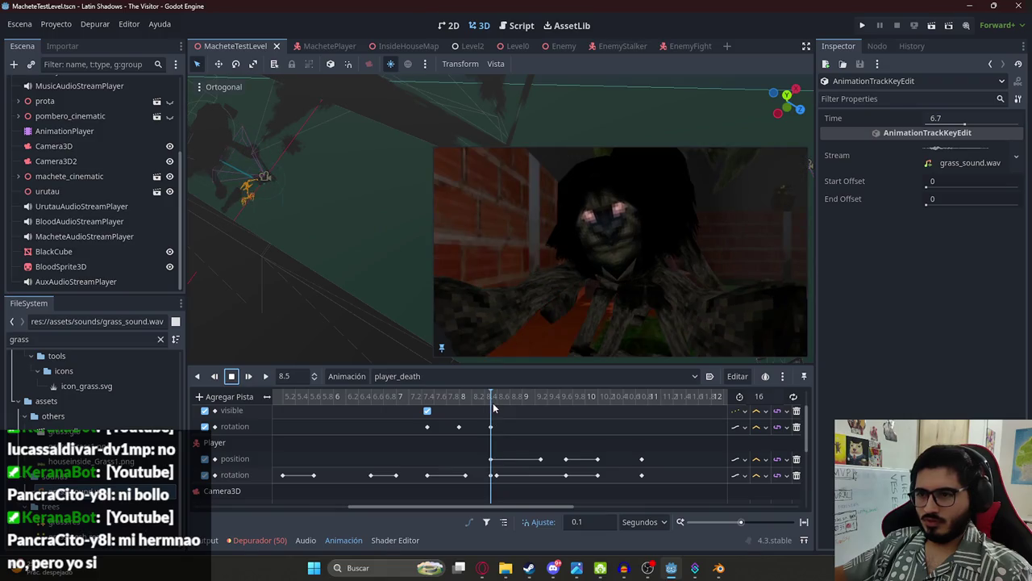
{"action": "left_click_drag", "start_coordinate": [496, 474], "coordinate": [503, 474]}
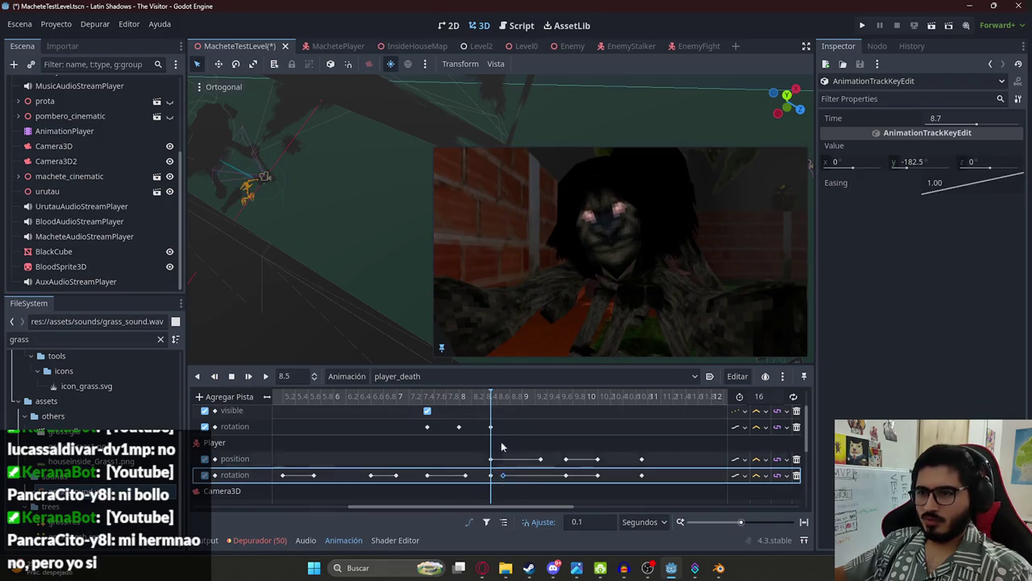
{"action": "left_click", "coordinate": [497, 398]}
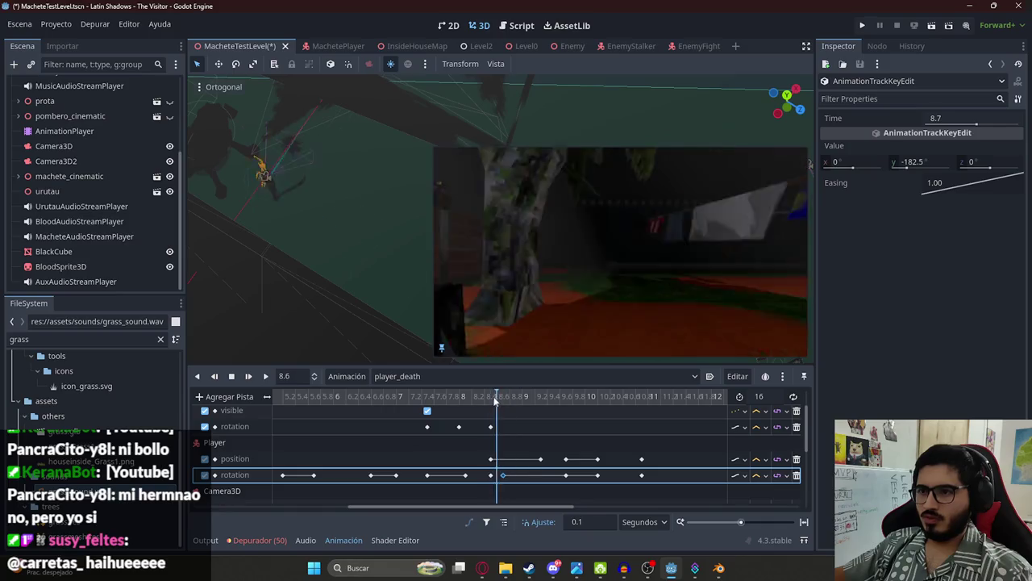
{"action": "left_click", "coordinate": [502, 400]}
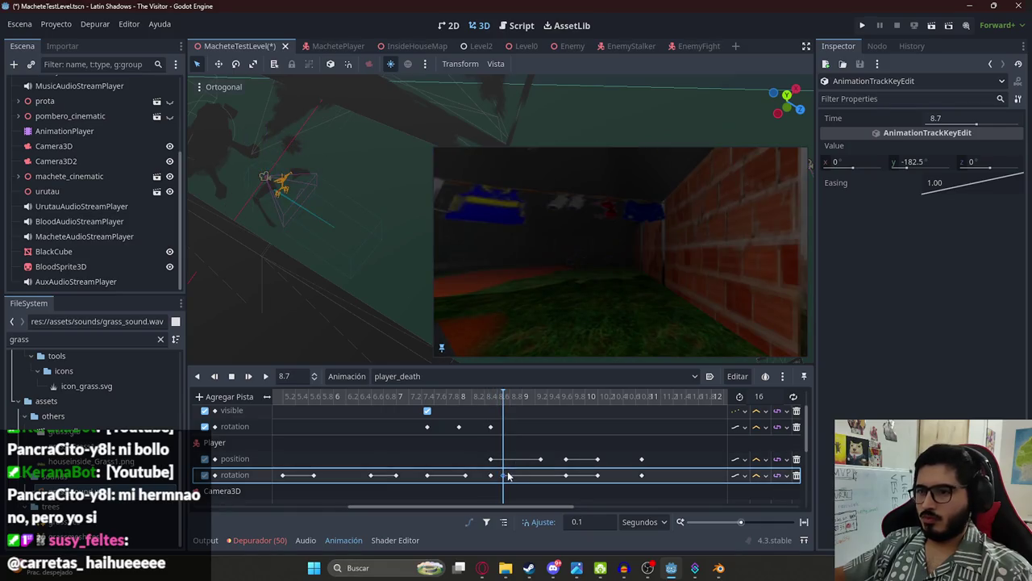
{"action": "left_click", "coordinate": [497, 400]}
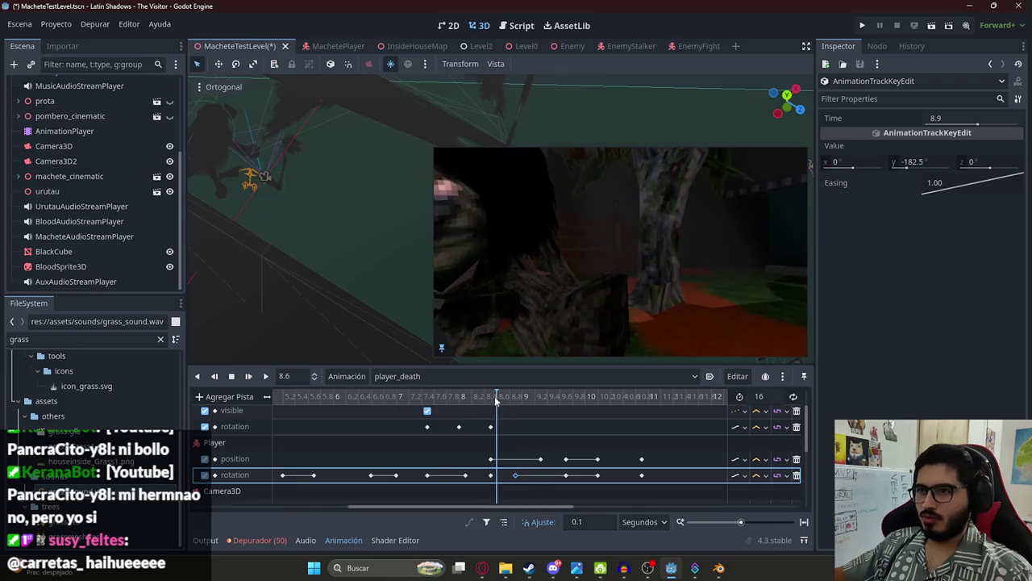
{"action": "left_click", "coordinate": [500, 400]}
{"action": "left_click", "coordinate": [497, 400]}
{"action": "left_click", "coordinate": [517, 399]}
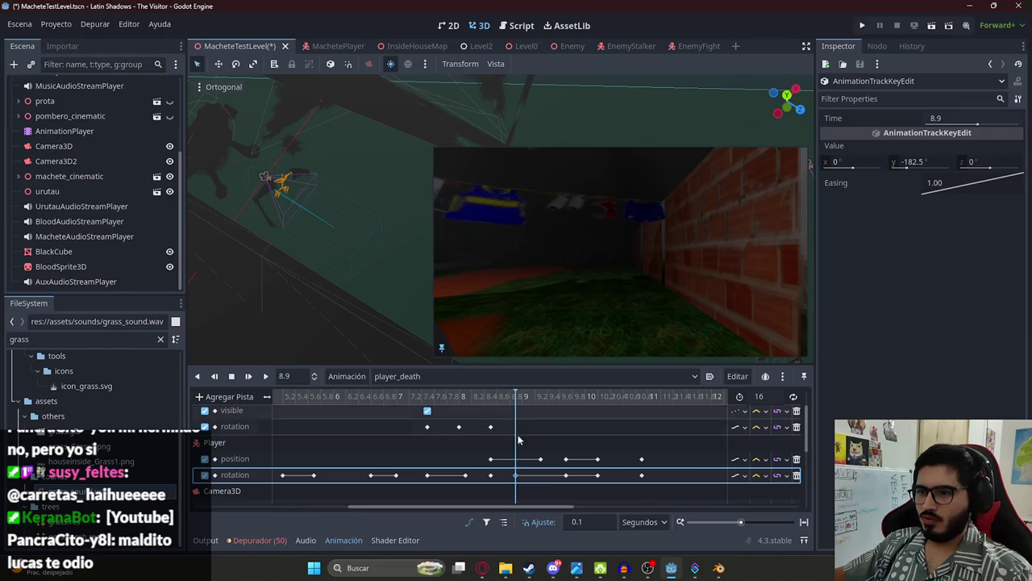
Step: Play the animation from 8.5 s to review the retimed key, then open a new browser tab
{"action": "left_click", "coordinate": [502, 475]}
{"action": "left_click", "coordinate": [493, 405]}
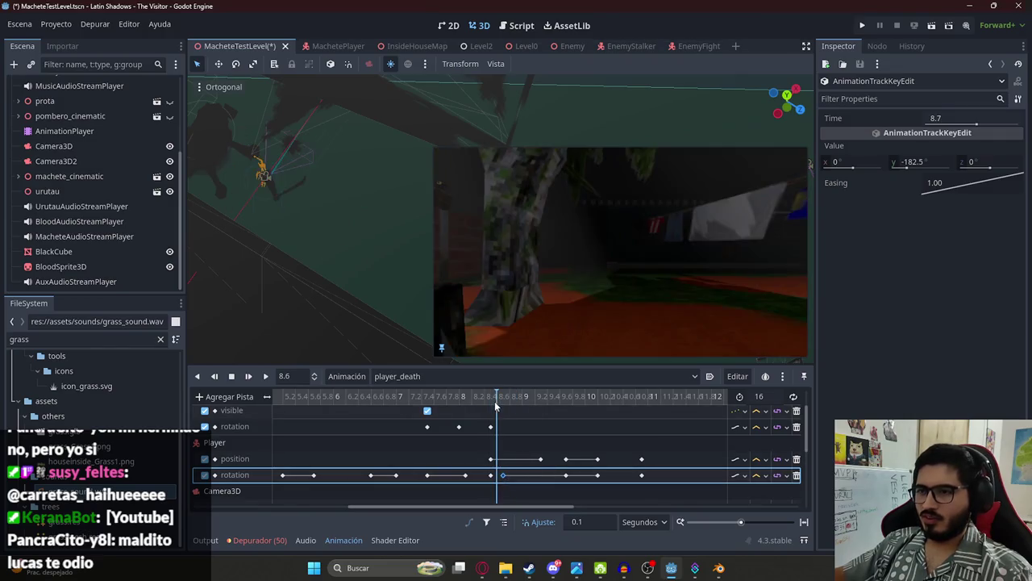
{"action": "left_click", "coordinate": [249, 376]}
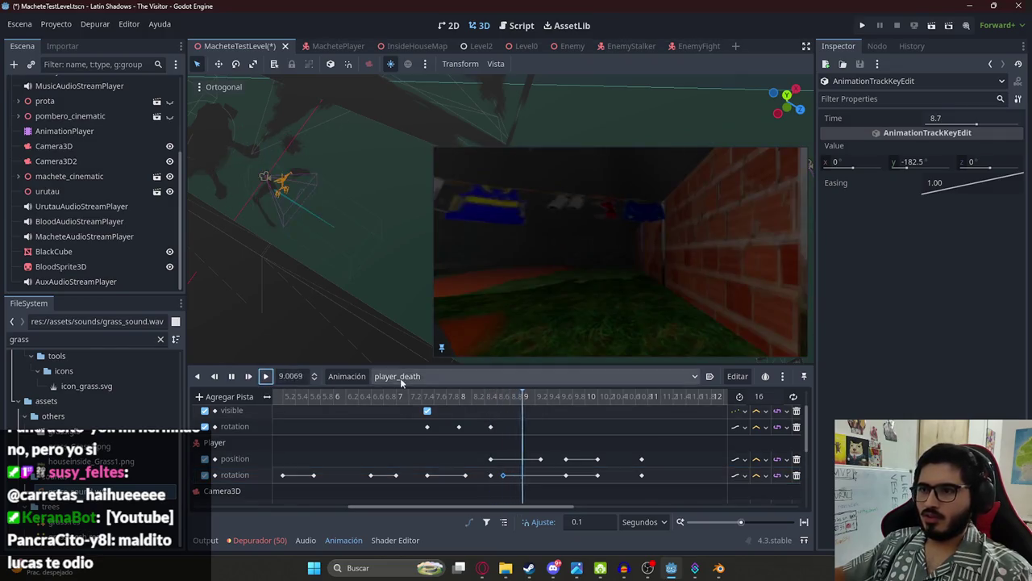
{"action": "left_click", "coordinate": [492, 405]}
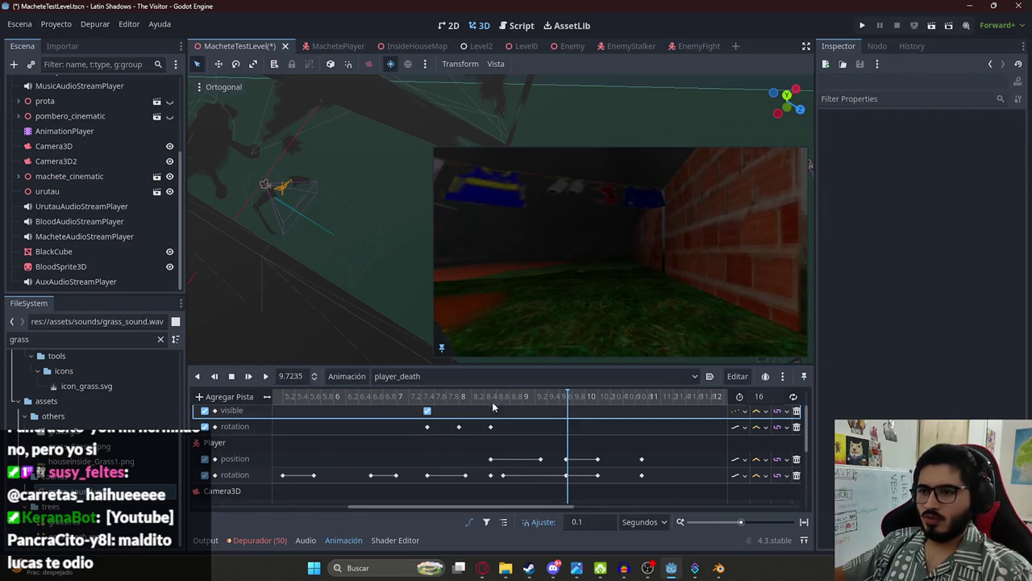
{"action": "scroll", "coordinate": [482, 466], "scroll_direction": "down", "scroll_amount": 2}
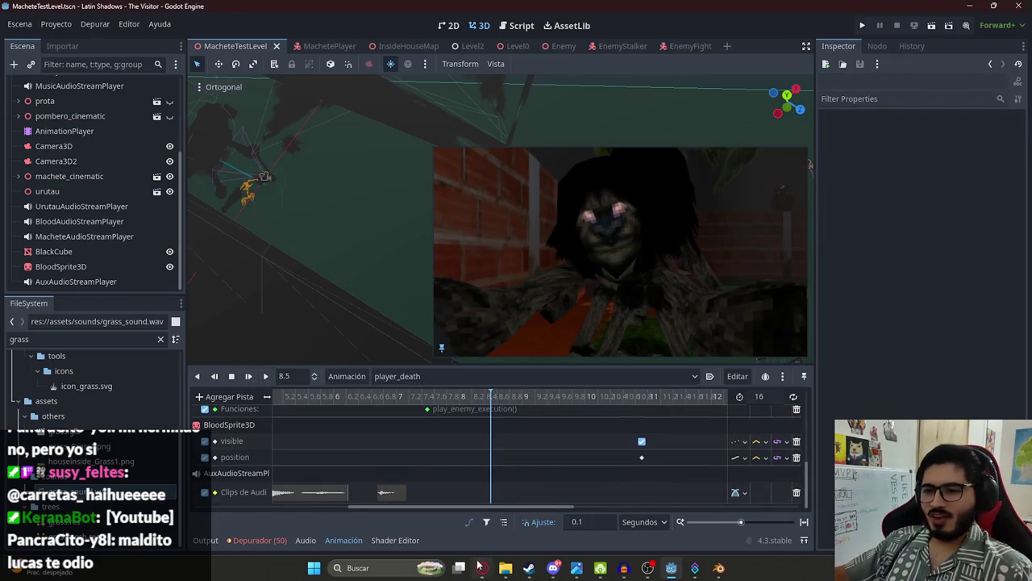
{"action": "key", "text": "alt+Tab"}
{"action": "left_click", "coordinate": [773, 13]}
Step: Go to Pixabay and search its sound effects for 'broken bone'
{"action": "type", "text": "pixabay.com/es/"}
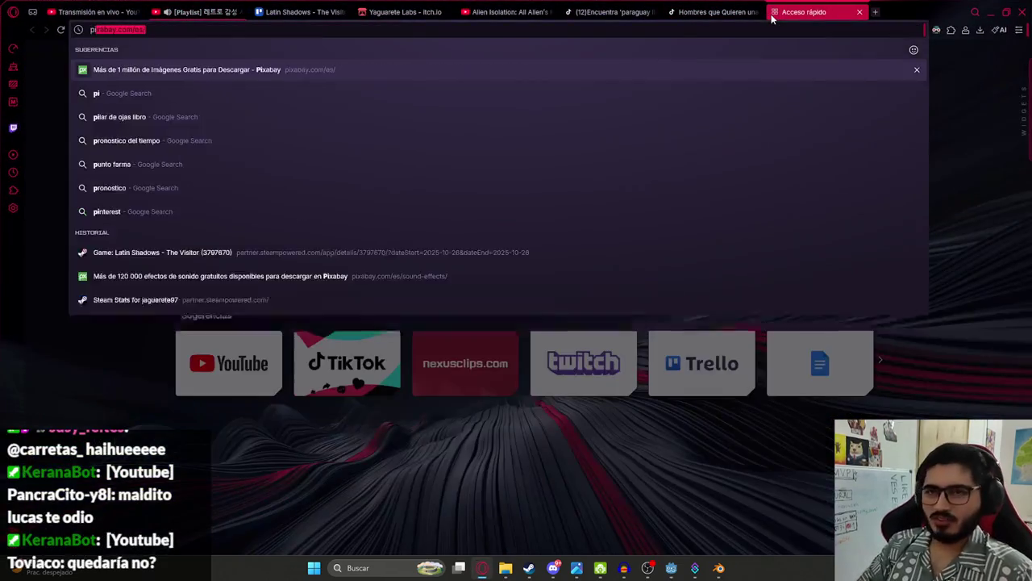
{"action": "key", "text": "Return"}
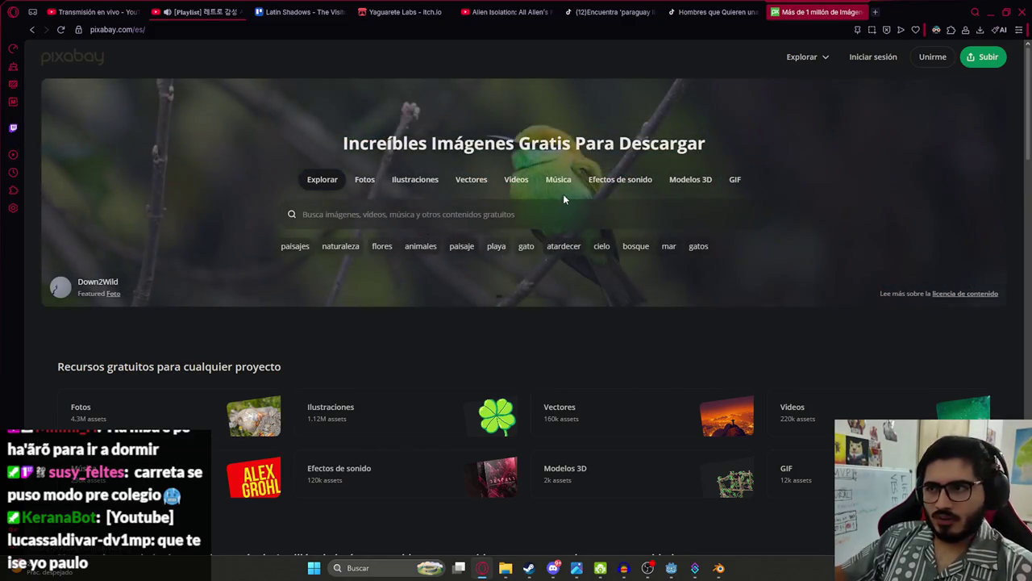
{"action": "left_click", "coordinate": [615, 180]}
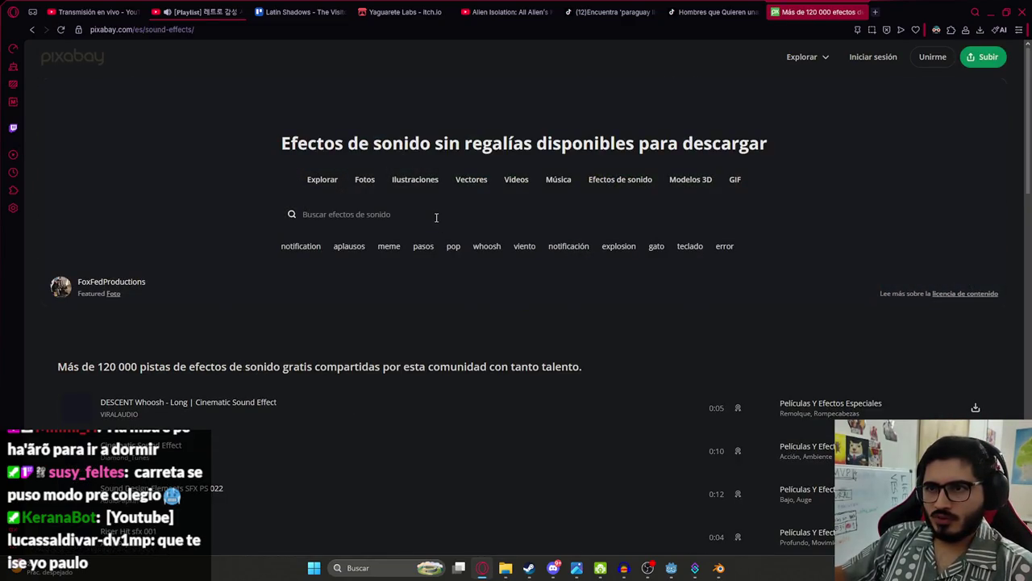
{"action": "left_click", "coordinate": [436, 217]}
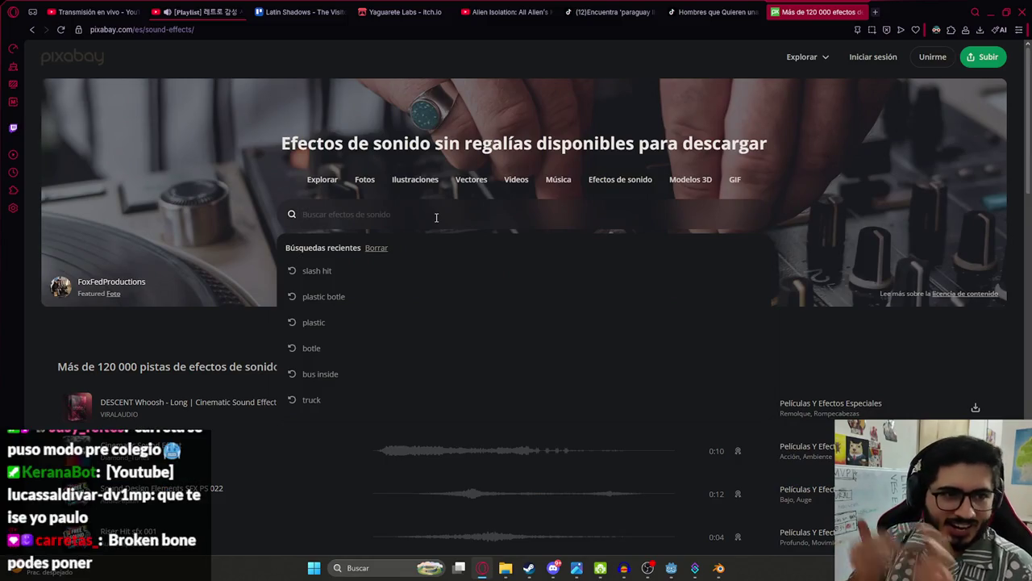
{"action": "type", "text": "broken bone"}
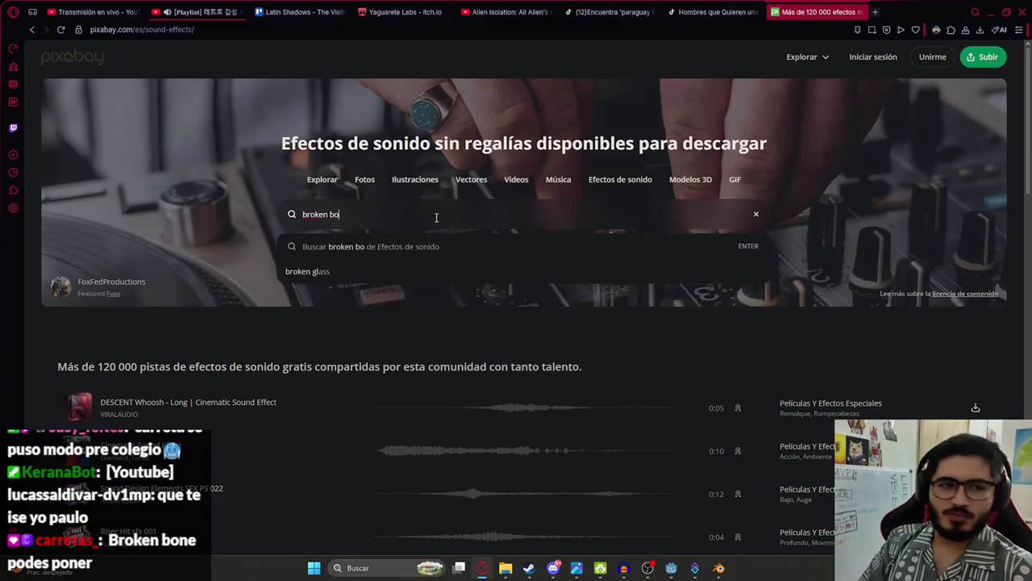
{"action": "key", "text": "Return"}
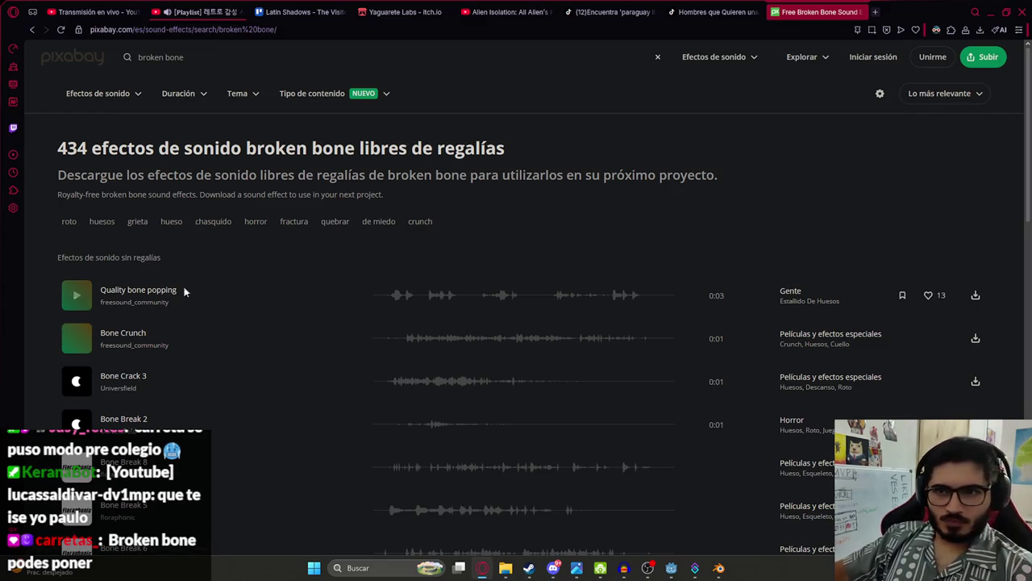
Step: Preview Quality bone popping and replay Bone Crack 3 several times
{"action": "left_click", "coordinate": [79, 299]}
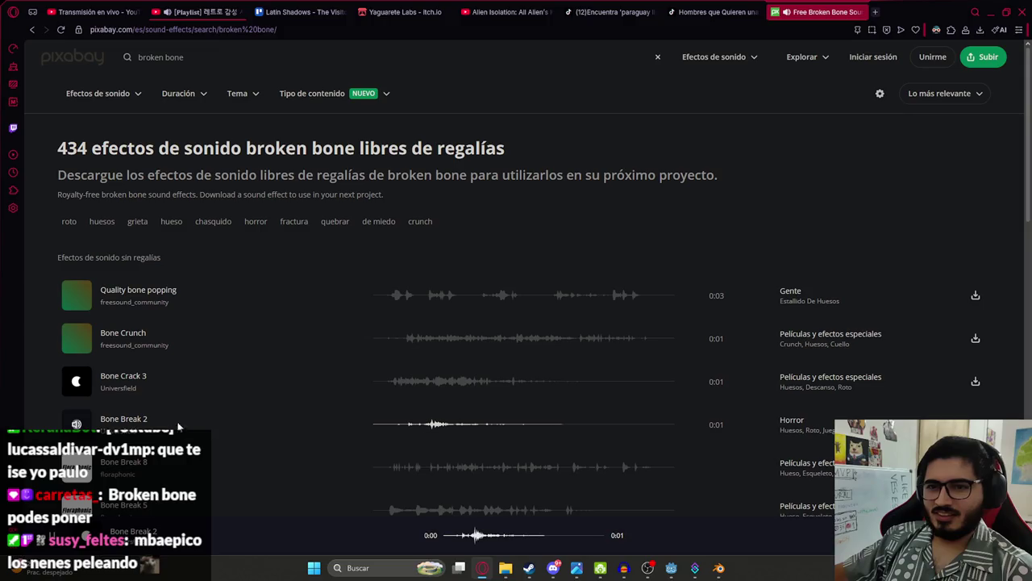
{"action": "left_click", "coordinate": [385, 383]}
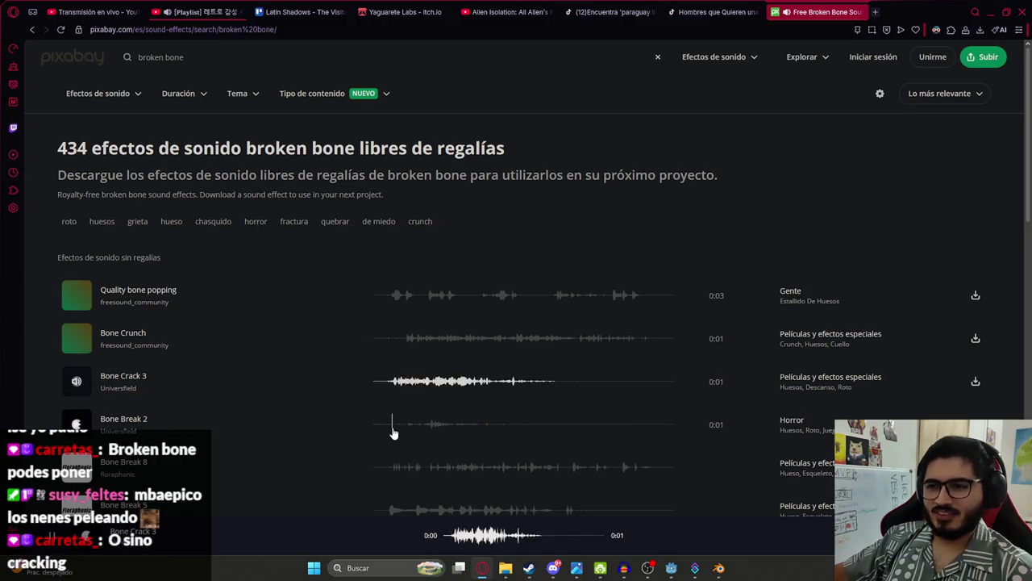
{"action": "left_click", "coordinate": [384, 391]}
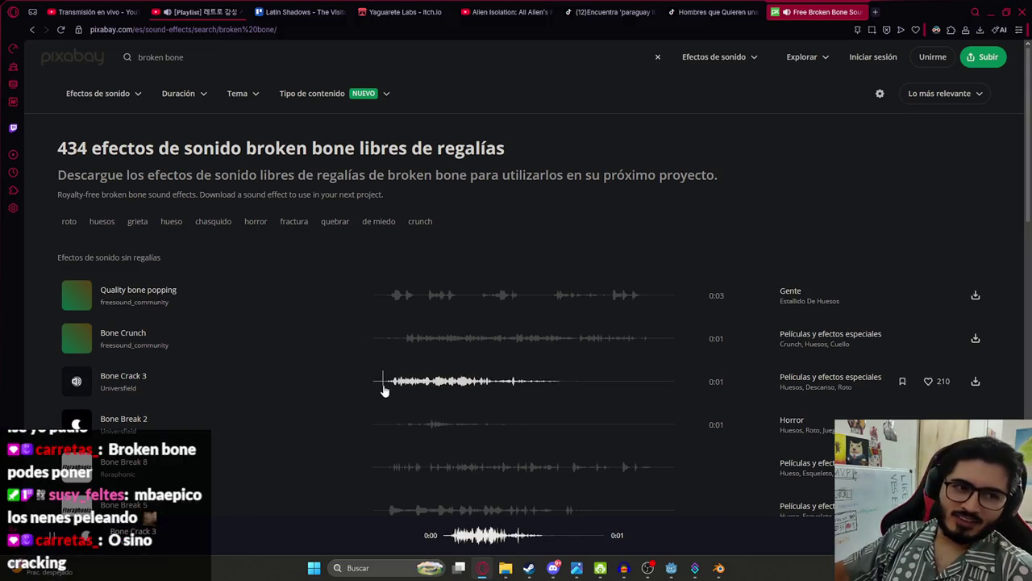
{"action": "left_click", "coordinate": [385, 391]}
{"action": "left_click", "coordinate": [385, 390]}
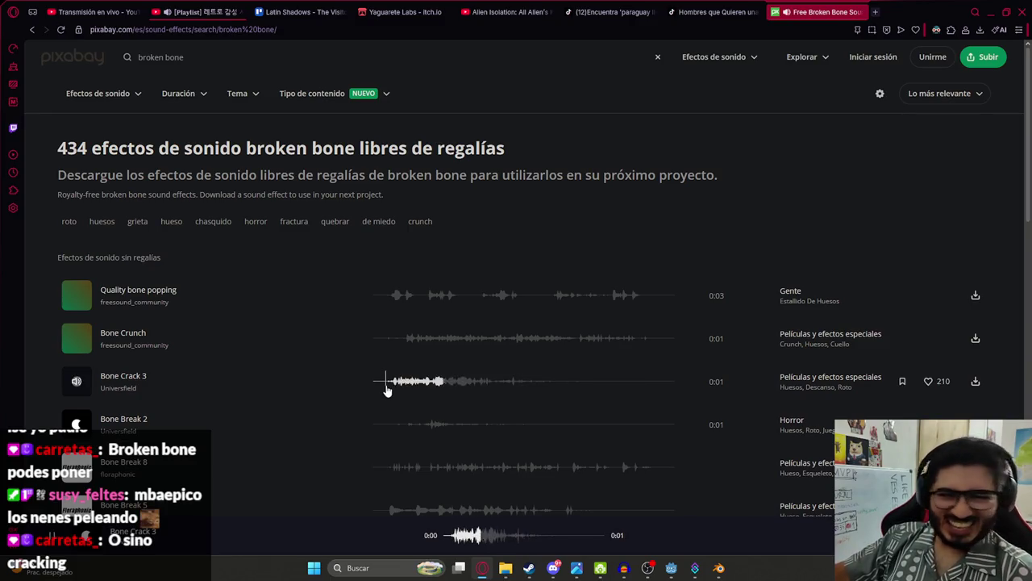
Step: Preview Bone Break 5 and Bone slowly being broken, then replay Bone Break 3 repeatedly
{"action": "scroll", "coordinate": [371, 379], "scroll_direction": "down", "scroll_amount": 1}
{"action": "left_click", "coordinate": [388, 460]}
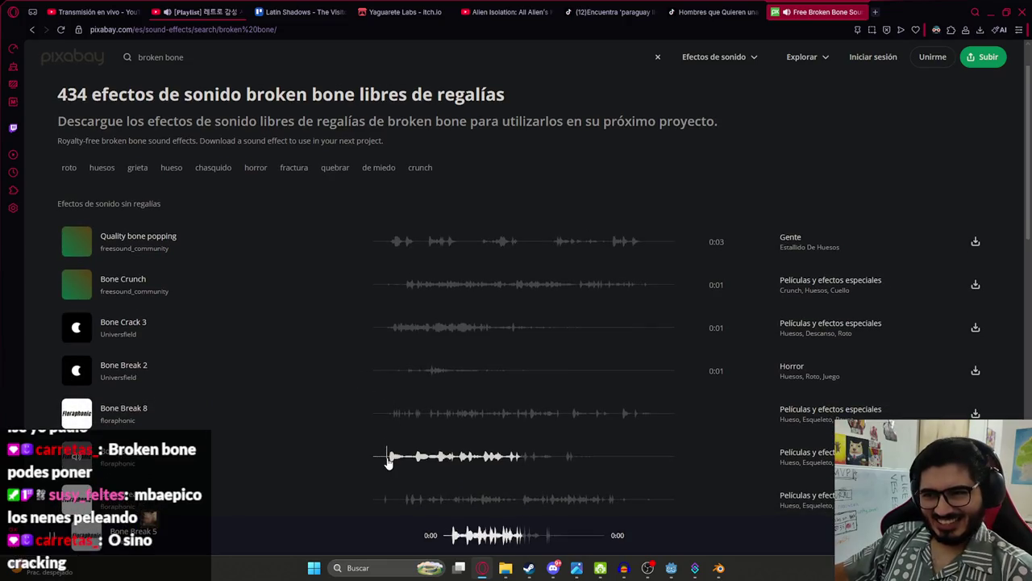
{"action": "scroll", "coordinate": [388, 460], "scroll_direction": "down", "scroll_amount": 2}
{"action": "left_click", "coordinate": [392, 348]}
{"action": "left_click", "coordinate": [388, 435]}
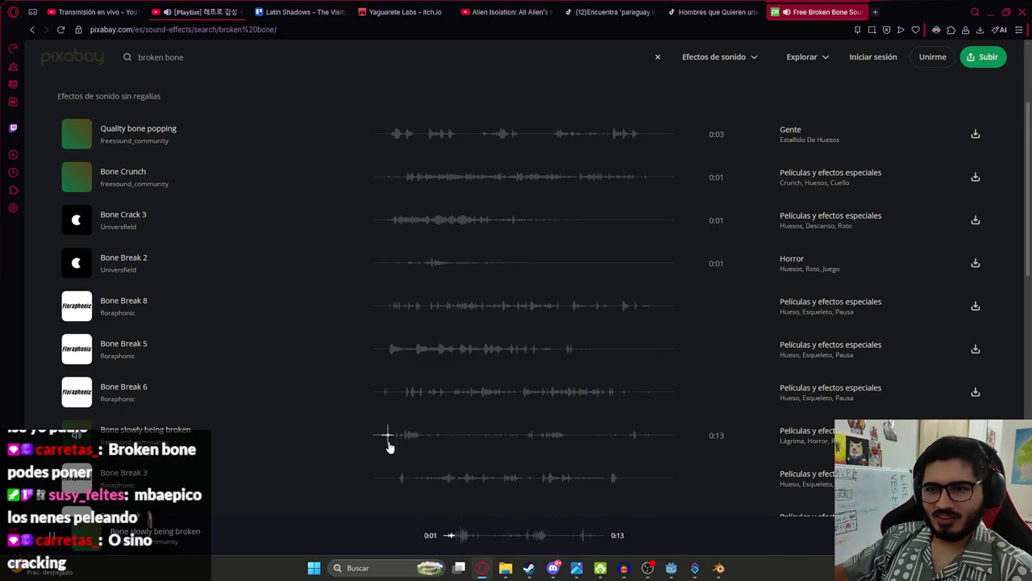
{"action": "left_click", "coordinate": [392, 477]}
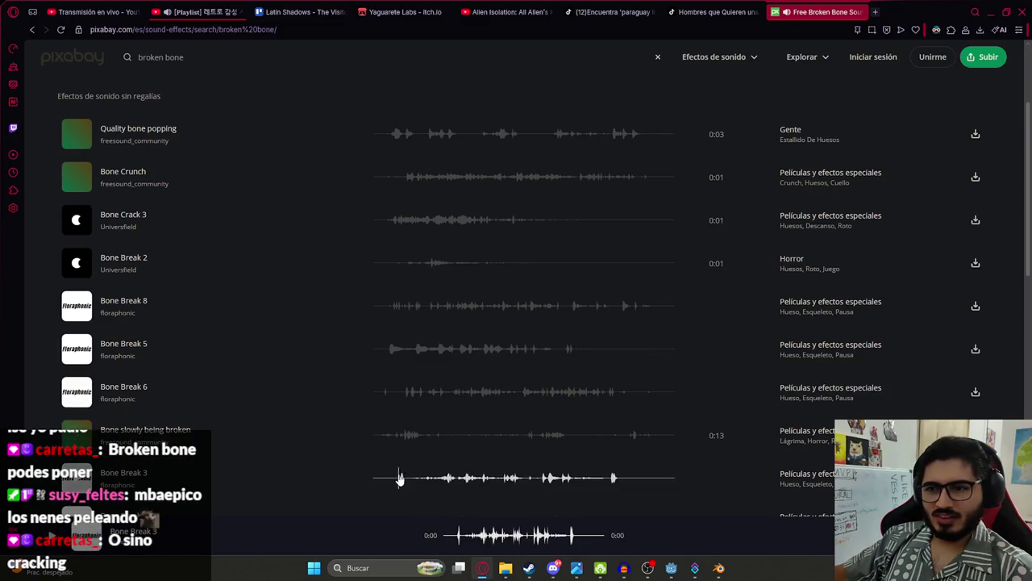
{"action": "scroll", "coordinate": [399, 478], "scroll_direction": "down", "scroll_amount": 2}
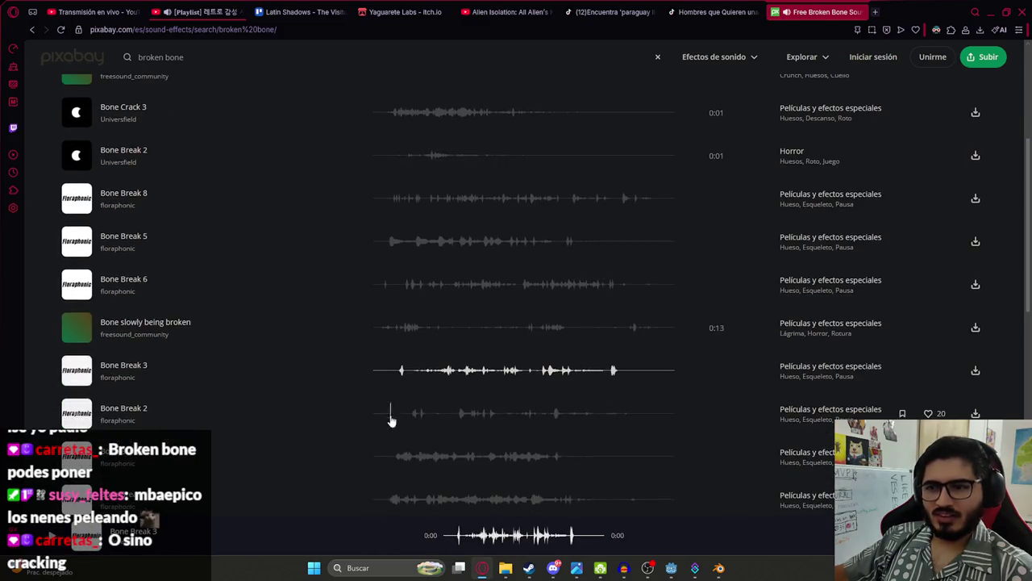
{"action": "left_click", "coordinate": [397, 371]}
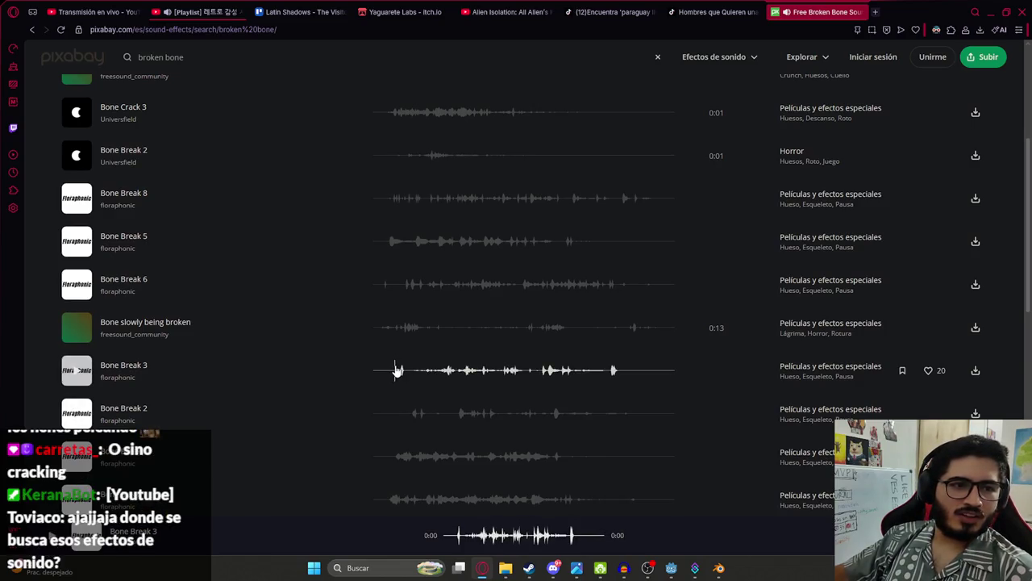
{"action": "left_click", "coordinate": [397, 371]}
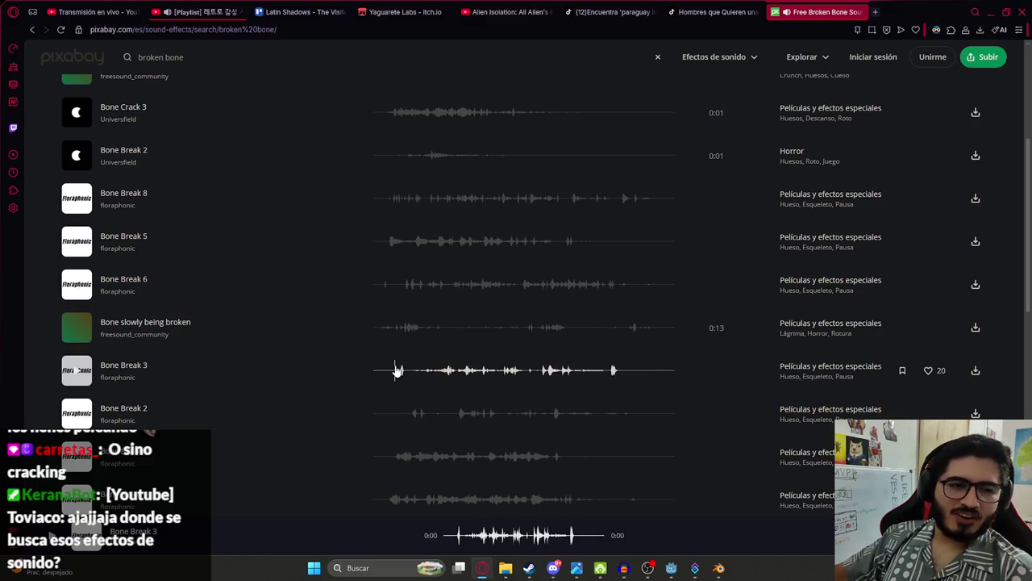
{"action": "left_click", "coordinate": [396, 371]}
{"action": "left_click", "coordinate": [394, 373]}
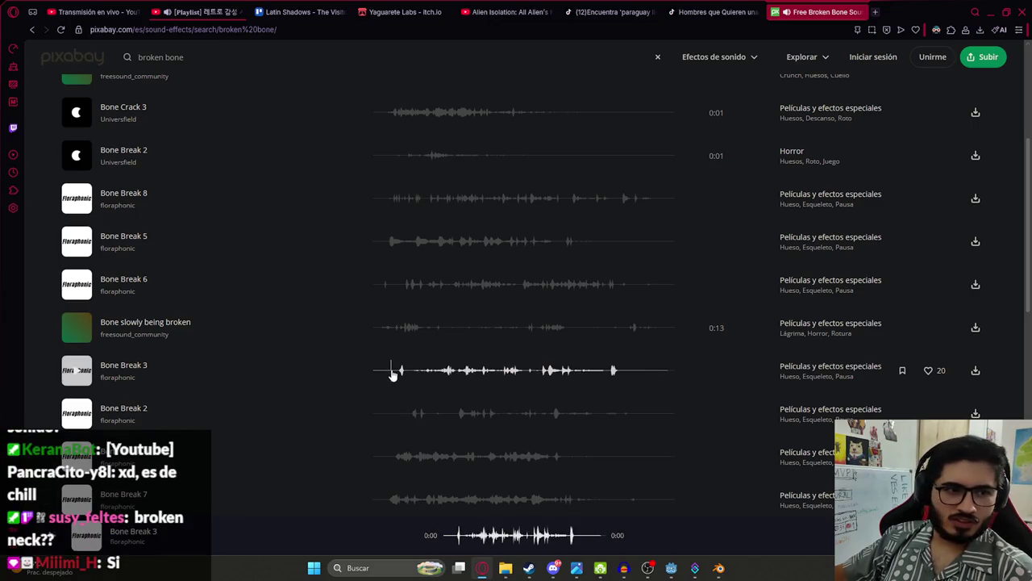
{"action": "left_click", "coordinate": [393, 374]}
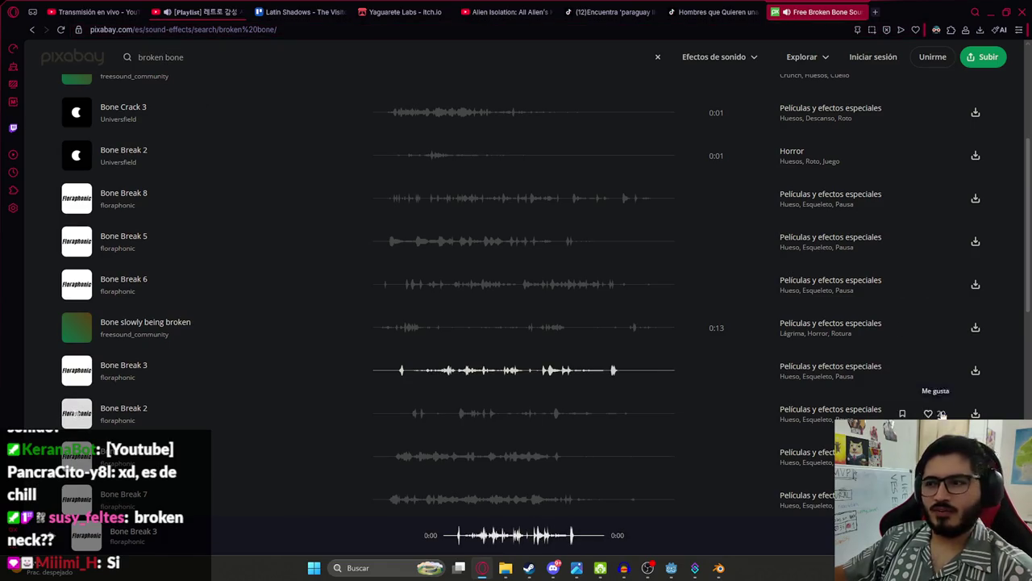
Step: Audition Bone Break 2, 10, 7, 4 and Arm Fracture, download one, and change the search to 'broken neck'
{"action": "left_click", "coordinate": [412, 416]}
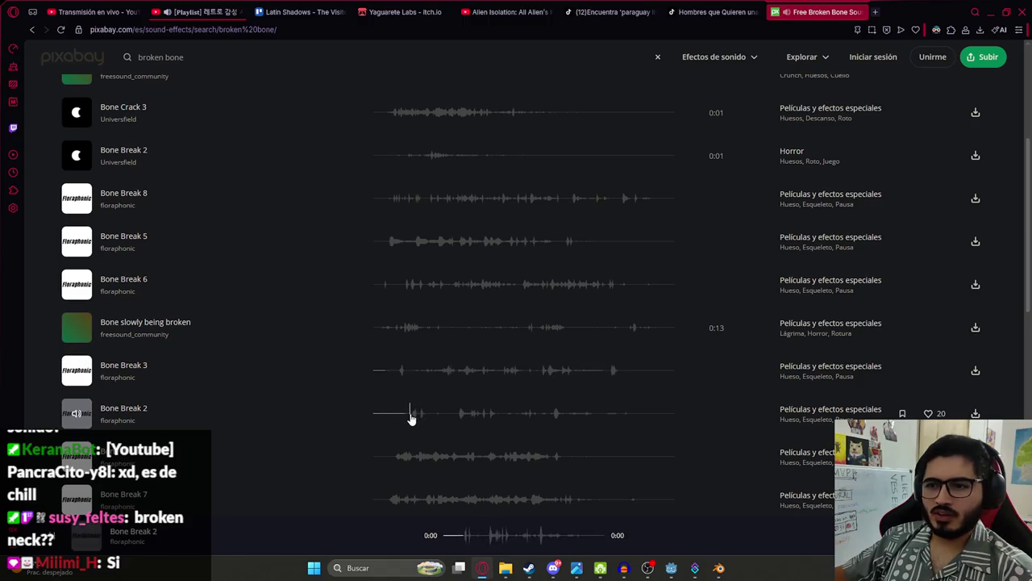
{"action": "left_click", "coordinate": [390, 459]}
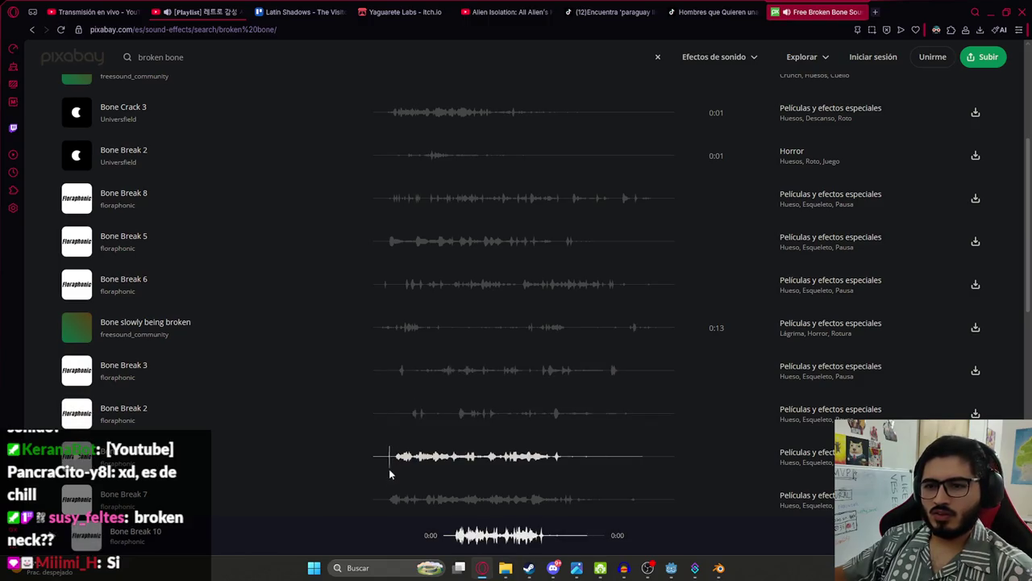
{"action": "scroll", "coordinate": [391, 471], "scroll_direction": "down", "scroll_amount": 2}
{"action": "left_click", "coordinate": [384, 339]}
{"action": "left_click", "coordinate": [447, 387]}
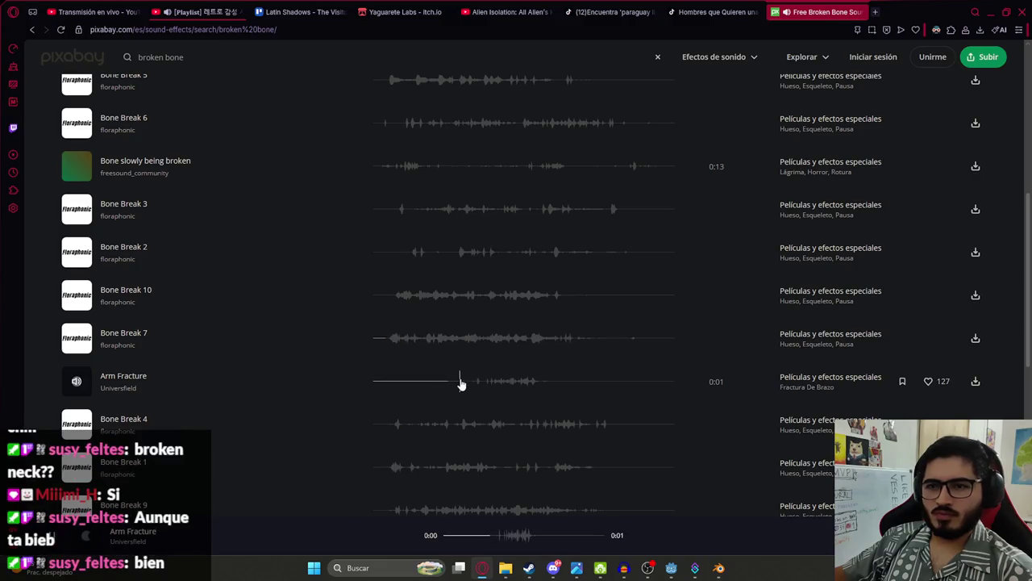
{"action": "left_click", "coordinate": [389, 432]}
{"action": "left_click", "coordinate": [389, 465]}
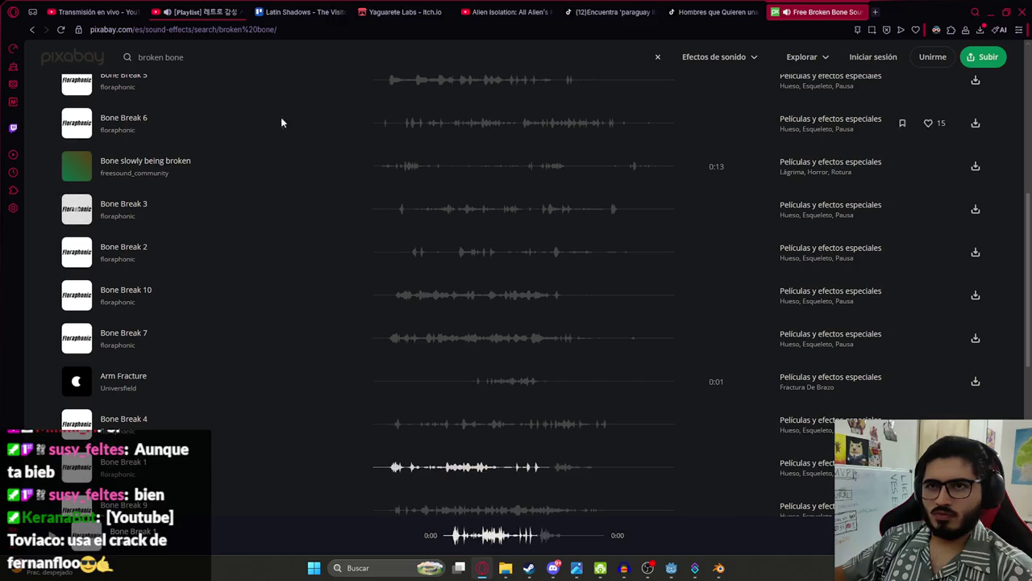
{"action": "left_click", "coordinate": [179, 56]}
{"action": "type", "text": "neck"}
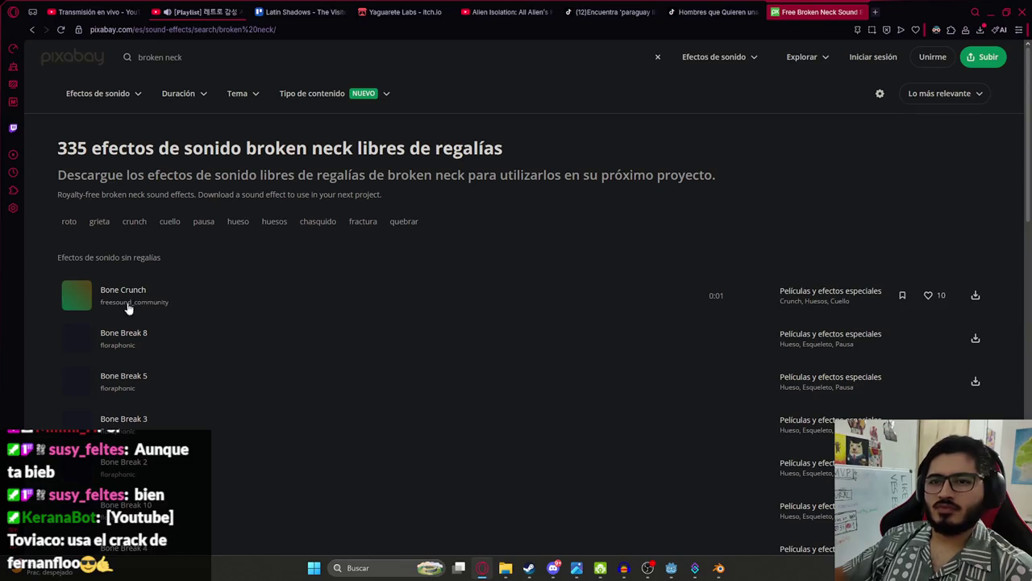
Step: Preview Bone Crunch and Bone Break 8, 5, 3, 10 and 4 from the broken neck results
{"action": "left_click", "coordinate": [407, 295]}
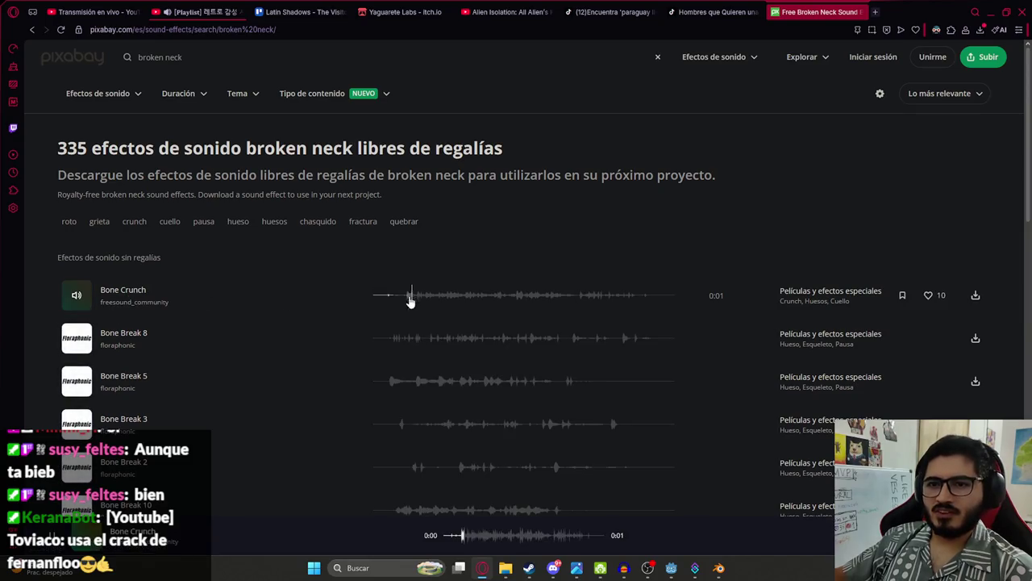
{"action": "left_click", "coordinate": [389, 339]}
{"action": "scroll", "coordinate": [173, 338], "scroll_direction": "down", "scroll_amount": 1}
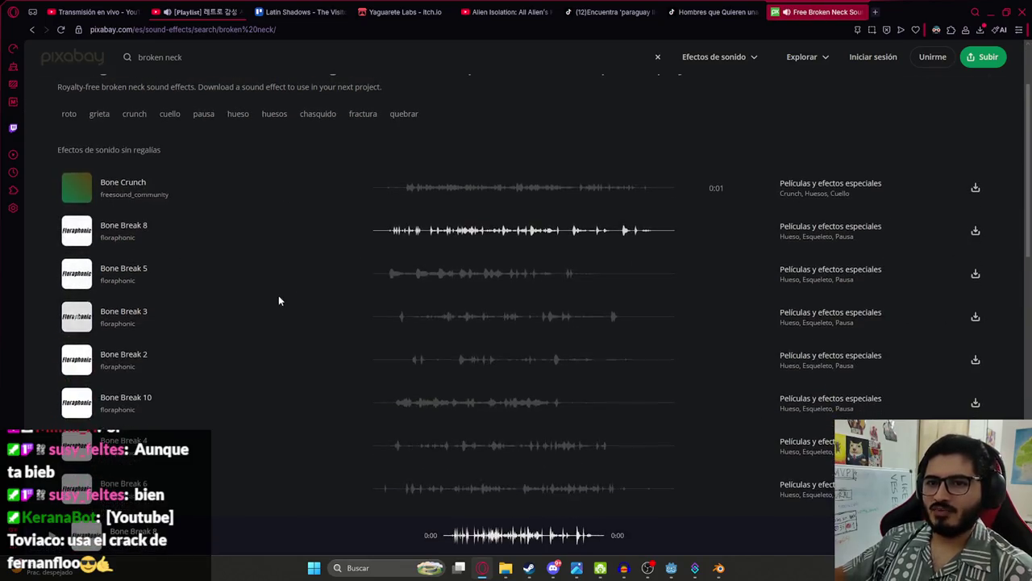
{"action": "left_click", "coordinate": [386, 275]}
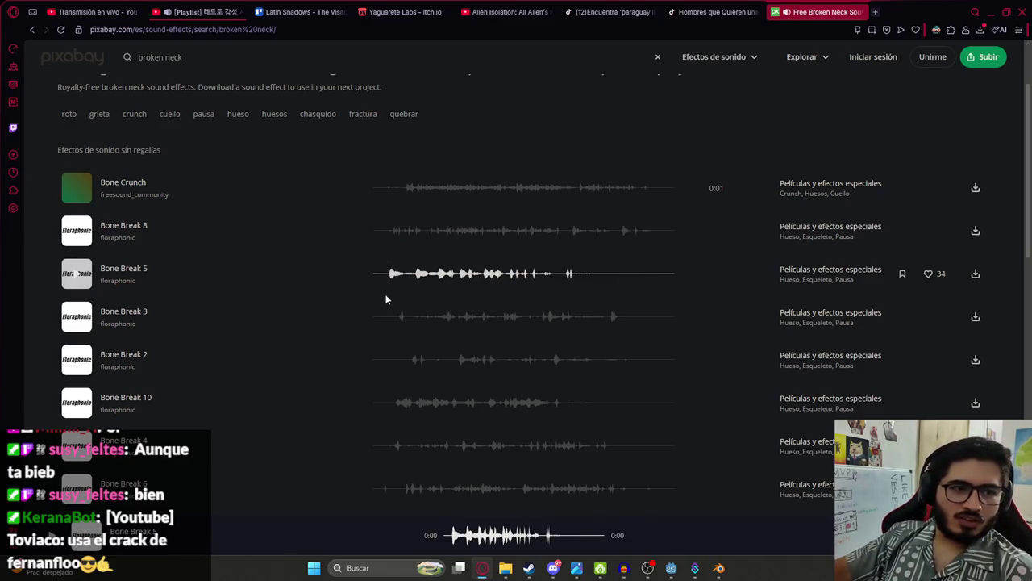
{"action": "left_click", "coordinate": [386, 319]}
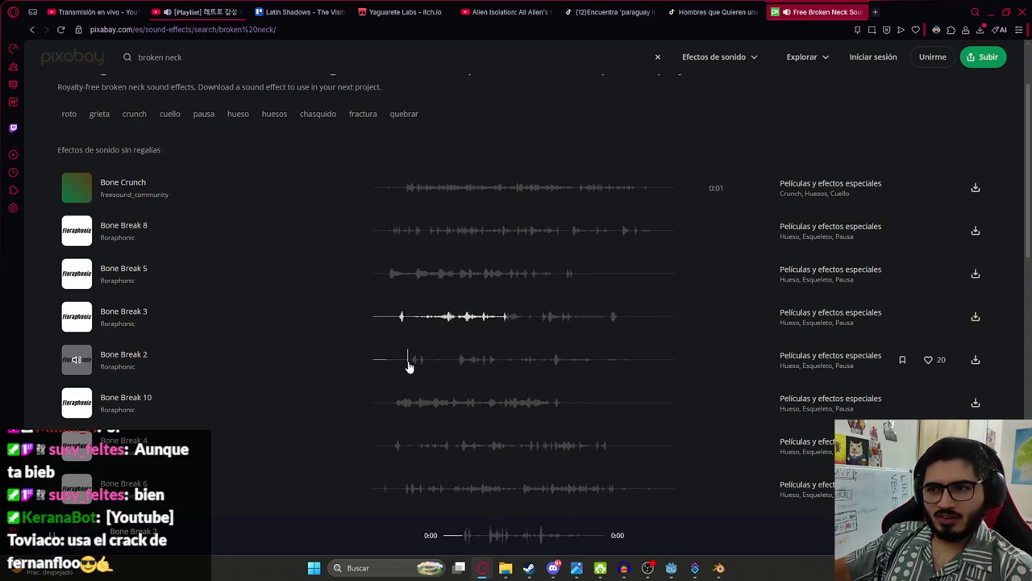
{"action": "left_click", "coordinate": [394, 407]}
{"action": "left_click", "coordinate": [391, 446]}
{"action": "left_click", "coordinate": [384, 492]}
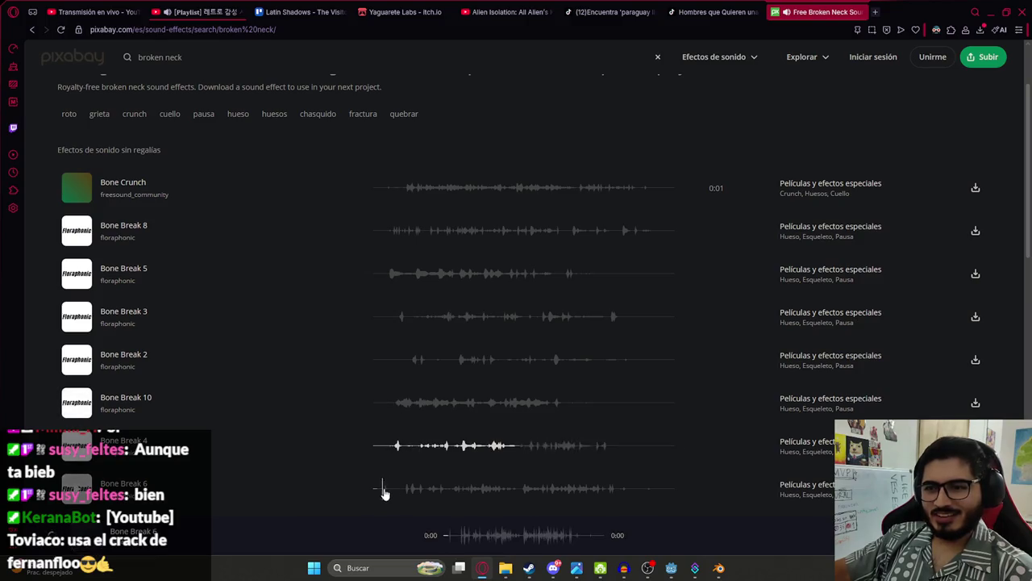
Step: Preview Bone Break 7, 1, 9, Broken Bottle and GameSound broken, then drag the downloaded floraphonic clip into Audacity
{"action": "scroll", "coordinate": [399, 444], "scroll_direction": "down", "scroll_amount": 2}
{"action": "left_click", "coordinate": [392, 427]}
{"action": "scroll", "coordinate": [400, 363], "scroll_direction": "down", "scroll_amount": 2}
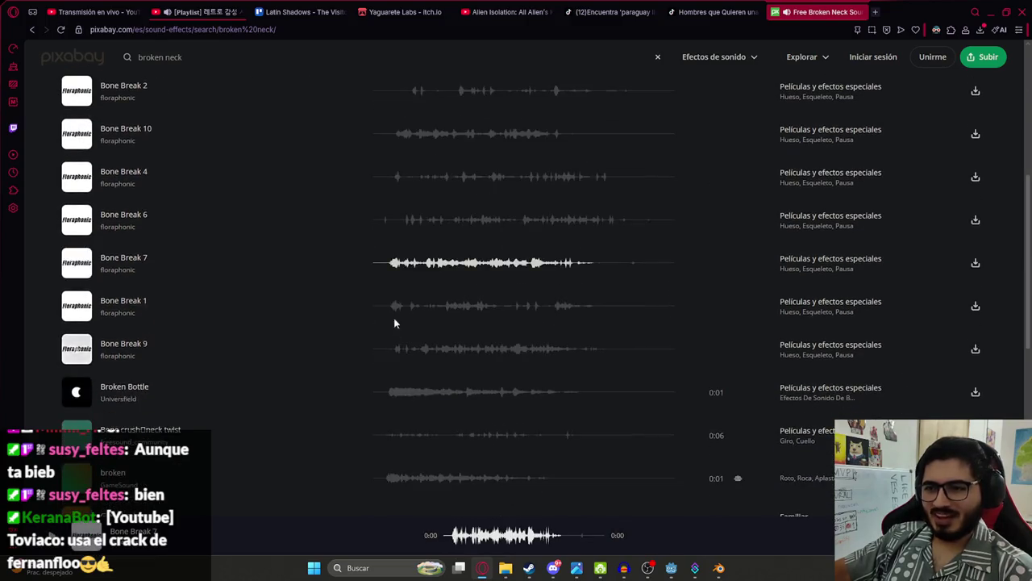
{"action": "left_click", "coordinate": [390, 309]}
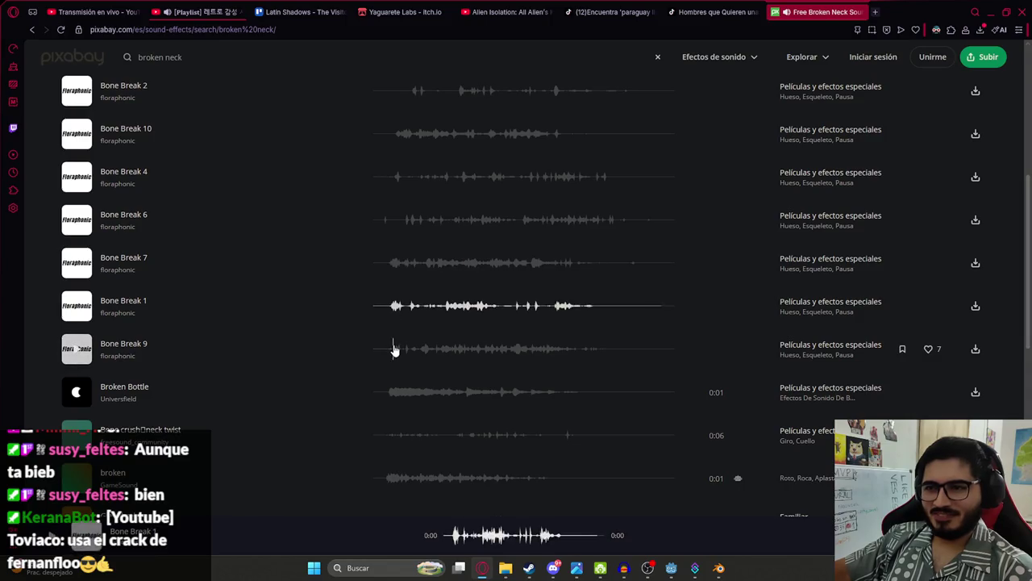
{"action": "left_click", "coordinate": [394, 350]}
{"action": "left_click", "coordinate": [387, 398]}
{"action": "left_click", "coordinate": [389, 469]}
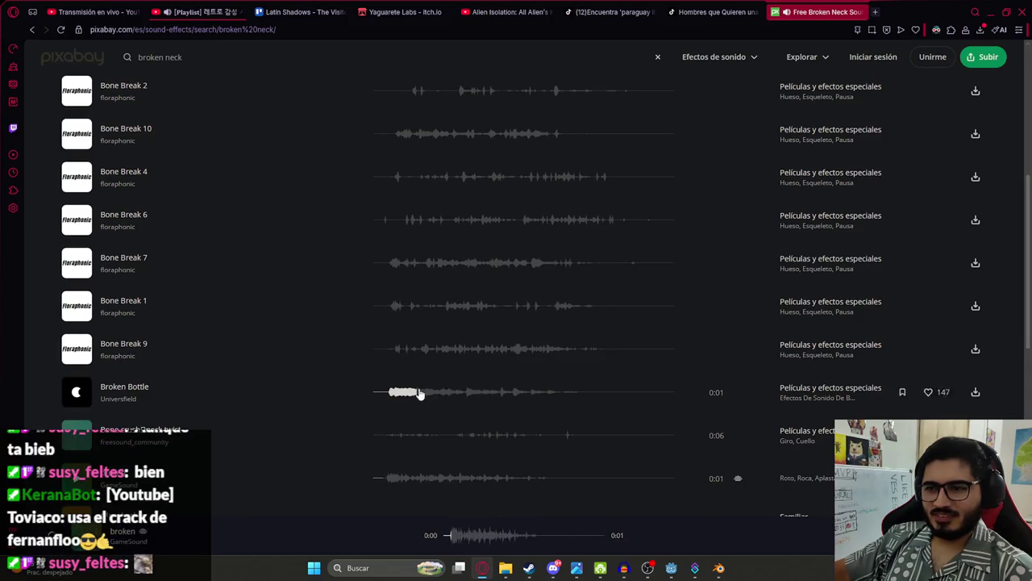
{"action": "scroll", "coordinate": [392, 339], "scroll_direction": "up", "scroll_amount": 4}
{"action": "left_click", "coordinate": [394, 295]}
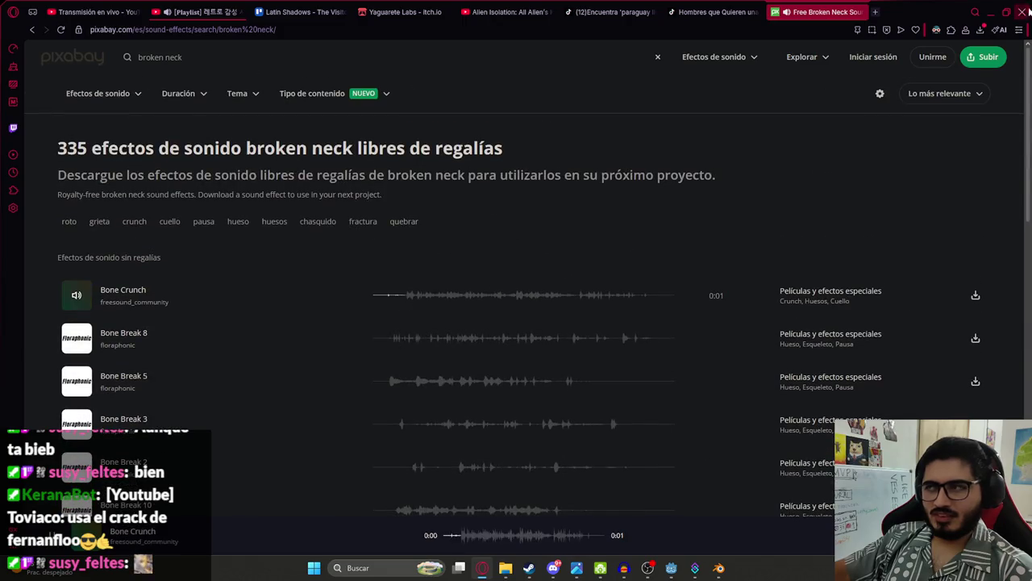
{"action": "left_click", "coordinate": [980, 29]}
{"action": "mouse_move", "coordinate": [853, 101]}
{"action": "left_mouse_down"}
{"action": "mouse_move", "coordinate": [637, 397]}
{"action": "mouse_move", "coordinate": [623, 565]}
{"action": "mouse_move", "coordinate": [516, 387]}
{"action": "left_mouse_up"}
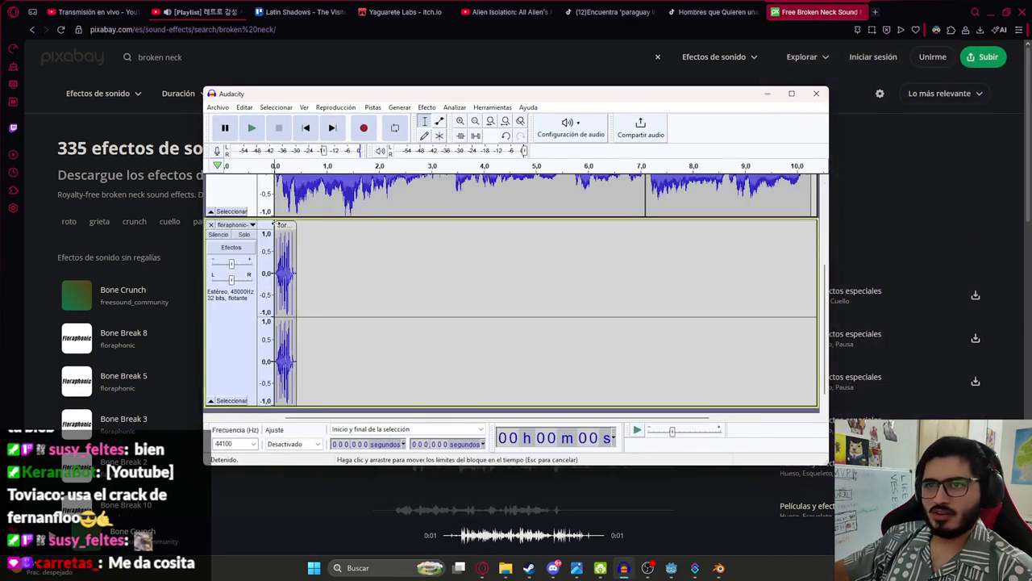
Step: Remove the old Audio 1 track and play the bone-break clip
{"action": "left_click", "coordinate": [211, 183]}
{"action": "scroll", "coordinate": [292, 218], "scroll_direction": "up", "scroll_amount": 3}
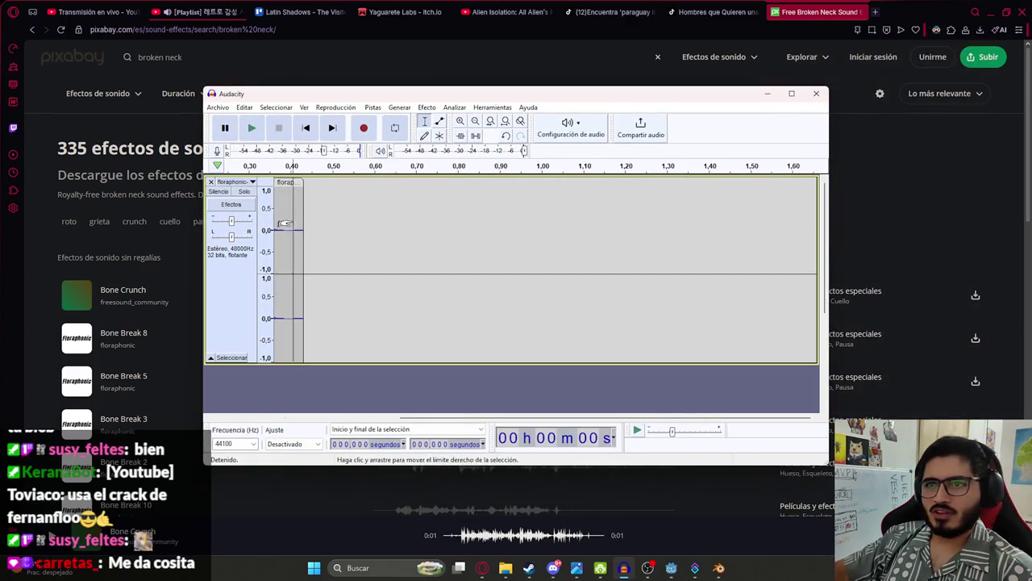
{"action": "key", "text": "space"}
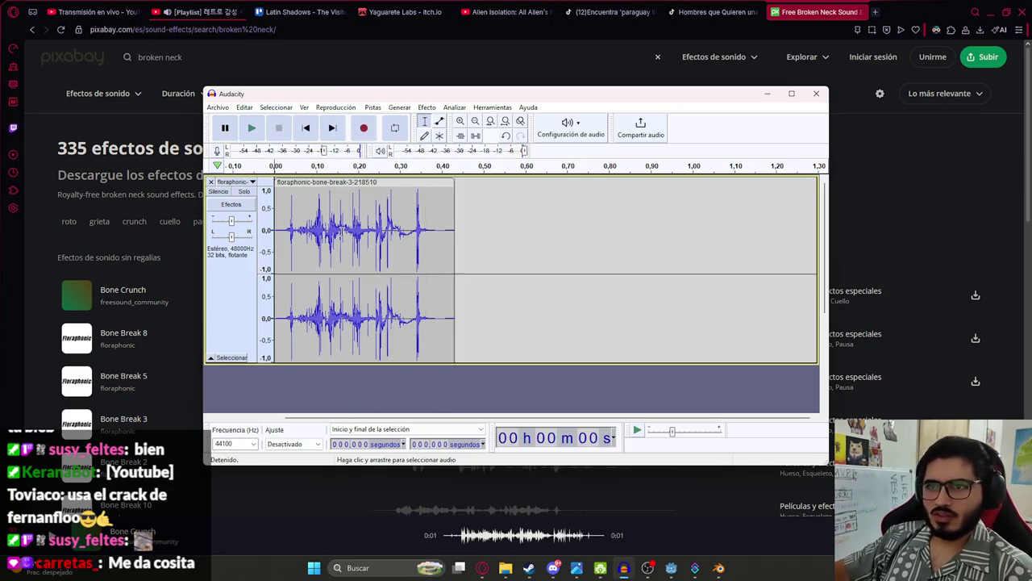
Step: Resample the whole bone-break clip to 8000 Hz and listen to the result several times
{"action": "key", "text": "ctrl+a"}
{"action": "left_click", "coordinate": [372, 107]}
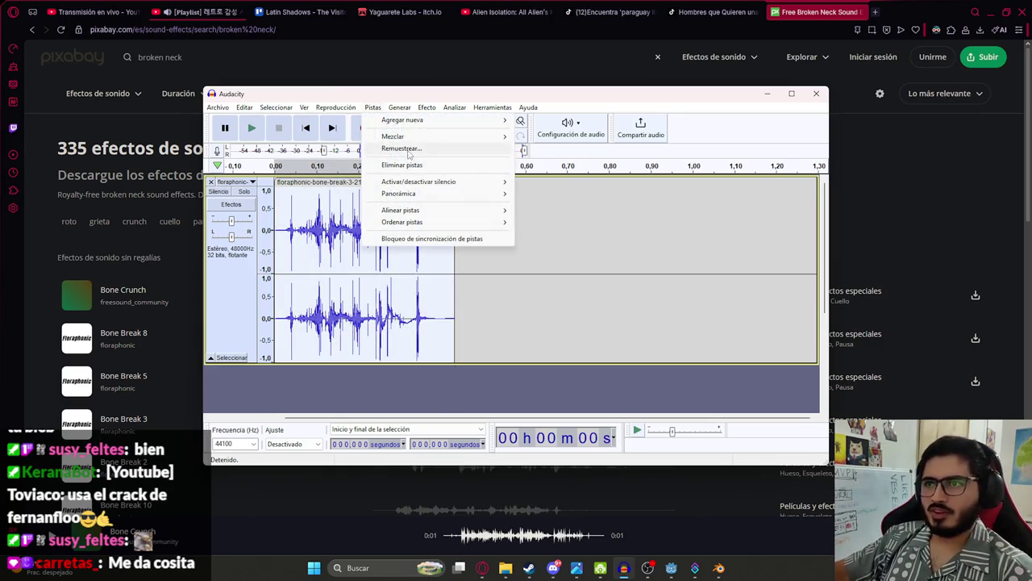
{"action": "left_click", "coordinate": [410, 151]}
{"action": "type", "text": "8"}
{"action": "key", "text": "Return"}
{"action": "key", "text": "space"}
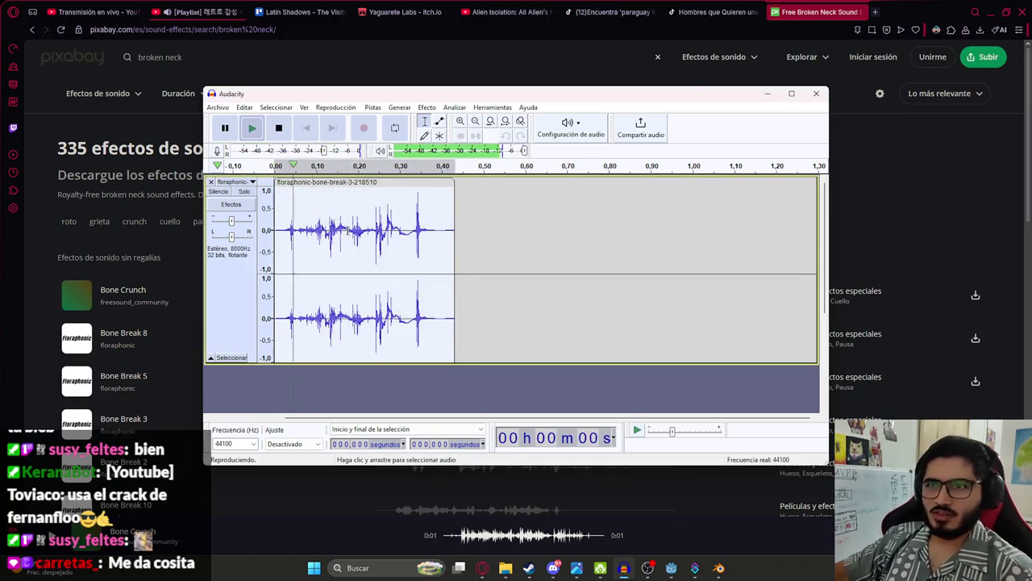
{"action": "key", "text": "space"}
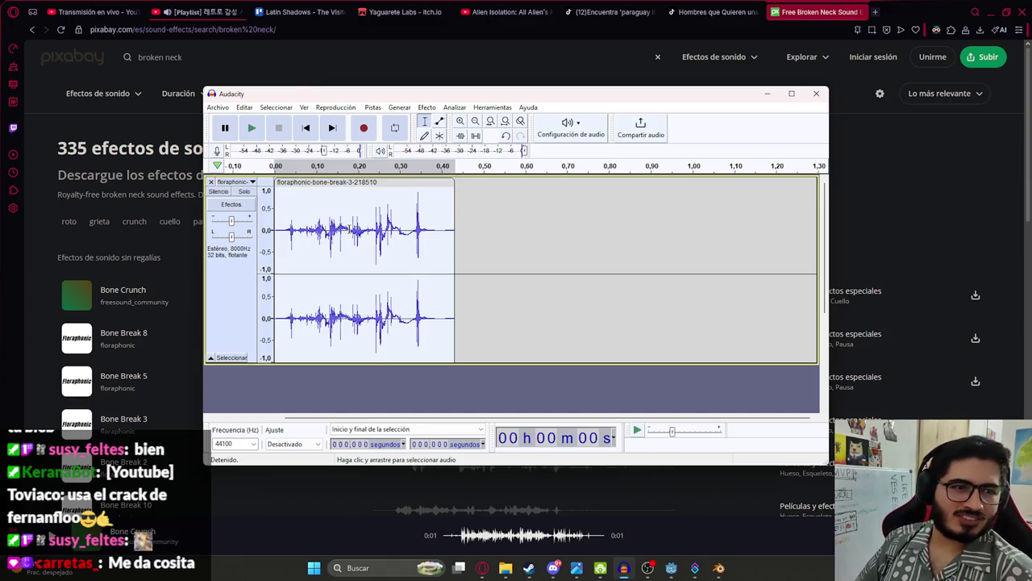
{"action": "key", "text": "space"}
{"action": "key", "text": "space"}
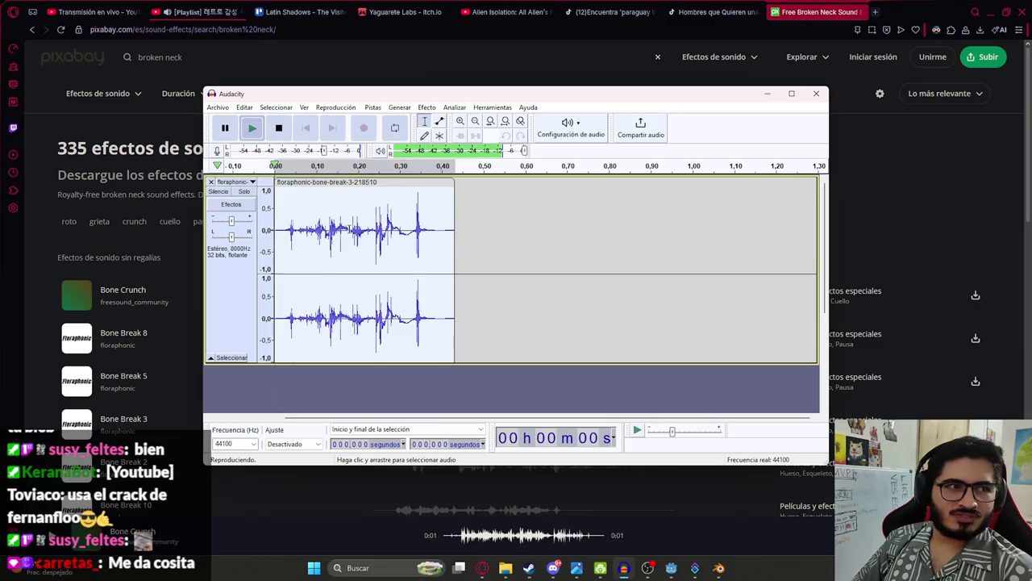
{"action": "key", "text": "space"}
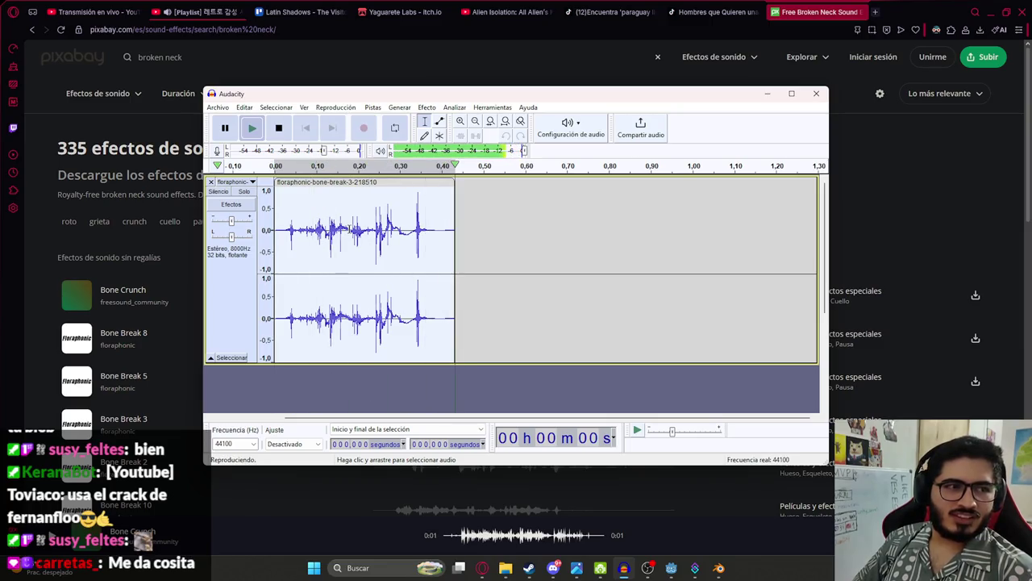
{"action": "key", "text": "space"}
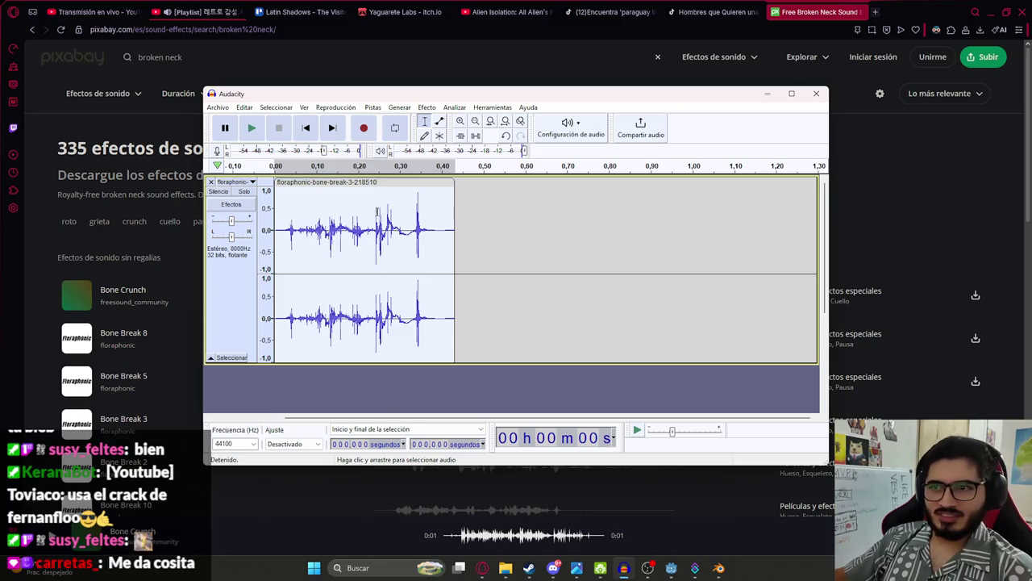
Step: Export the clip as broken_neck.wav into the assets/sounds folder and return to Godot
{"action": "left_click", "coordinate": [218, 107]}
{"action": "mouse_move", "coordinate": [273, 196]}
{"action": "left_click", "coordinate": [397, 206]}
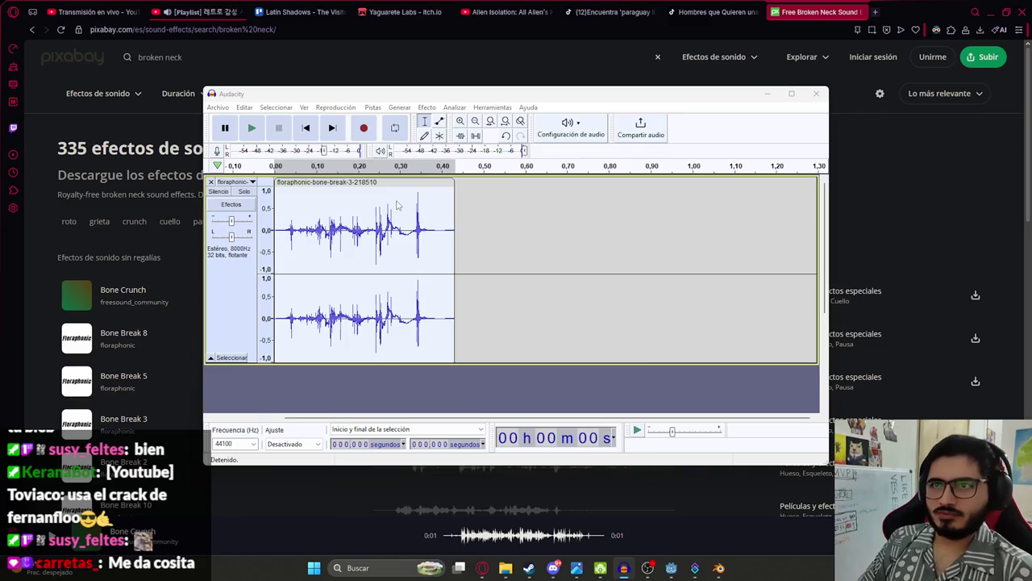
{"action": "type", "text": "broken_neck"}
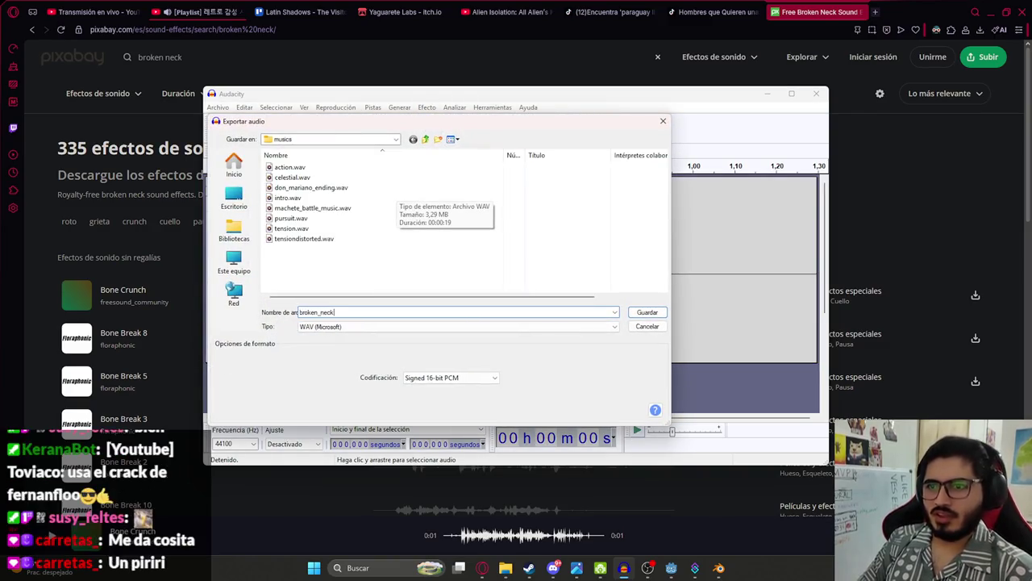
{"action": "left_click", "coordinate": [425, 139]}
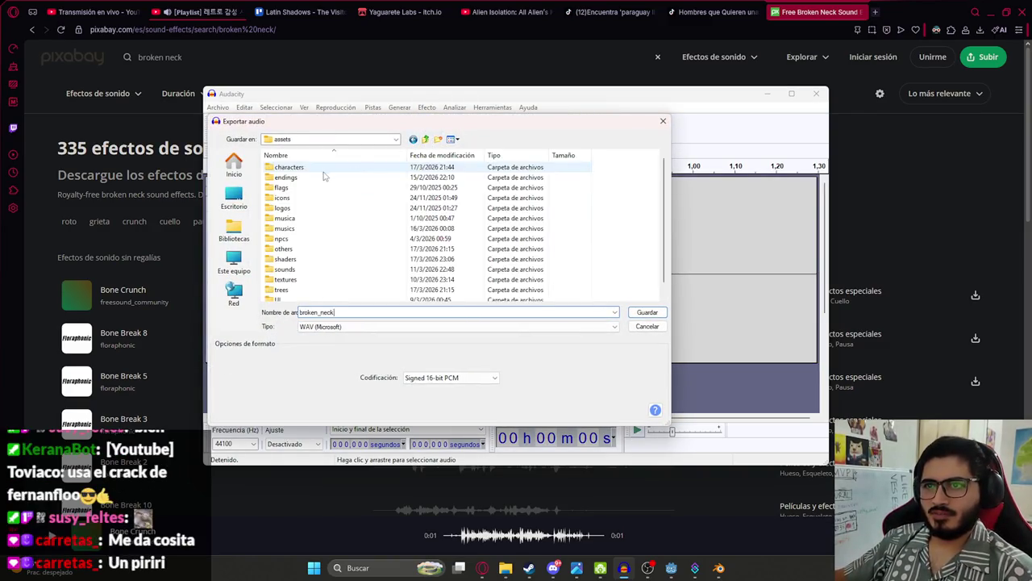
{"action": "left_click", "coordinate": [285, 269]}
{"action": "left_click", "coordinate": [641, 312]}
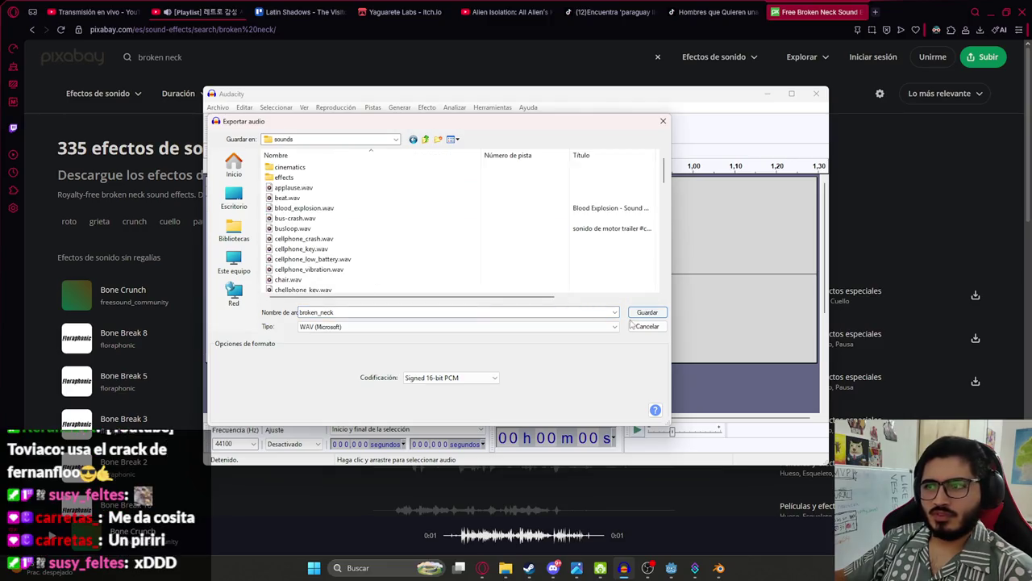
{"action": "left_click", "coordinate": [637, 311]}
{"action": "left_click", "coordinate": [671, 568]}
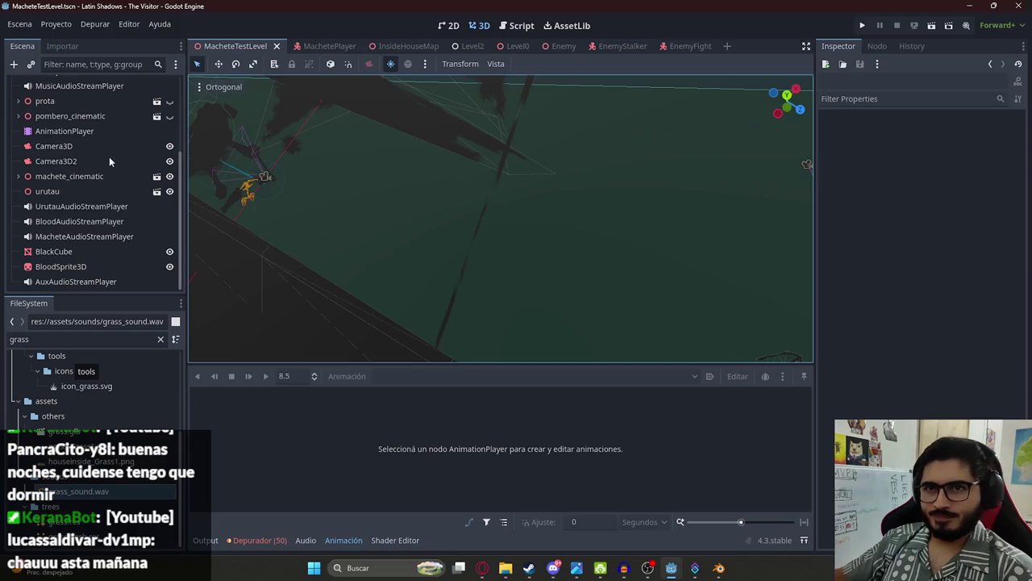
Step: Open player_death on the AnimationPlayer, play it from about 6.4 s, and scrub from 7.25 to 8 s
{"action": "left_click", "coordinate": [66, 130]}
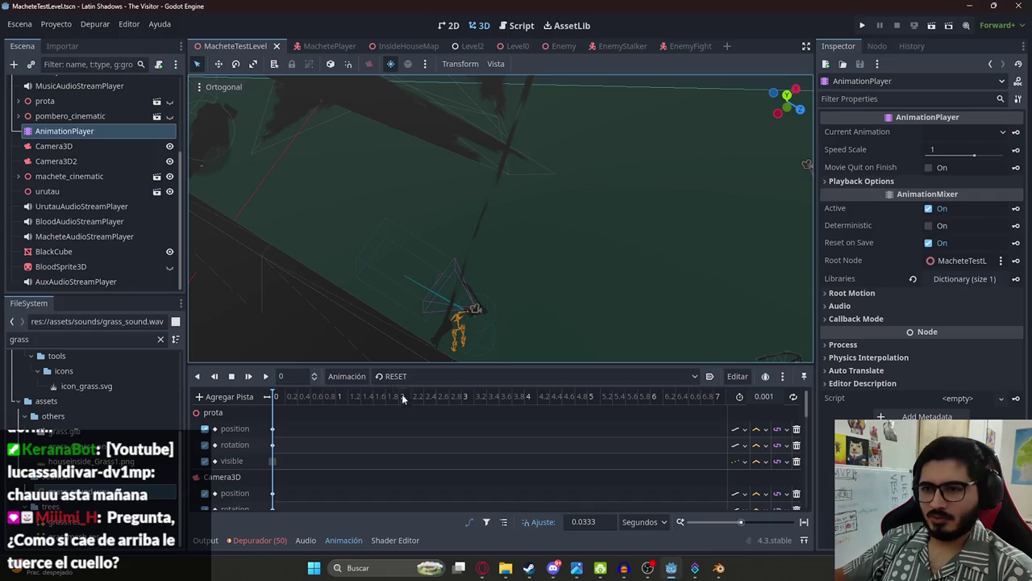
{"action": "left_click", "coordinate": [415, 378]}
{"action": "left_click", "coordinate": [417, 410]}
{"action": "scroll", "coordinate": [384, 449], "scroll_direction": "down", "scroll_amount": 5}
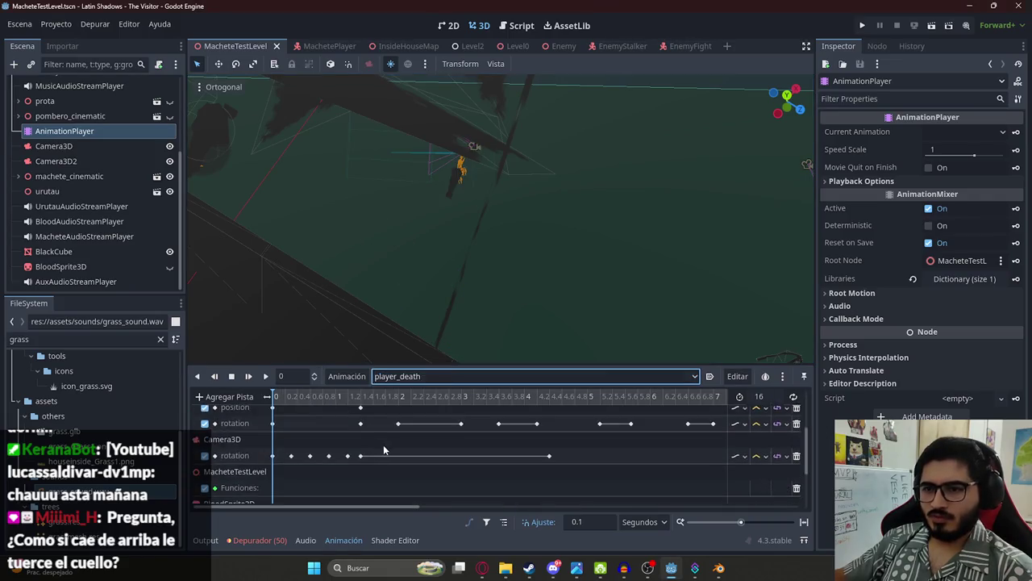
{"action": "scroll", "coordinate": [380, 440], "scroll_direction": "down", "scroll_amount": 2}
{"action": "left_click", "coordinate": [455, 396]}
{"action": "left_click", "coordinate": [265, 376]}
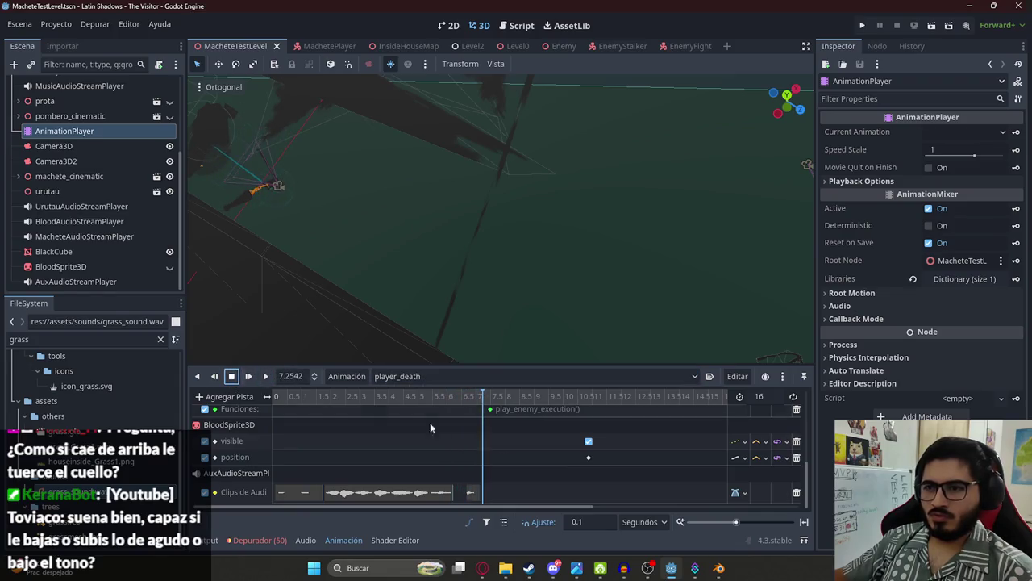
{"action": "scroll", "coordinate": [496, 443], "scroll_direction": "up", "scroll_amount": 3}
{"action": "left_click_drag", "start_coordinate": [484, 396], "coordinate": [519, 396]}
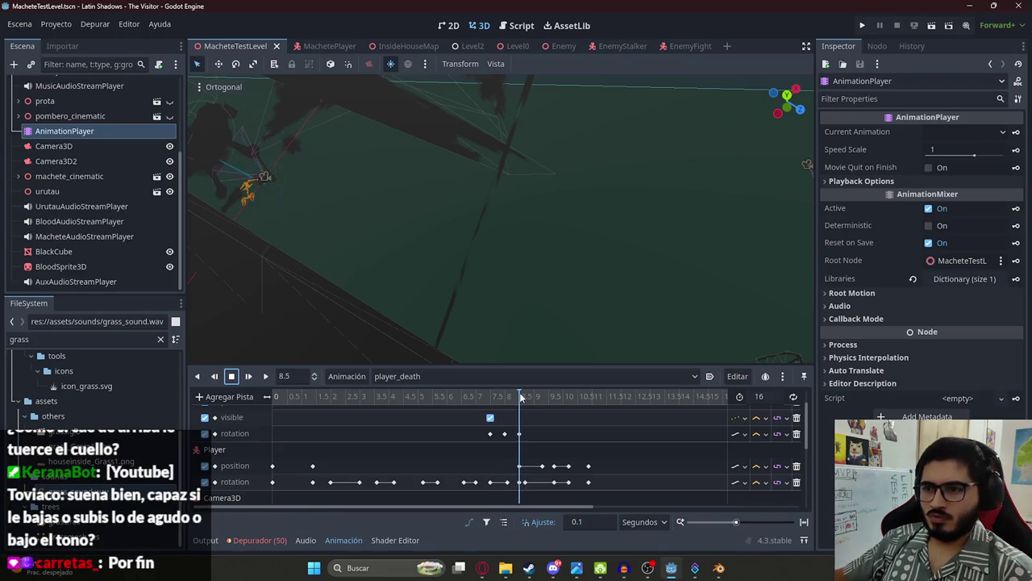
{"action": "scroll", "coordinate": [526, 450], "scroll_direction": "down", "scroll_amount": 5}
Step: Filter the FileSystem by 'broken' and place broken_neck.wav on the audio clips track at 8.5 s
{"action": "double_click", "coordinate": [73, 339]}
{"action": "type", "text": "broken"}
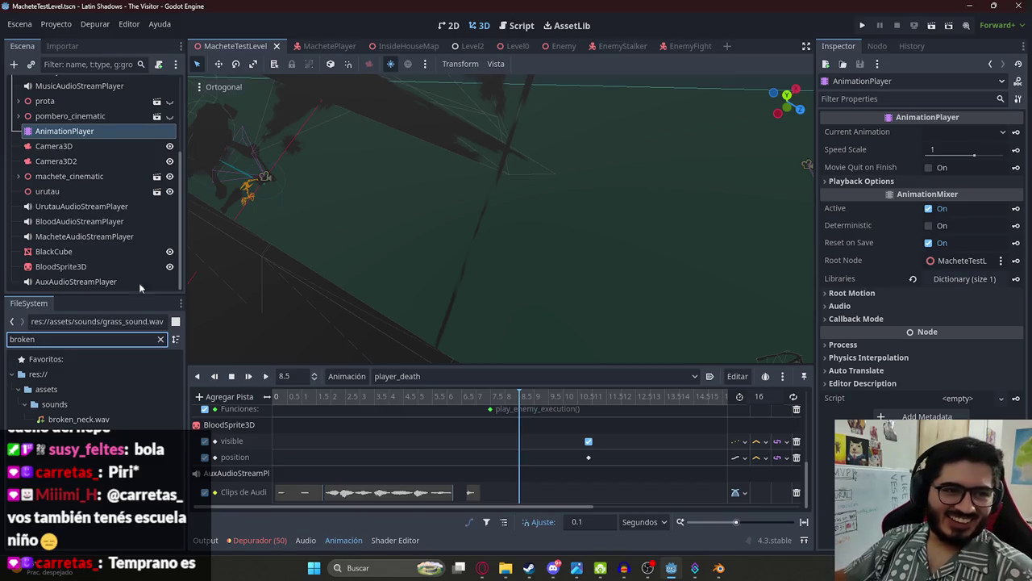
{"action": "mouse_move", "coordinate": [68, 419]}
{"action": "left_mouse_down"}
{"action": "mouse_move", "coordinate": [565, 520]}
{"action": "mouse_move", "coordinate": [524, 495]}
{"action": "left_mouse_up"}
Step: Preview the animation from 8.5 s, save the scene, and run it with Play This Scene
{"action": "left_click", "coordinate": [250, 377]}
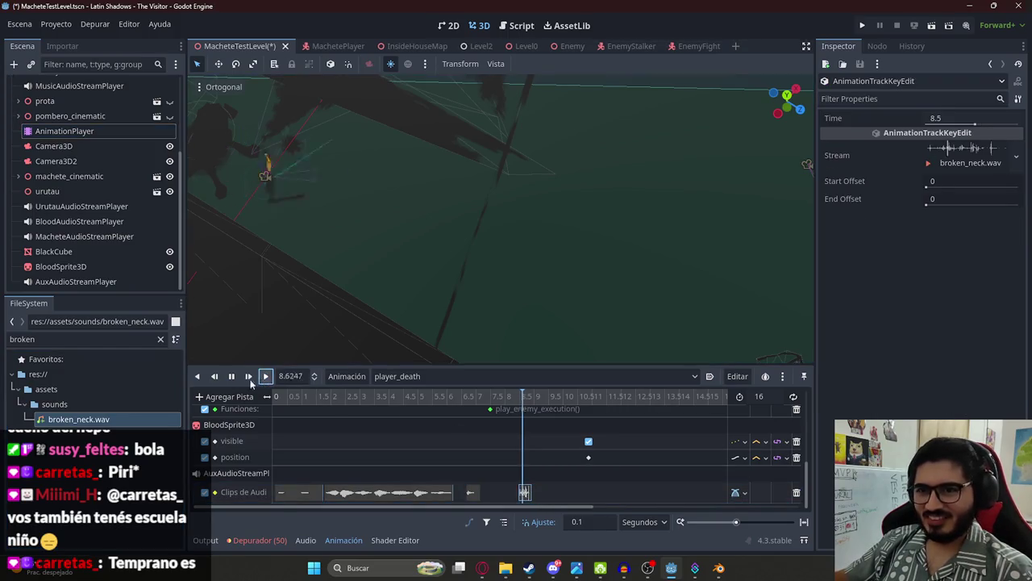
{"action": "left_click", "coordinate": [403, 429]}
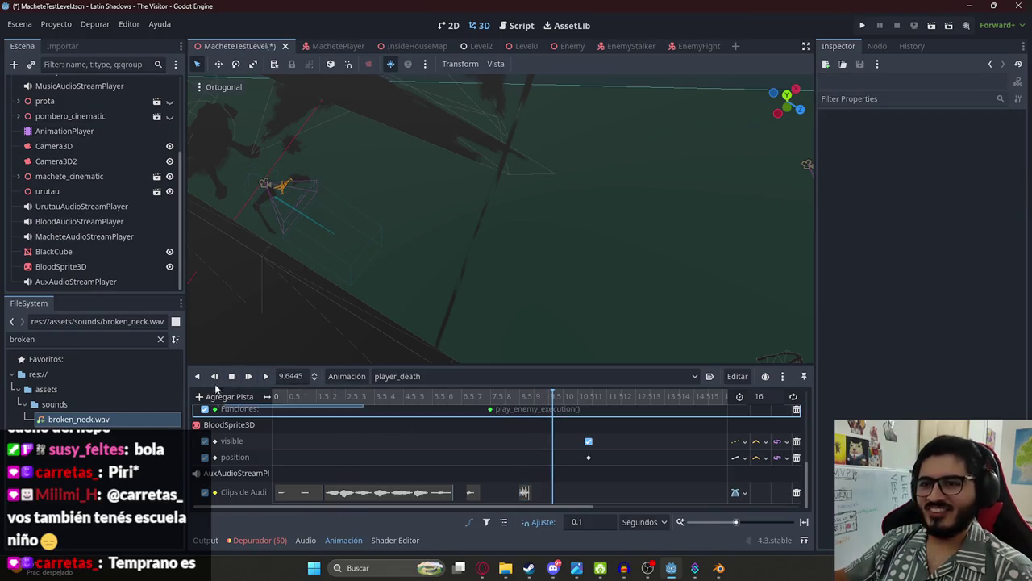
{"action": "key", "text": "ctrl+s"}
{"action": "right_click", "coordinate": [232, 46]}
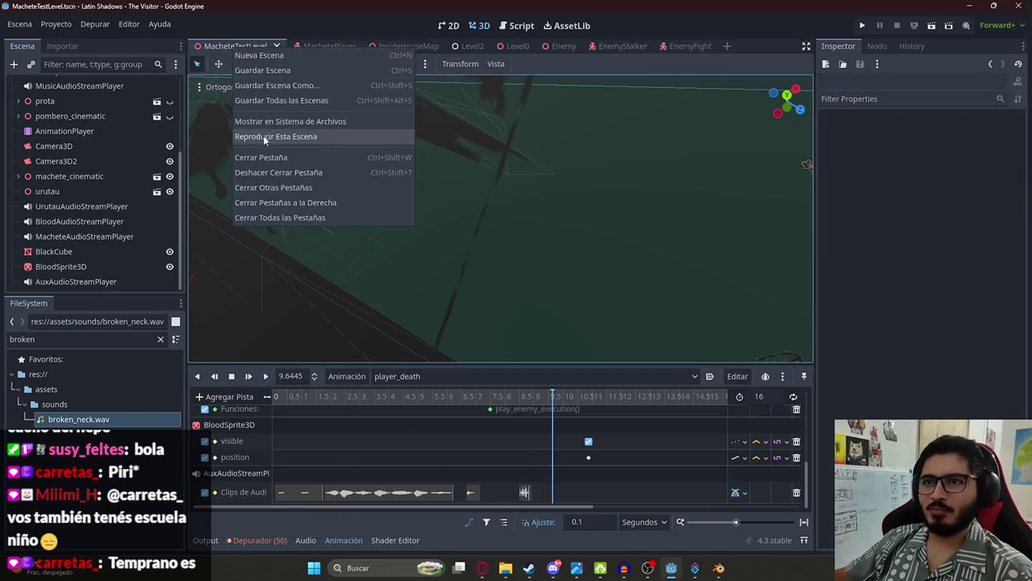
{"action": "left_click", "coordinate": [263, 136]}
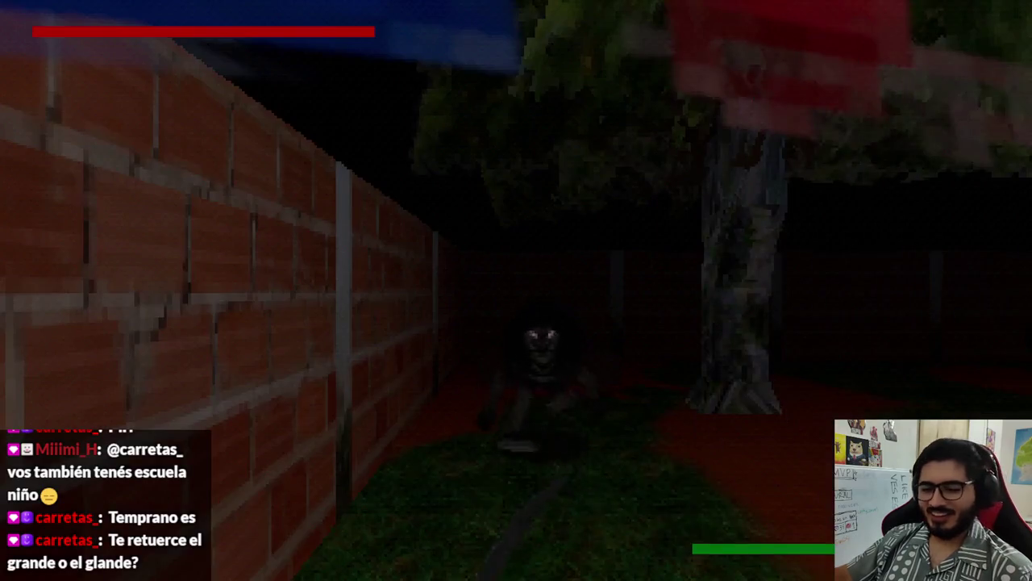
Step: Walk through the backyard past the tree and clothesline, relaunch the scene, then close the game
{"action": "key", "text": "w"}
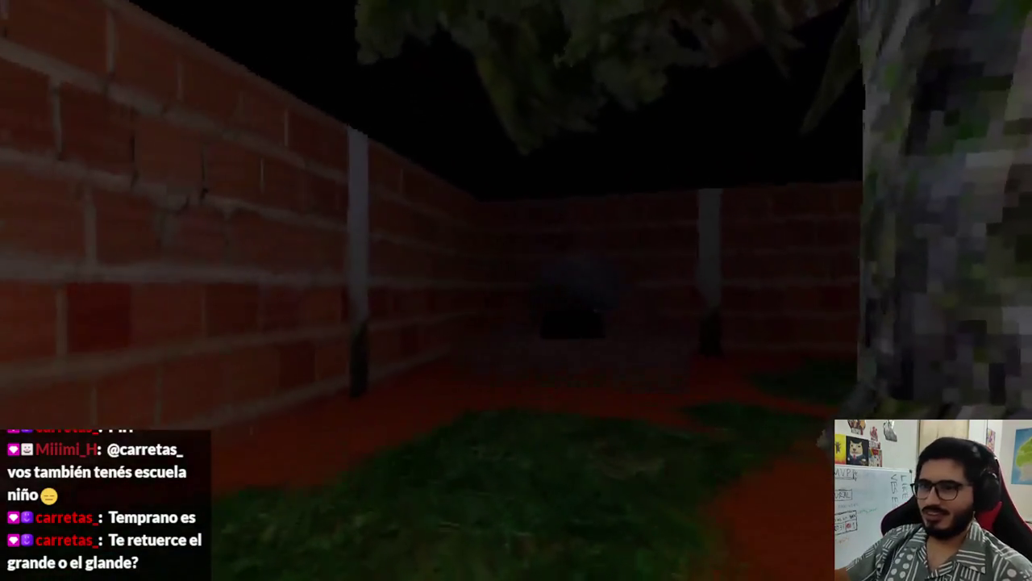
{"action": "key", "text": "w"}
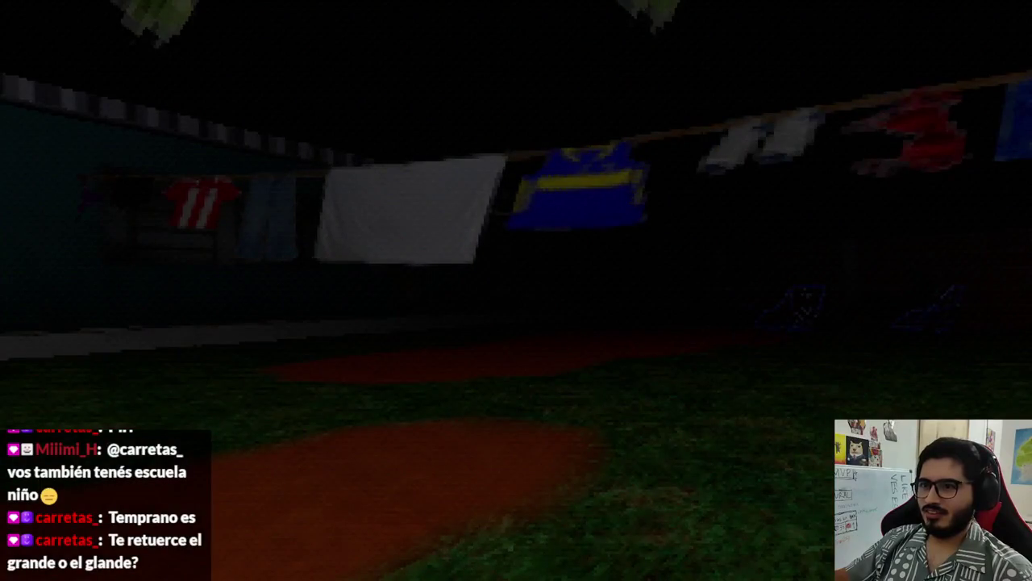
{"action": "key", "text": "w"}
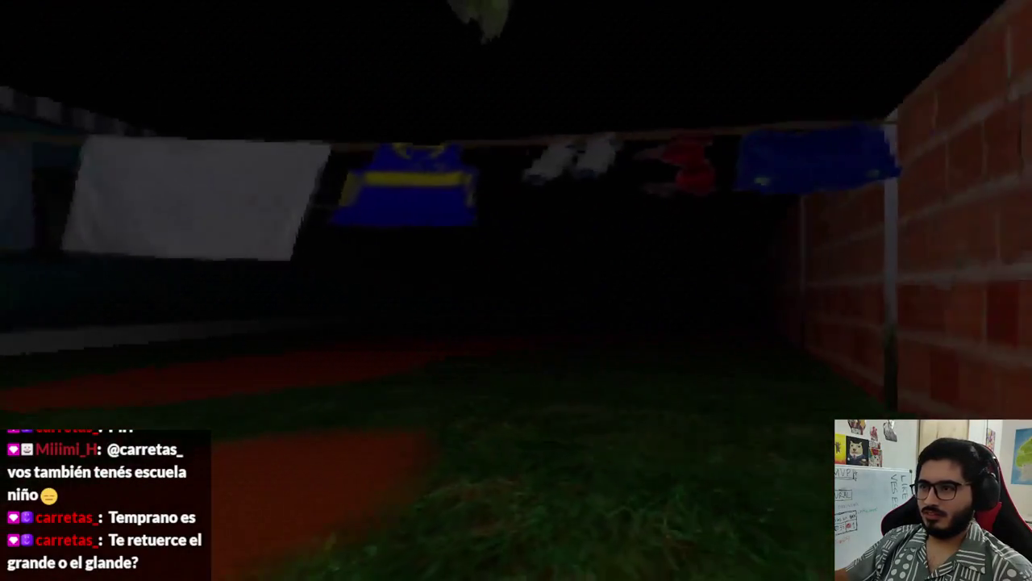
{"action": "key", "text": "w"}
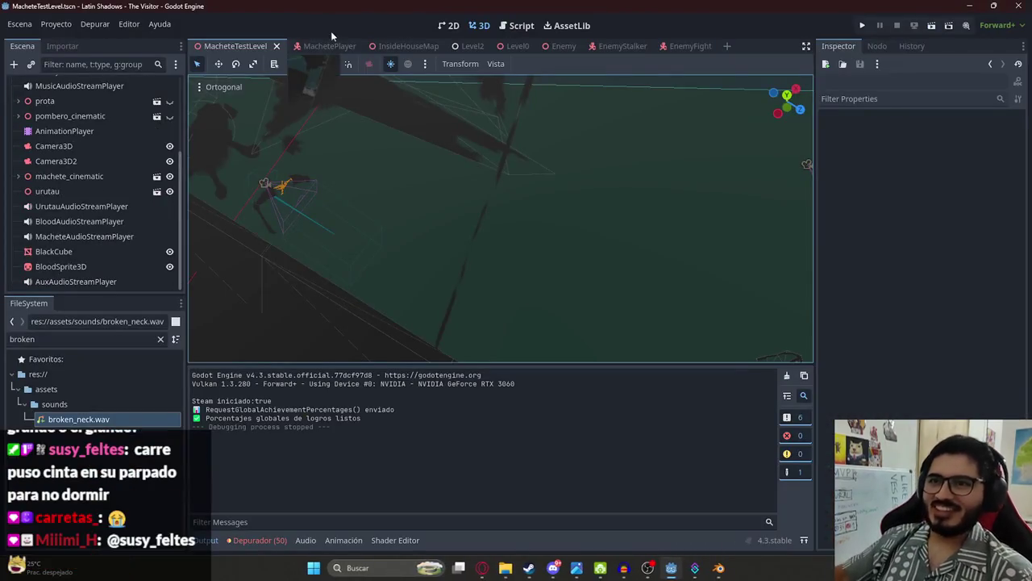
{"action": "right_click", "coordinate": [276, 47]}
{"action": "left_click", "coordinate": [328, 138]}
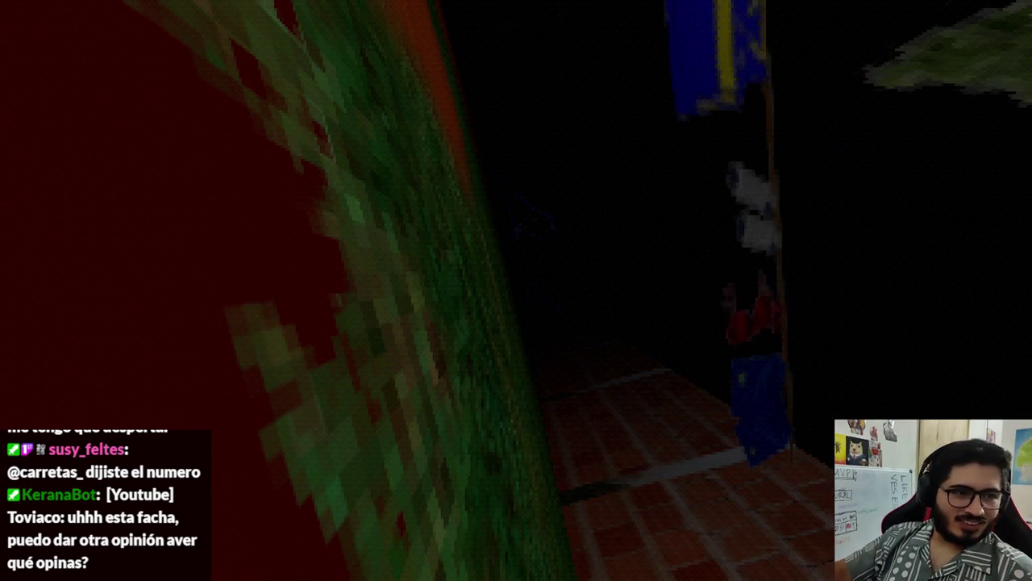
{"action": "key", "text": "alt+F4"}
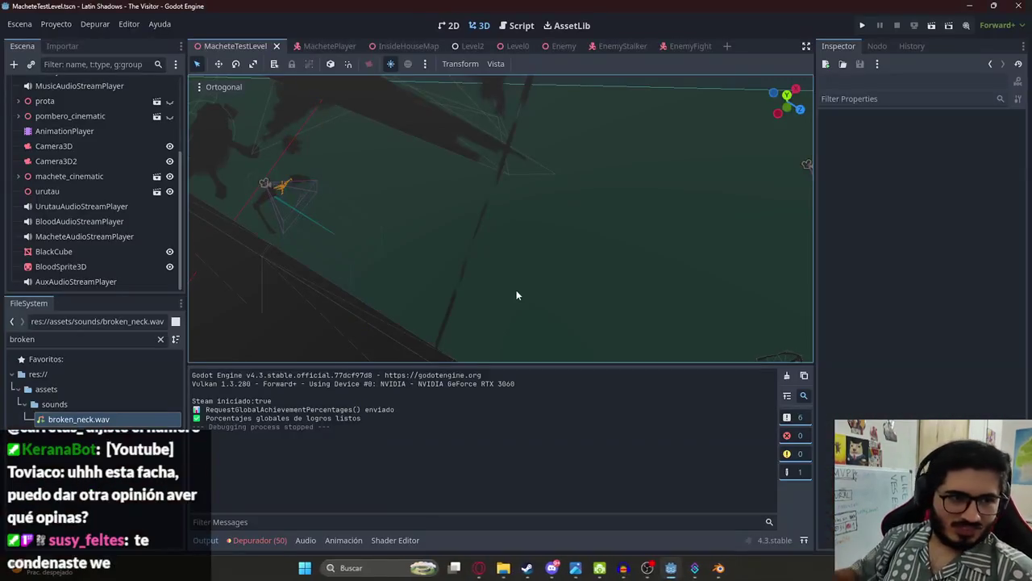
Step: Launch the game with F5, swing the machete at the creature, and walk around the yard
{"action": "left_click", "coordinate": [361, 139]}
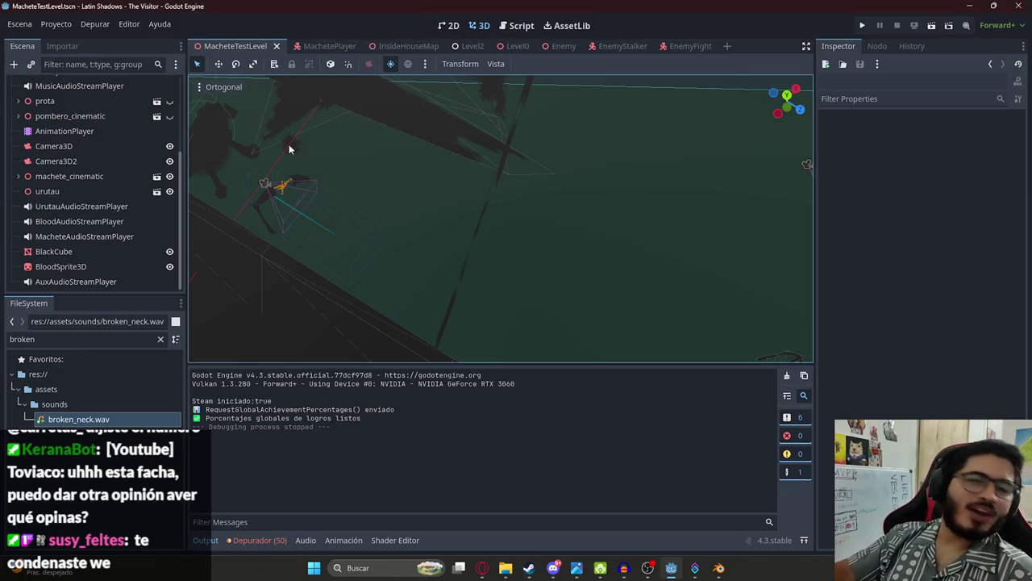
{"action": "key", "text": "F5"}
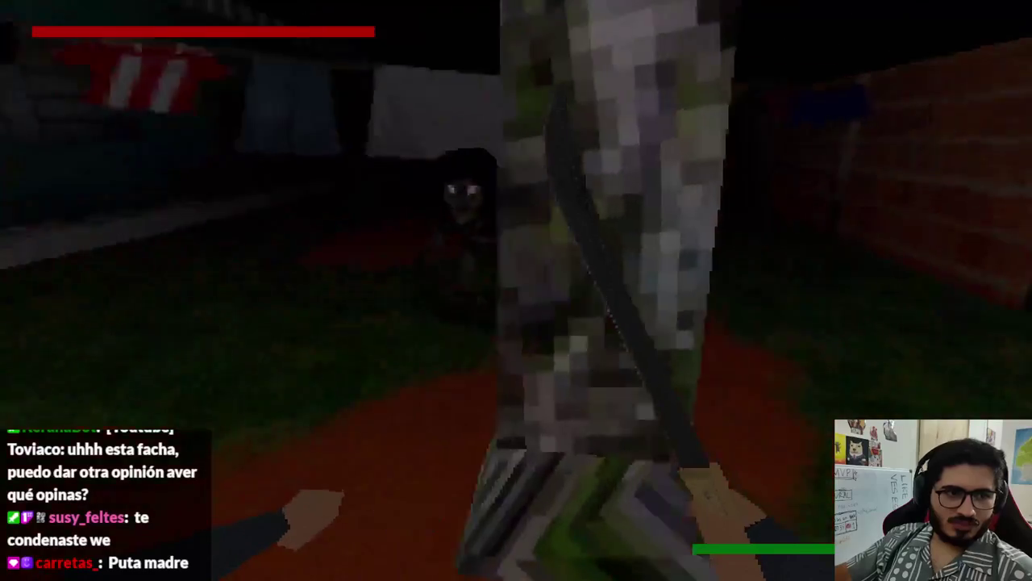
{"action": "left_click", "coordinate": [517, 291]}
{"action": "key", "text": "w"}
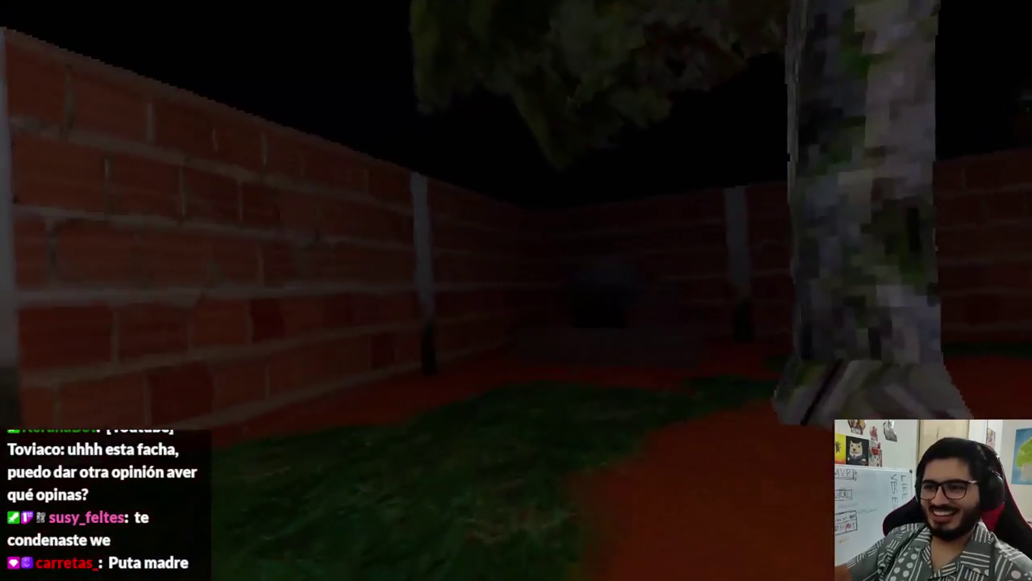
{"action": "key", "text": "w"}
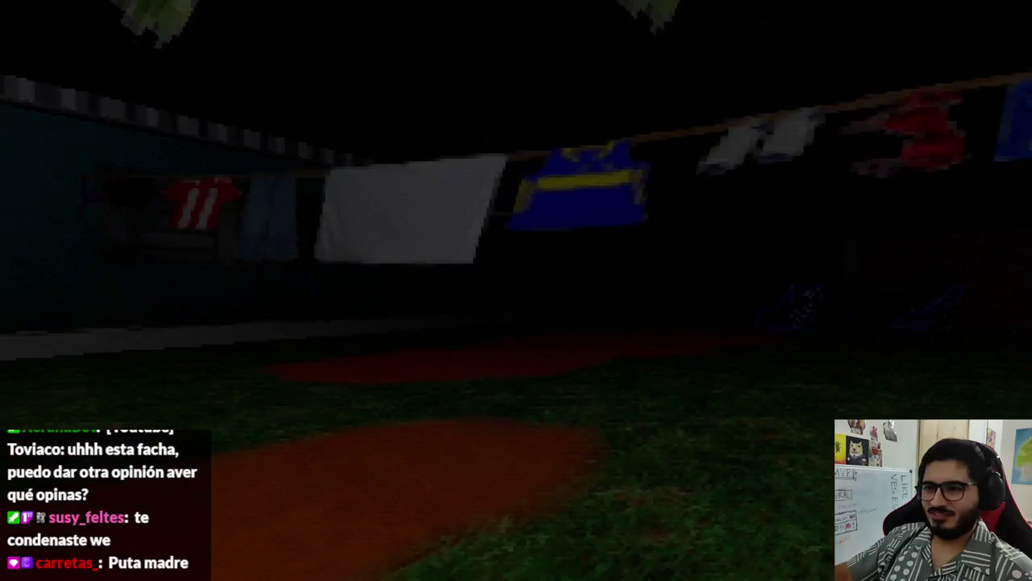
{"action": "key", "text": "w"}
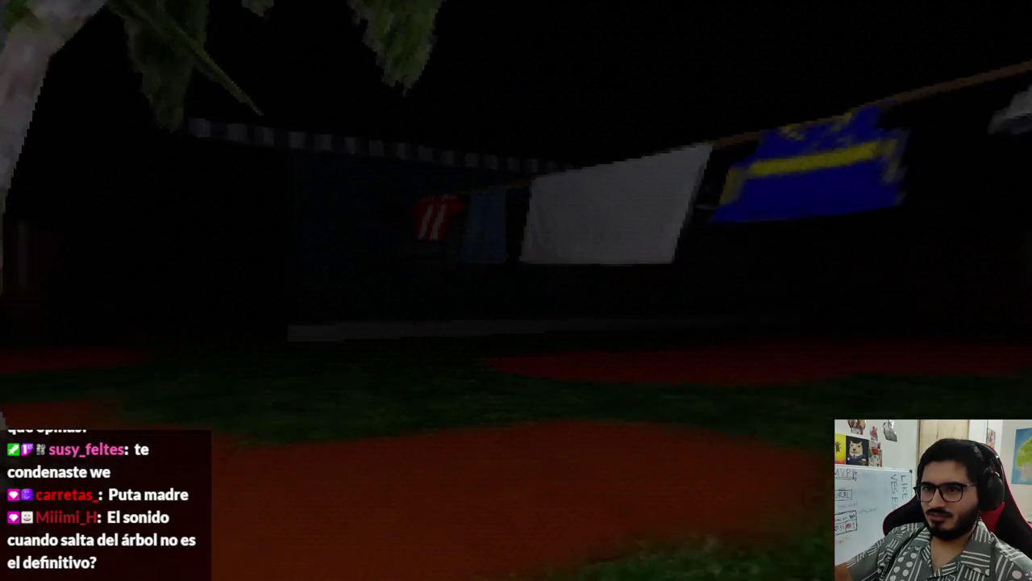
{"action": "key", "text": "w"}
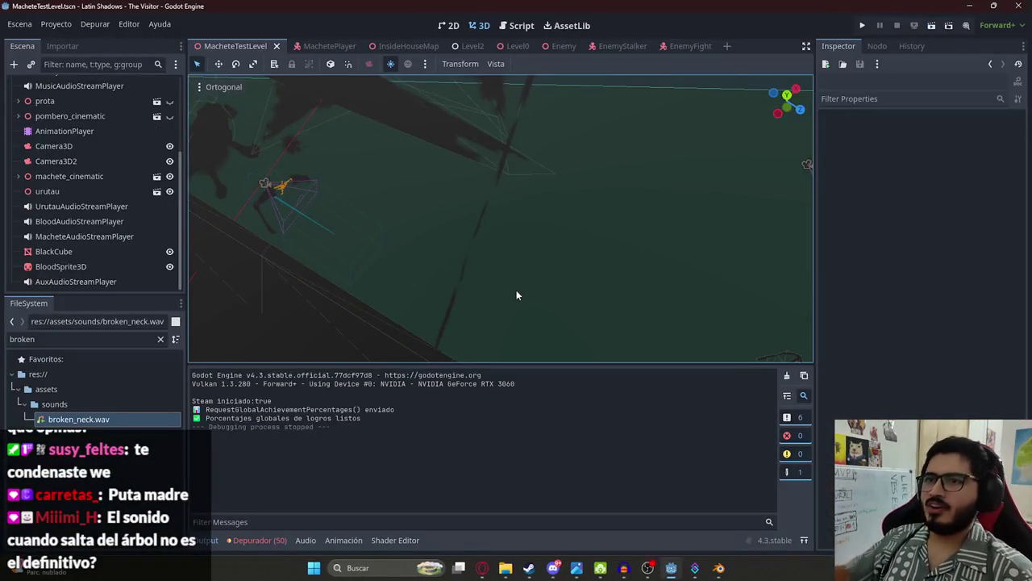
Step: Select AnimationPlayer, set the playhead to 6.7 s, and bring the Pixabay browser forward
{"action": "left_click", "coordinate": [77, 135]}
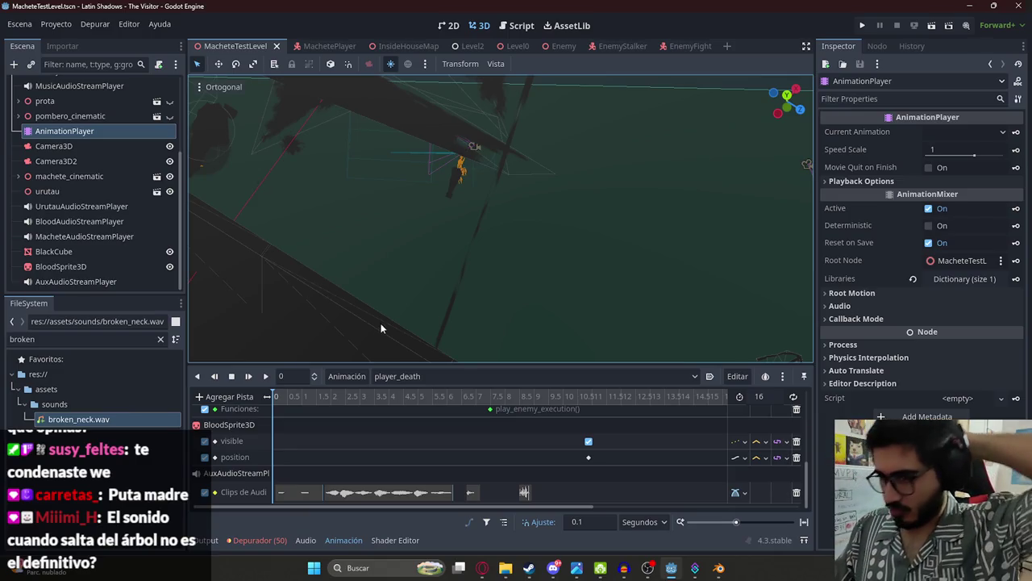
{"action": "left_click", "coordinate": [465, 398]}
{"action": "left_click_drag", "start_coordinate": [465, 401], "coordinate": [469, 403]}
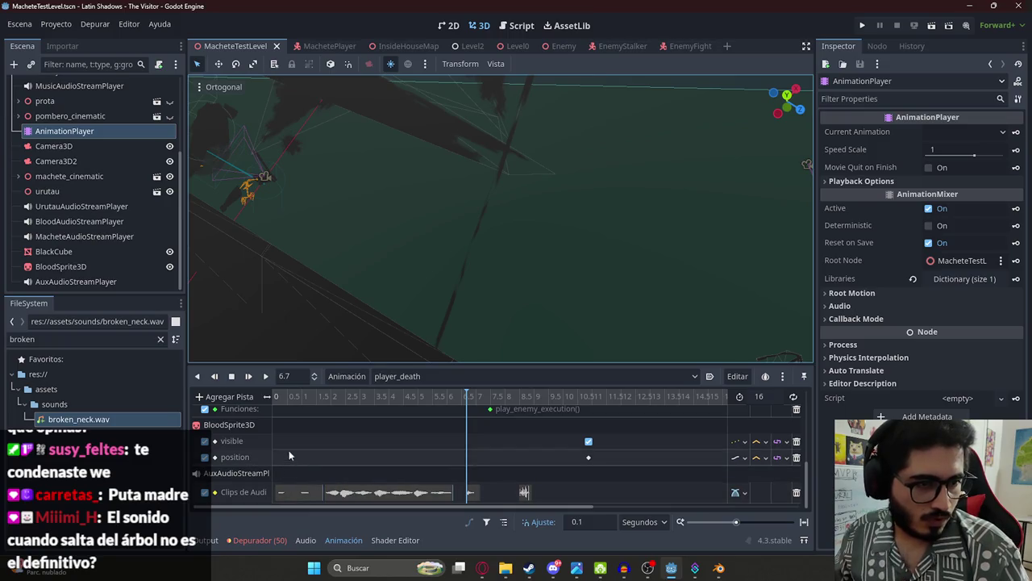
{"action": "left_click", "coordinate": [482, 568]}
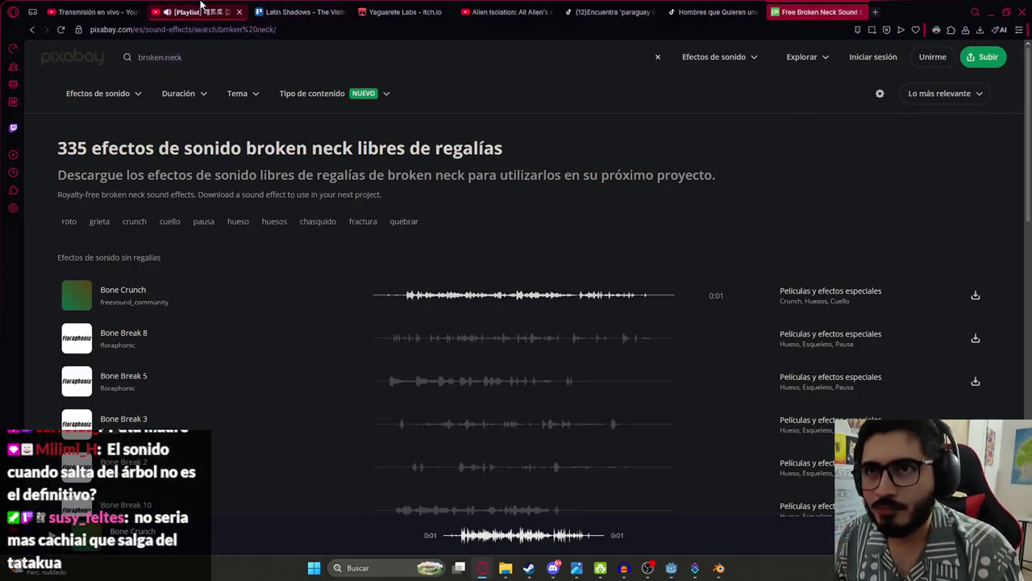
Step: Pause the background playlist and search YouTube for 'cosas girando'
{"action": "left_click", "coordinate": [202, 12]}
{"action": "left_click", "coordinate": [392, 192]}
{"action": "left_click", "coordinate": [508, 11]}
{"action": "triple_click", "coordinate": [412, 54]}
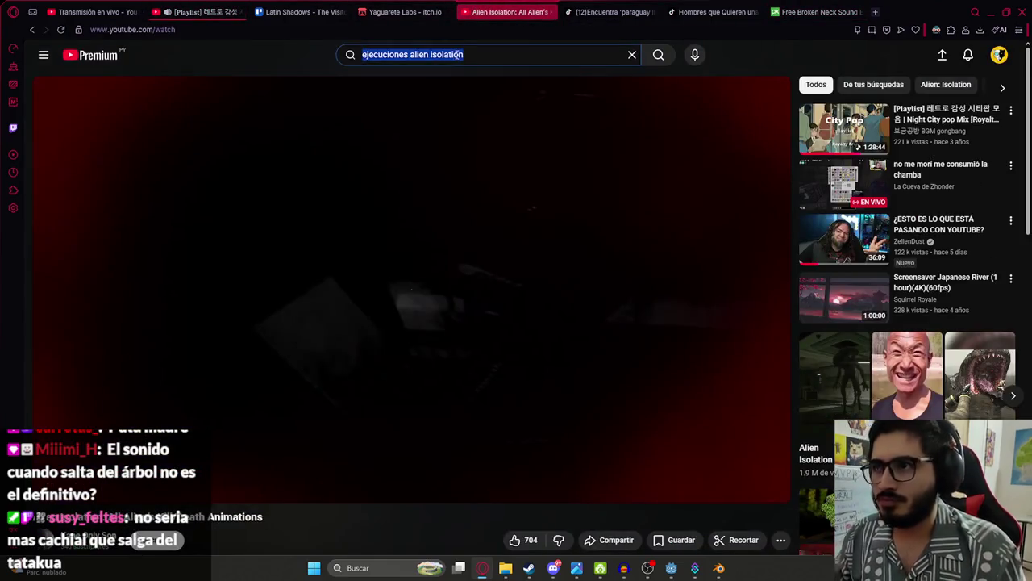
{"action": "type", "text": "cosas girando"}
{"action": "key", "text": "Return"}
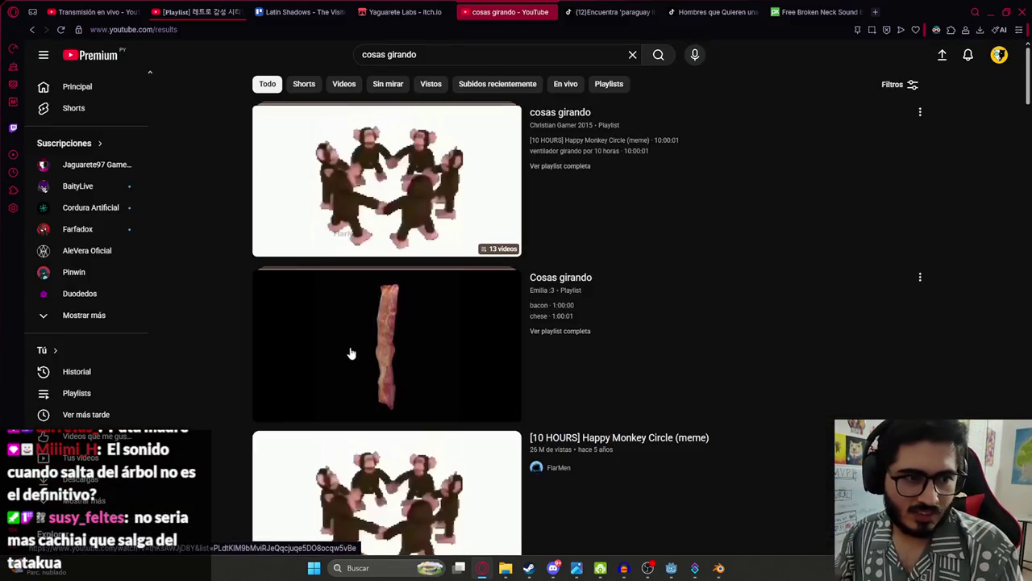
Step: Play the Happy Monkey Circle video fullscreen
{"action": "left_click", "coordinate": [361, 250]}
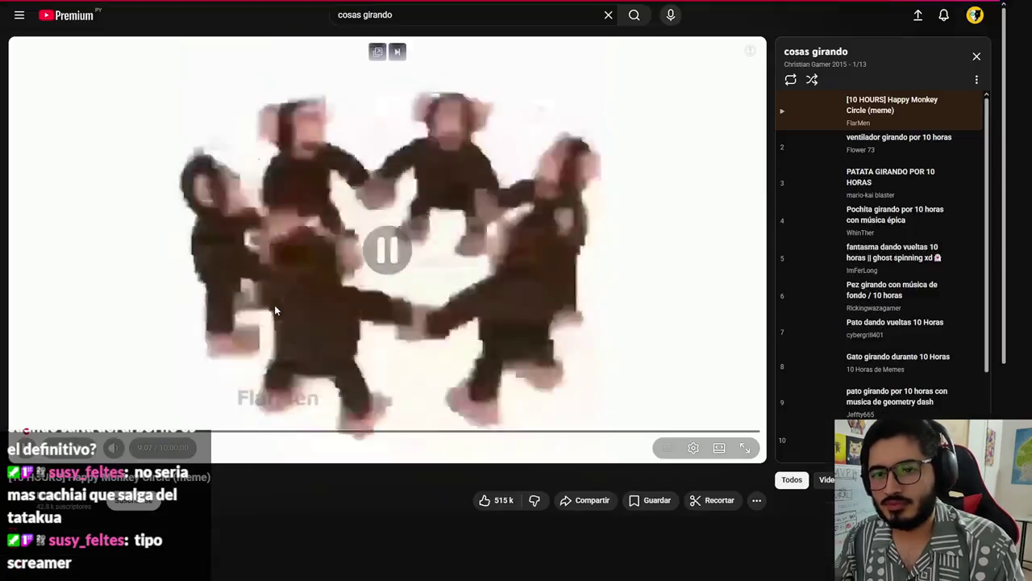
{"action": "double_click", "coordinate": [275, 305]}
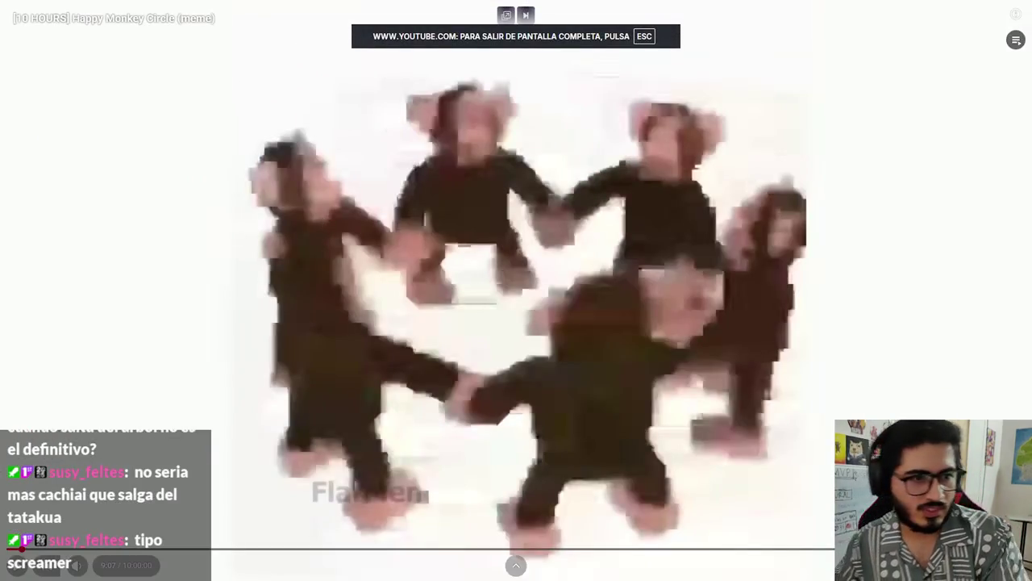
{"action": "key", "text": "space"}
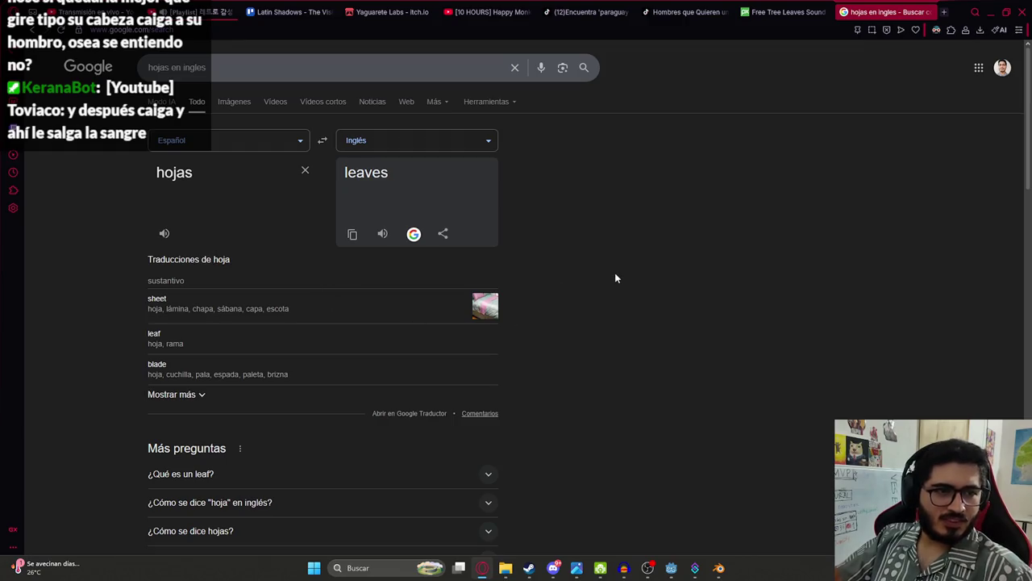
Step: On the Pixabay tree leaves results, preview Going along wet gravel road, Leaves Rustling, Rustling leaves and breeze tree
{"action": "left_click", "coordinate": [811, 12]}
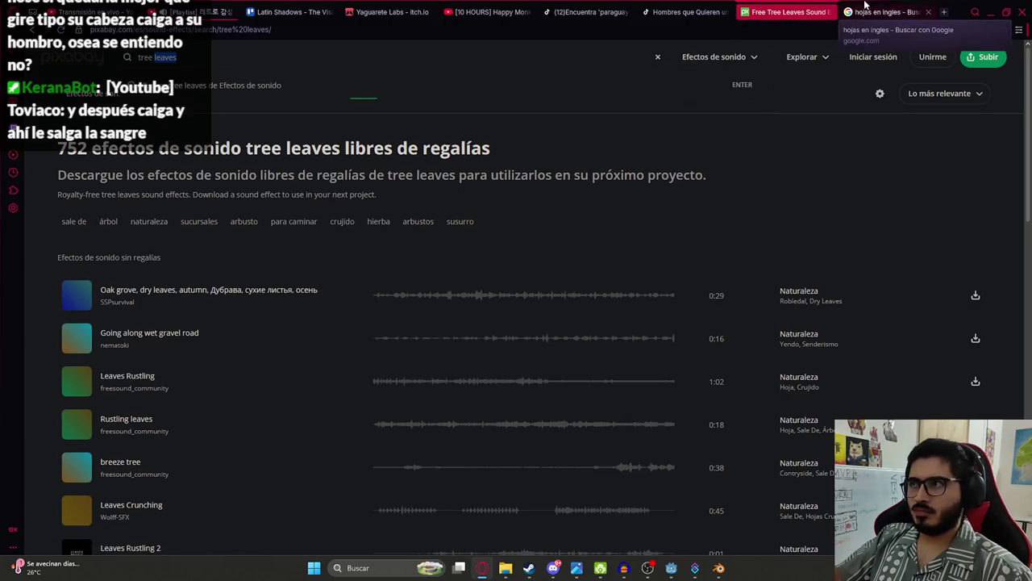
{"action": "left_click", "coordinate": [887, 12]}
{"action": "left_click", "coordinate": [804, 9]}
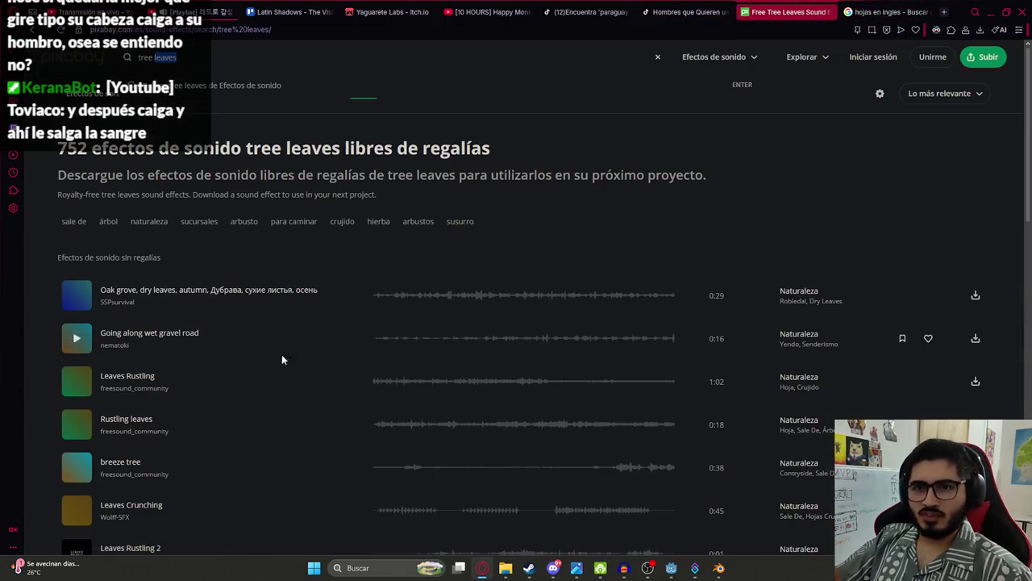
{"action": "left_click", "coordinate": [367, 340]}
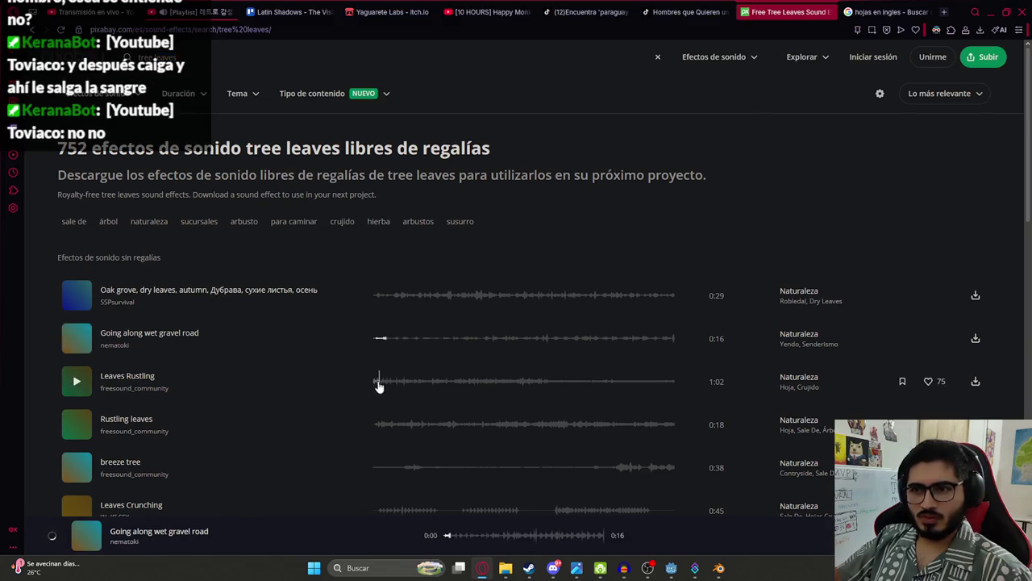
{"action": "left_click", "coordinate": [376, 382]}
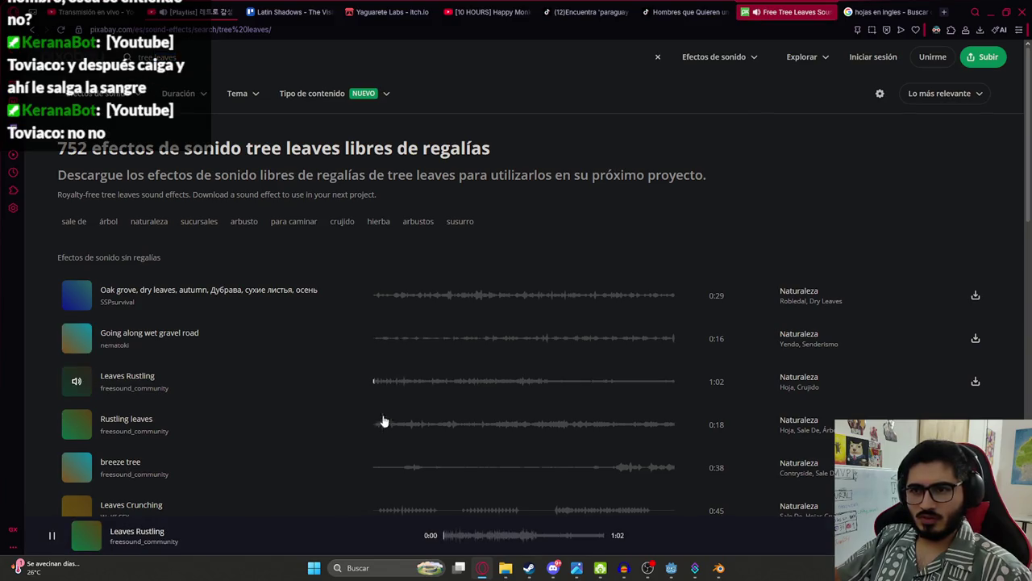
{"action": "left_click", "coordinate": [373, 425]}
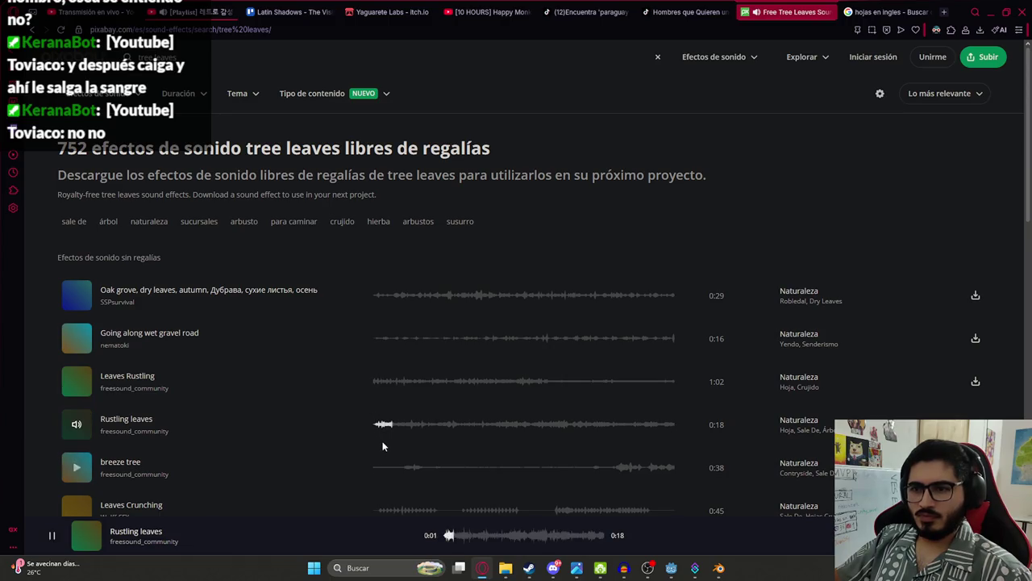
{"action": "left_click", "coordinate": [378, 431]}
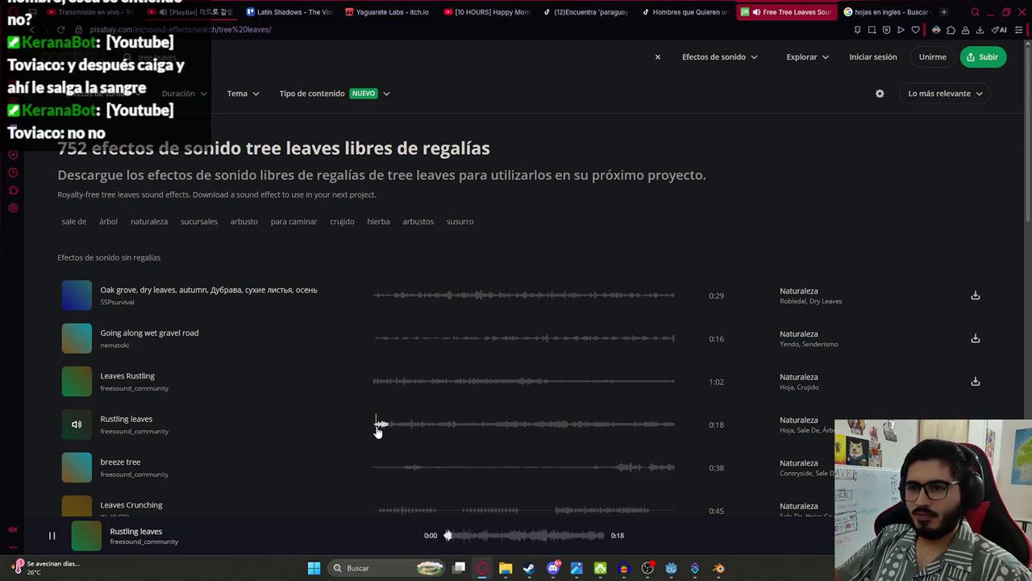
{"action": "left_click_drag", "start_coordinate": [521, 428], "coordinate": [547, 431]}
{"action": "left_click", "coordinate": [613, 469]}
Step: Preview Leaves Crunching, Leaves Rustling 2 and Falling tree, comparing again with Leaves Rustling
{"action": "scroll", "coordinate": [454, 426], "scroll_direction": "down", "scroll_amount": 2}
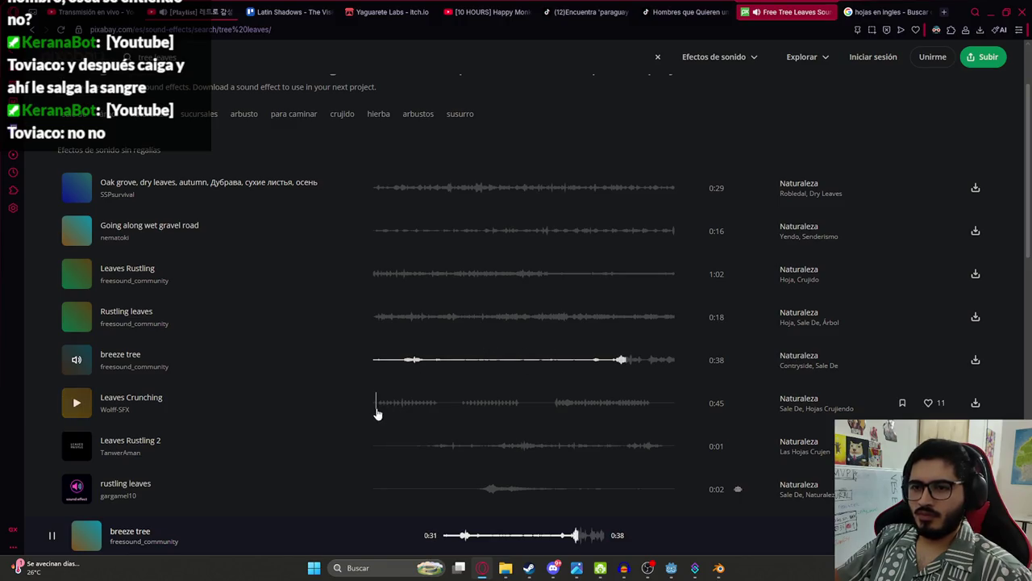
{"action": "left_click", "coordinate": [376, 408]}
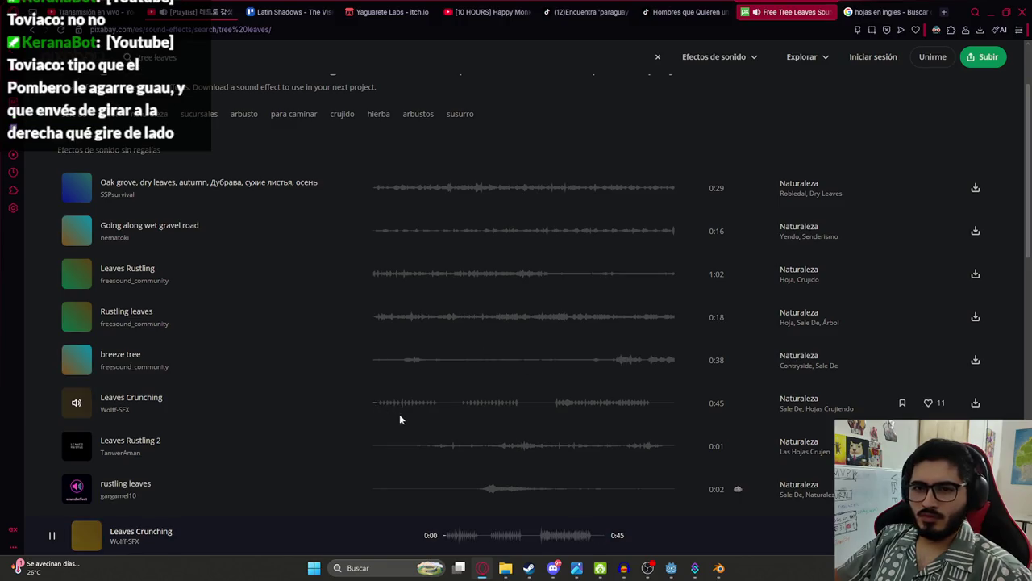
{"action": "left_click", "coordinate": [480, 449]}
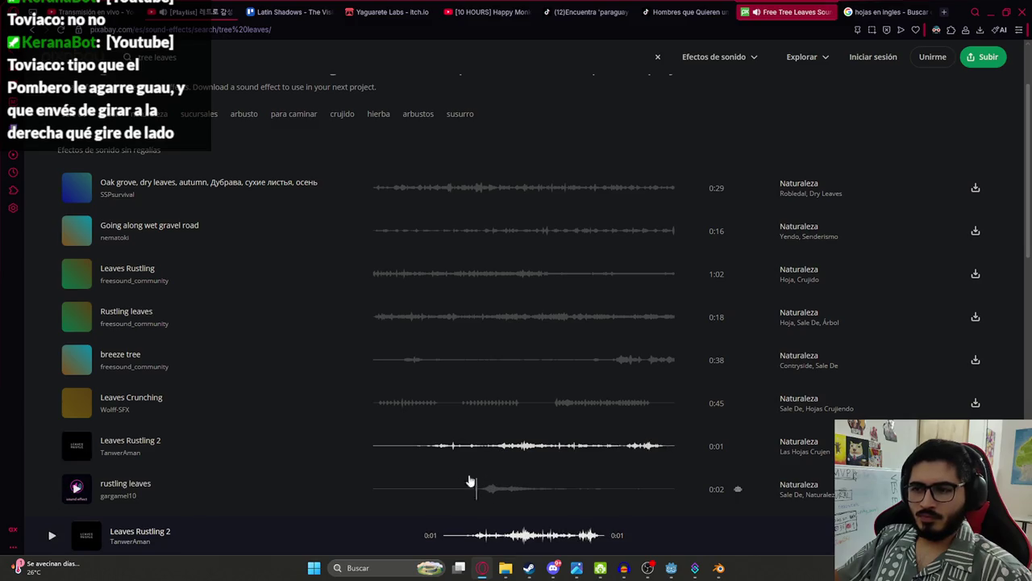
{"action": "left_click", "coordinate": [426, 450]}
{"action": "scroll", "coordinate": [426, 449], "scroll_direction": "down", "scroll_amount": 2}
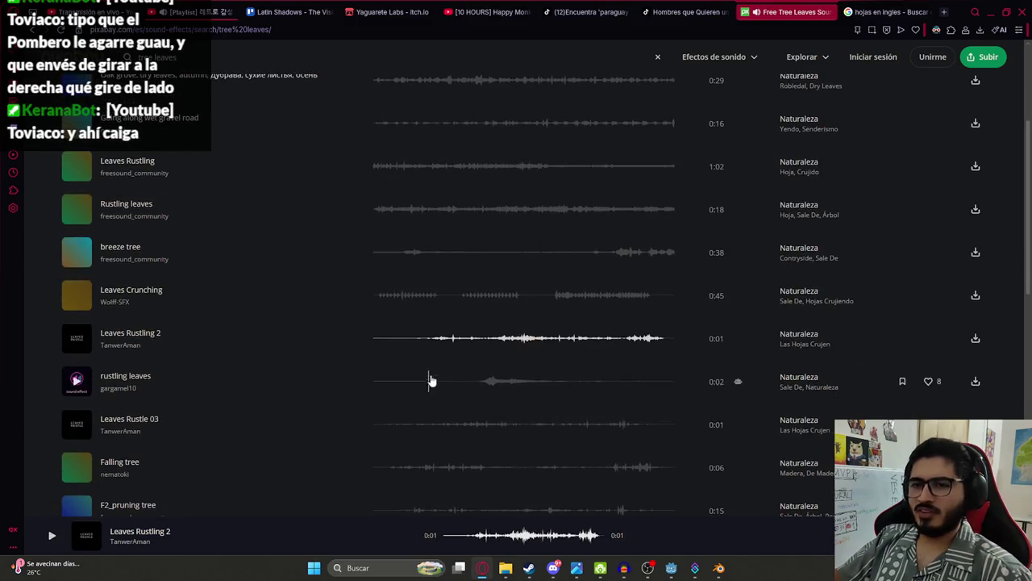
{"action": "left_click", "coordinate": [373, 166]}
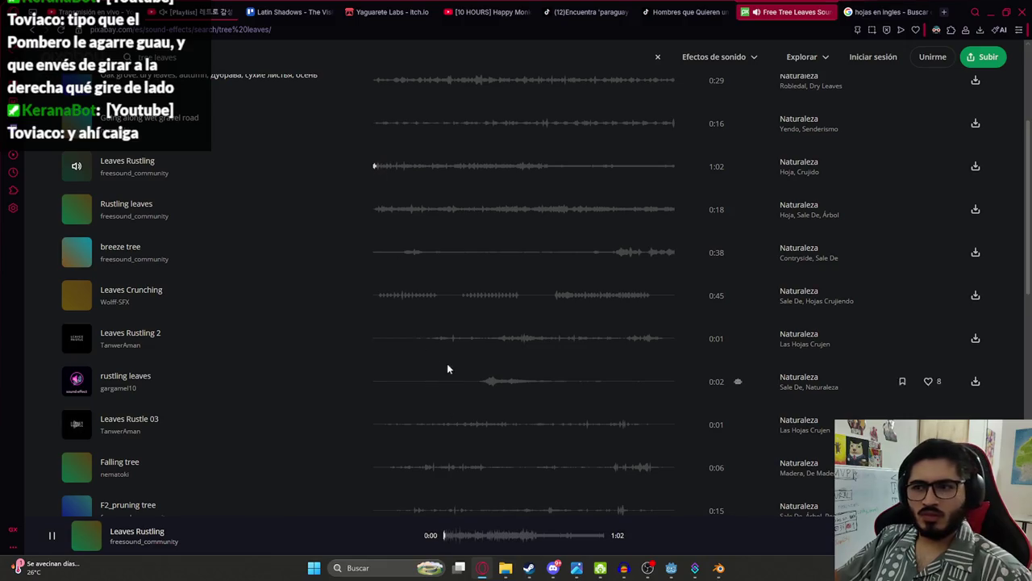
{"action": "left_click", "coordinate": [430, 339]}
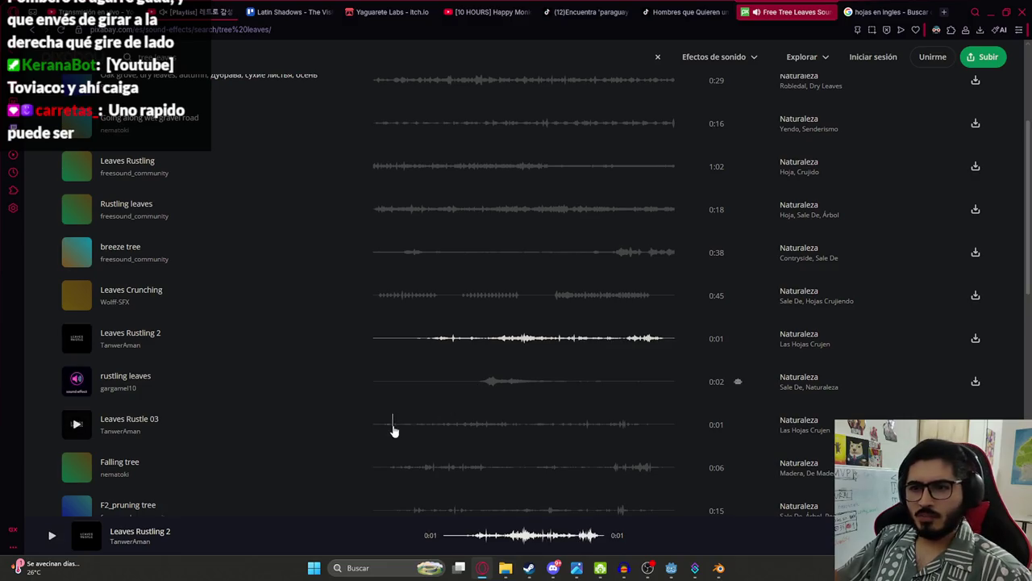
{"action": "left_click", "coordinate": [421, 469]}
Step: Preview F2_pruning tree, Rustling Bushes Dried Leaves 6 and 7, and the long tree-shaking recording
{"action": "scroll", "coordinate": [416, 472], "scroll_direction": "down", "scroll_amount": 2}
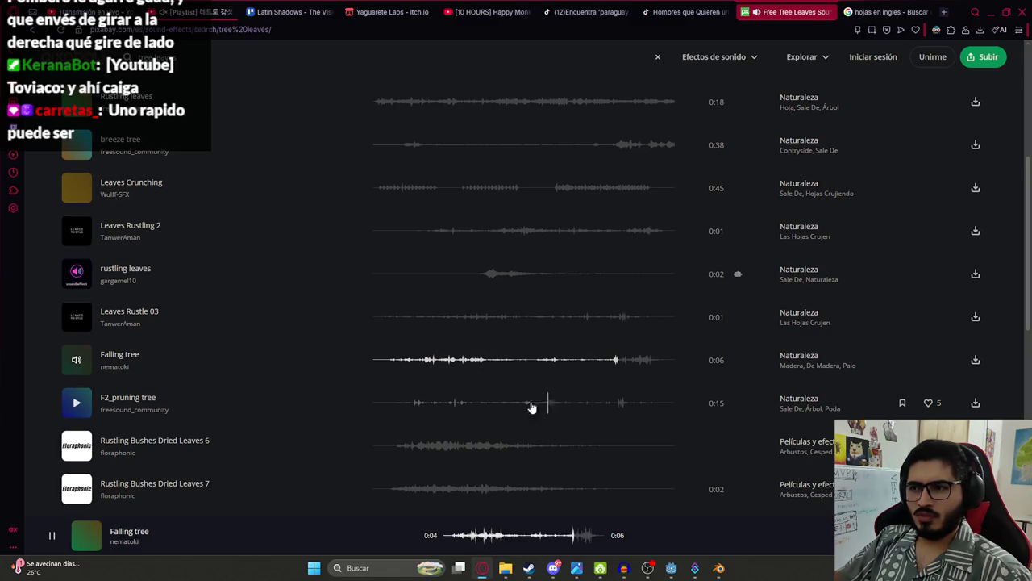
{"action": "left_click", "coordinate": [410, 406]}
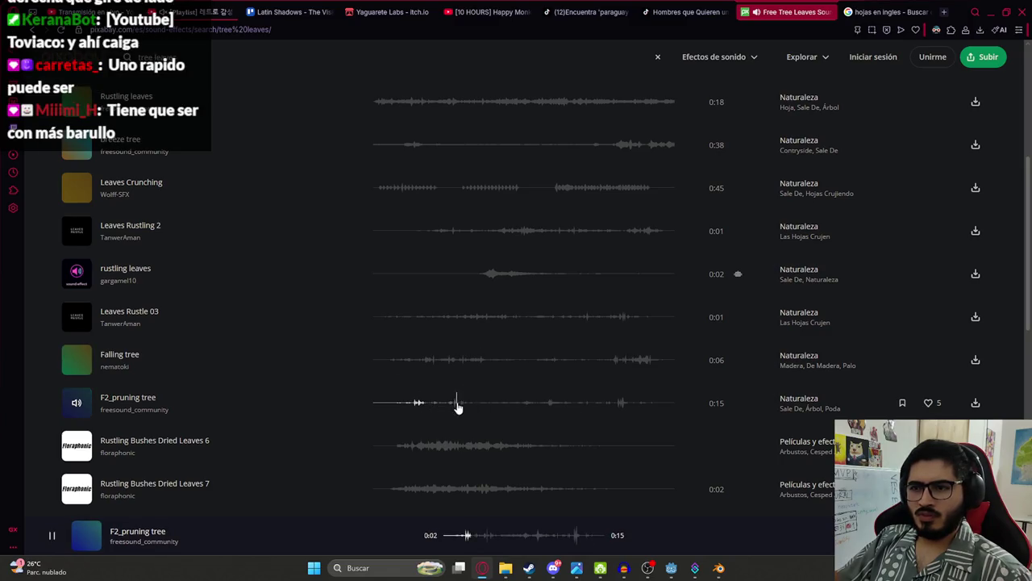
{"action": "scroll", "coordinate": [539, 416], "scroll_direction": "down", "scroll_amount": 1}
{"action": "left_click", "coordinate": [405, 396]}
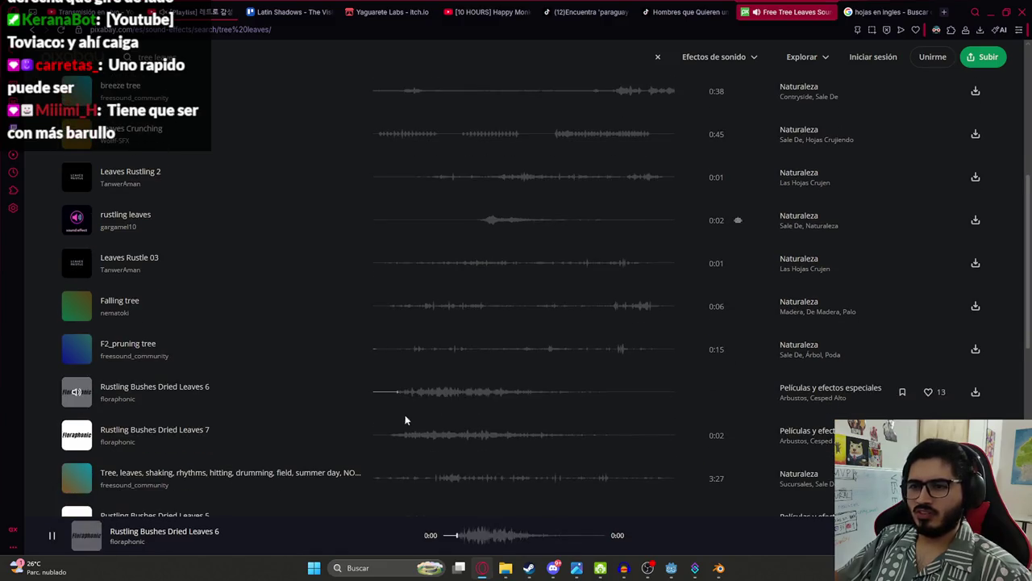
{"action": "left_click", "coordinate": [396, 397]}
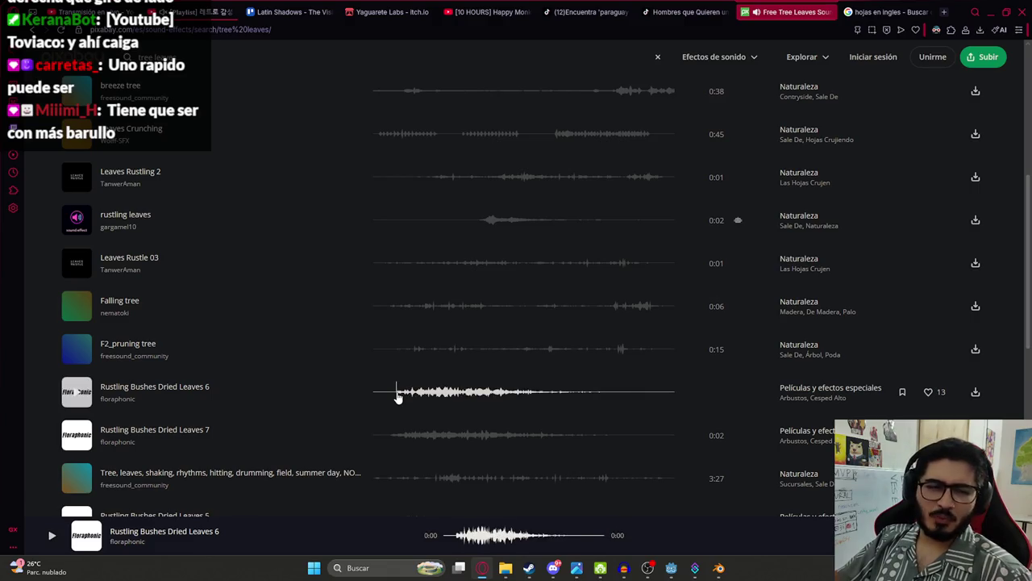
{"action": "left_click", "coordinate": [396, 397]}
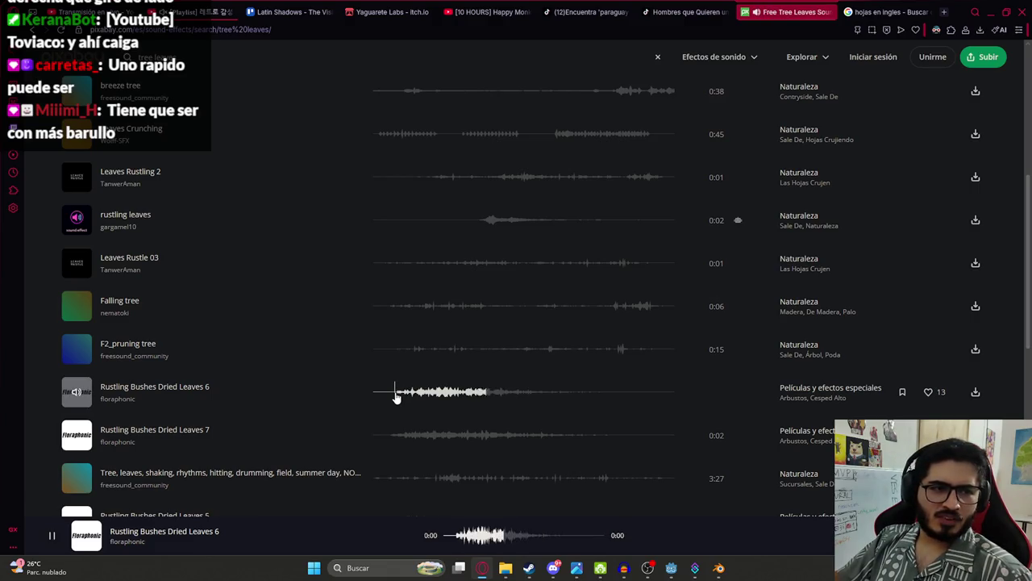
{"action": "left_click", "coordinate": [385, 435]}
{"action": "scroll", "coordinate": [391, 428], "scroll_direction": "down", "scroll_amount": 2}
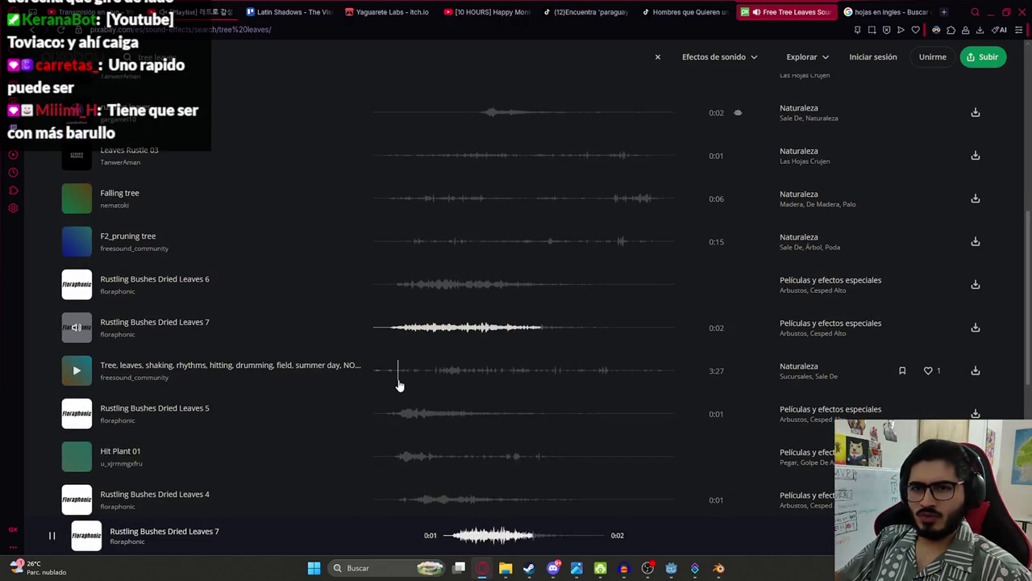
{"action": "left_click", "coordinate": [400, 376]}
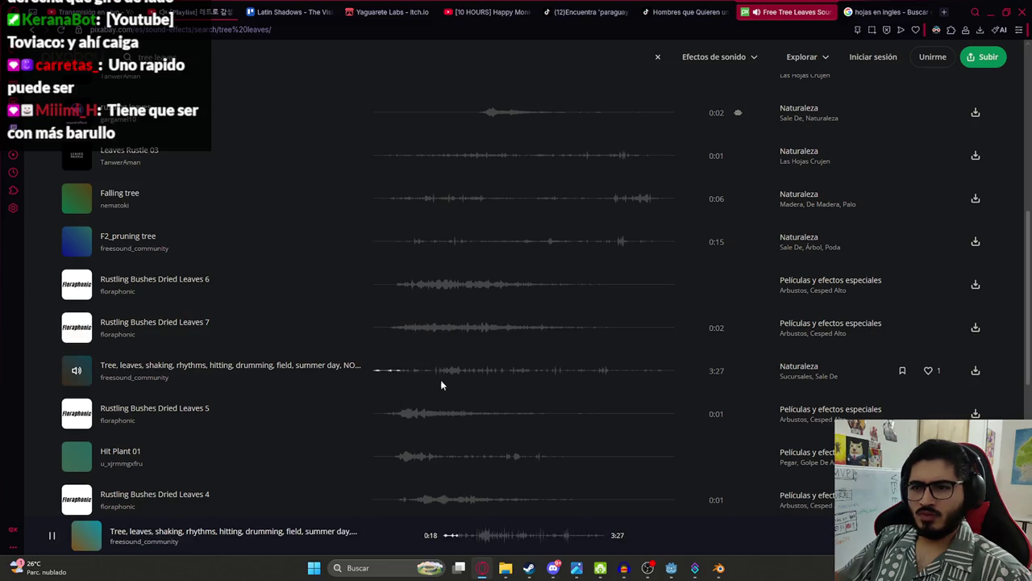
Step: Preview Rustling Bushes Dried Leaves 5, 4, 3 and 1, Hit Plant 01 and Tree Branch
{"action": "left_click", "coordinate": [396, 413]}
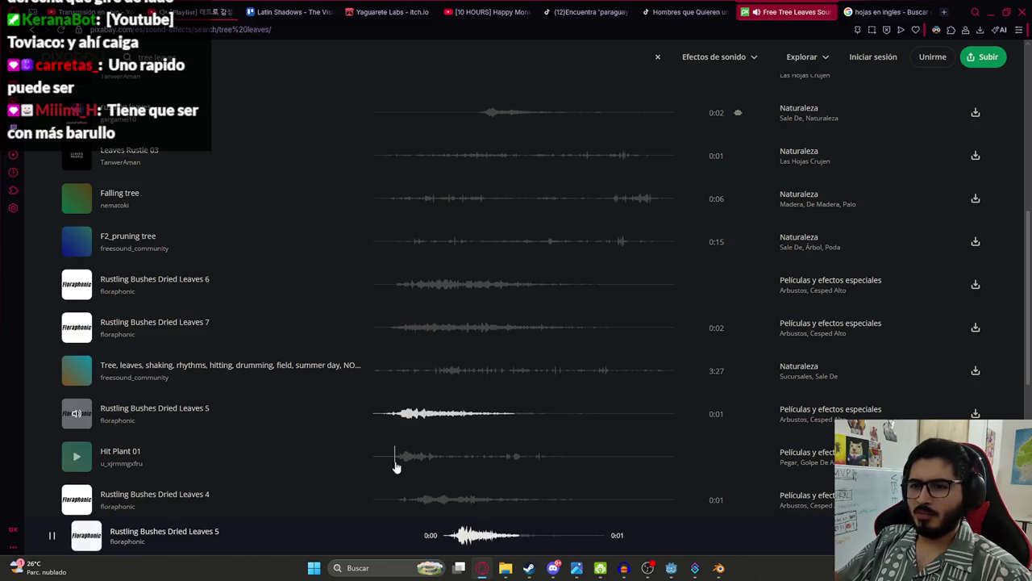
{"action": "left_click", "coordinate": [396, 457]}
{"action": "scroll", "coordinate": [363, 428], "scroll_direction": "down", "scroll_amount": 2}
{"action": "left_click", "coordinate": [397, 392]}
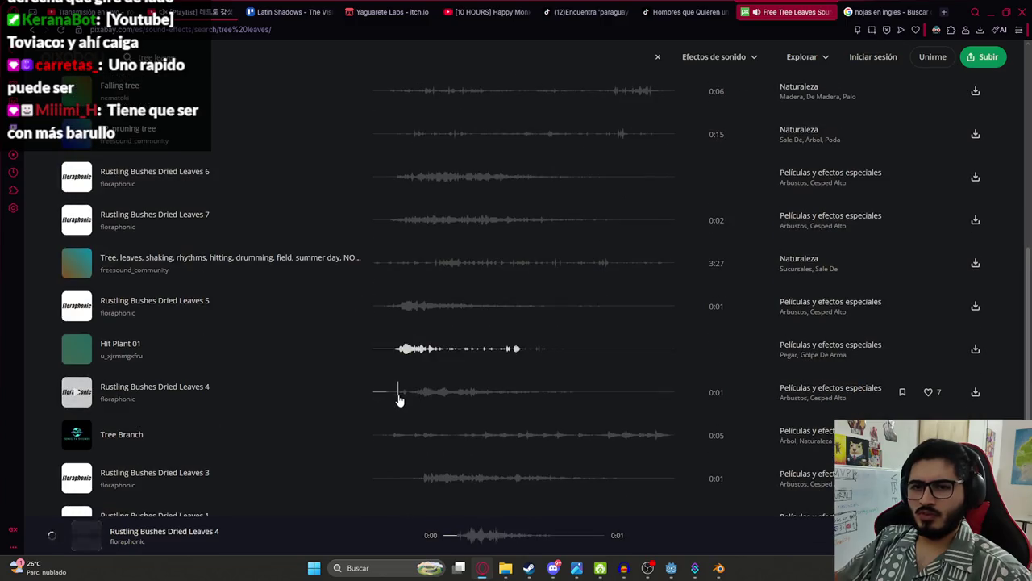
{"action": "left_click", "coordinate": [401, 436]}
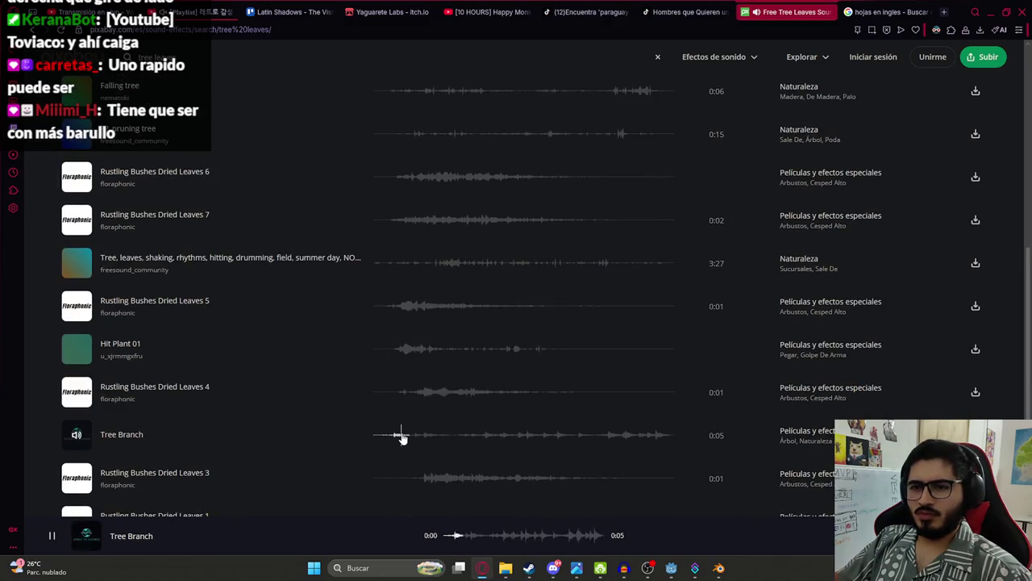
{"action": "scroll", "coordinate": [407, 428], "scroll_direction": "down", "scroll_amount": 1}
{"action": "left_click", "coordinate": [407, 426]}
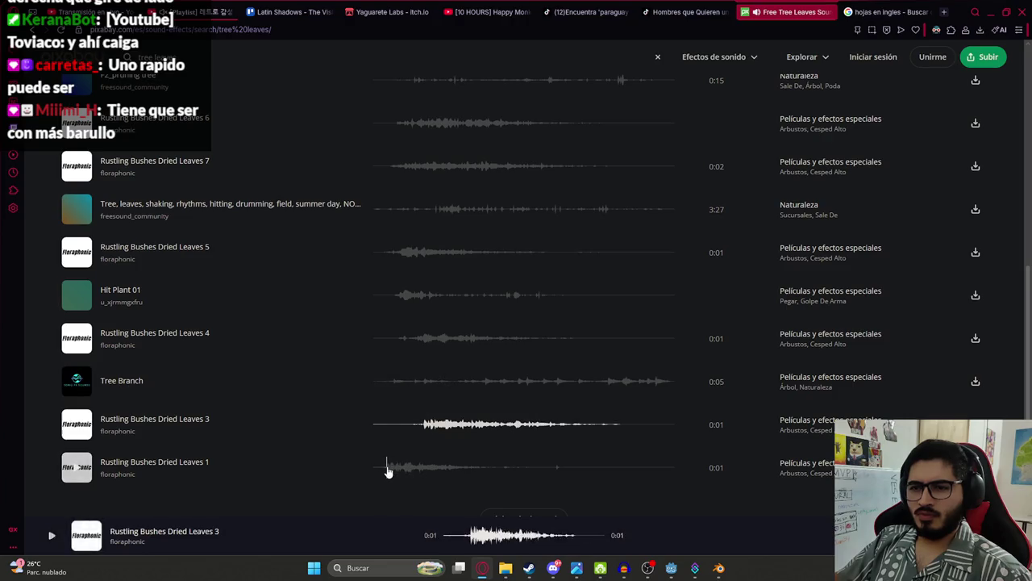
{"action": "left_click", "coordinate": [388, 467]}
{"action": "scroll", "coordinate": [379, 460], "scroll_direction": "down", "scroll_amount": 3}
{"action": "scroll", "coordinate": [339, 428], "scroll_direction": "up", "scroll_amount": 15}
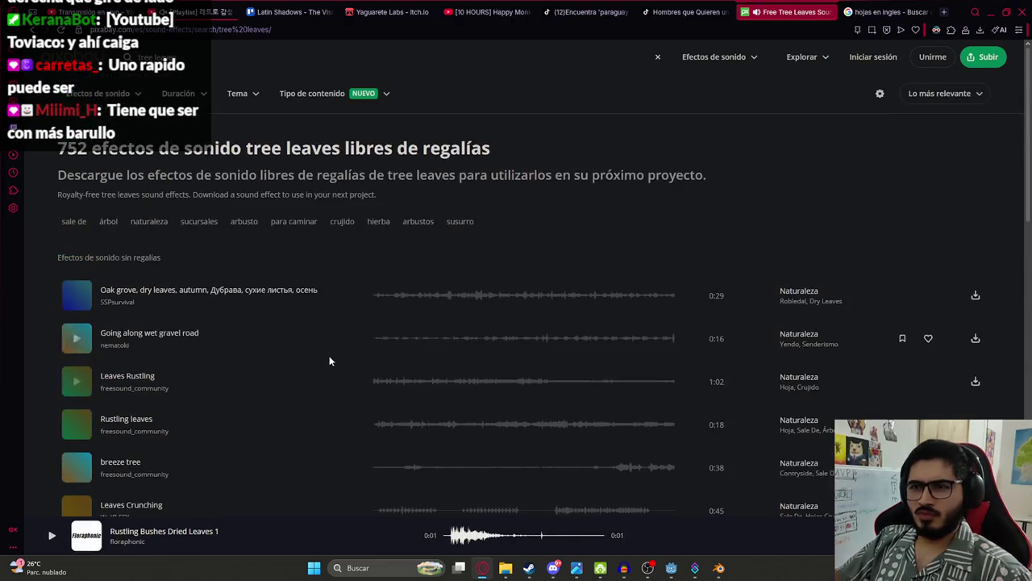
Step: Re-audition Leaves Rustling, breeze tree and Leaves Crunching
{"action": "left_click", "coordinate": [375, 376]}
{"action": "scroll", "coordinate": [376, 367], "scroll_direction": "down", "scroll_amount": 2}
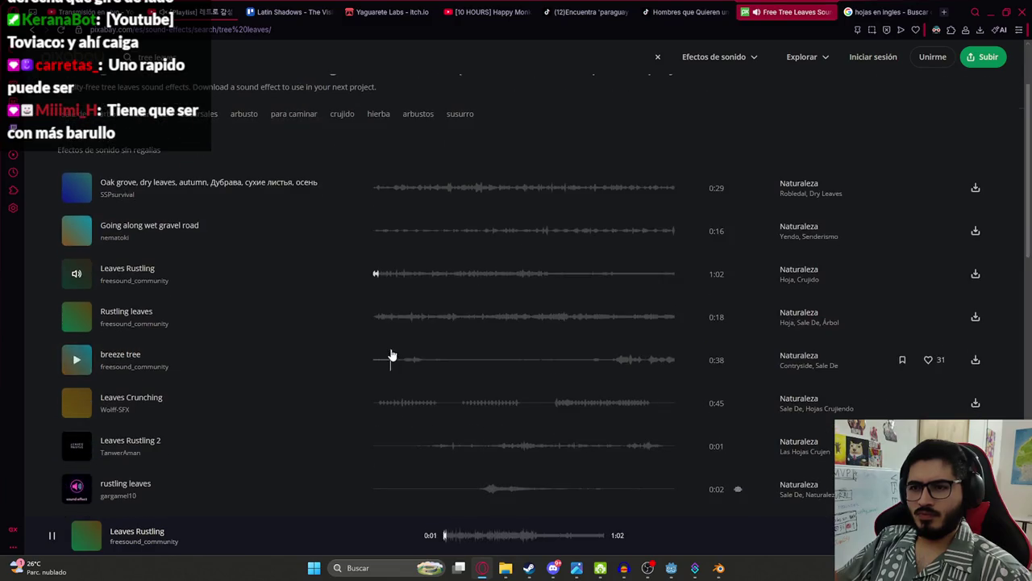
{"action": "left_click", "coordinate": [392, 359]}
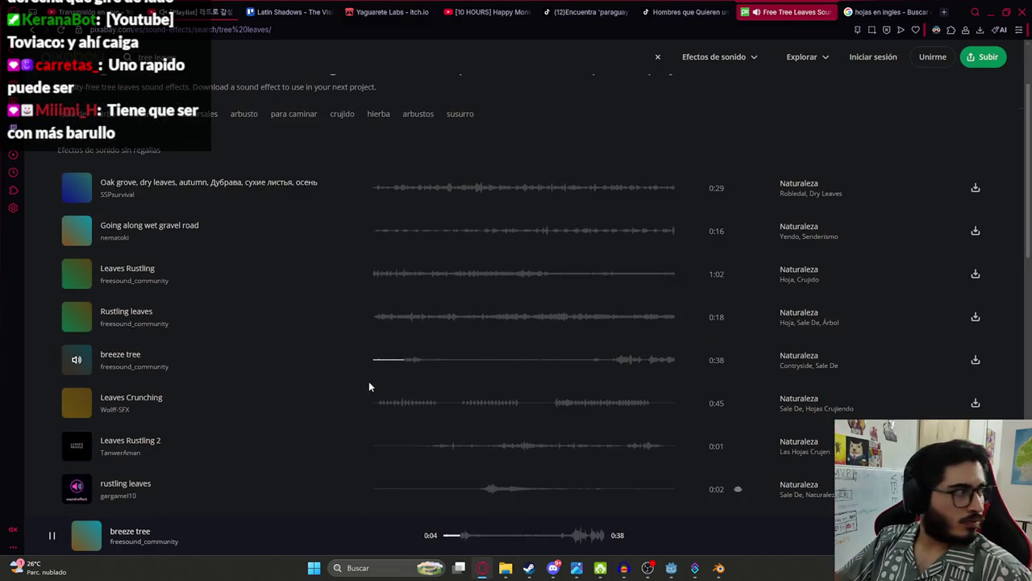
{"action": "left_click", "coordinate": [384, 403]}
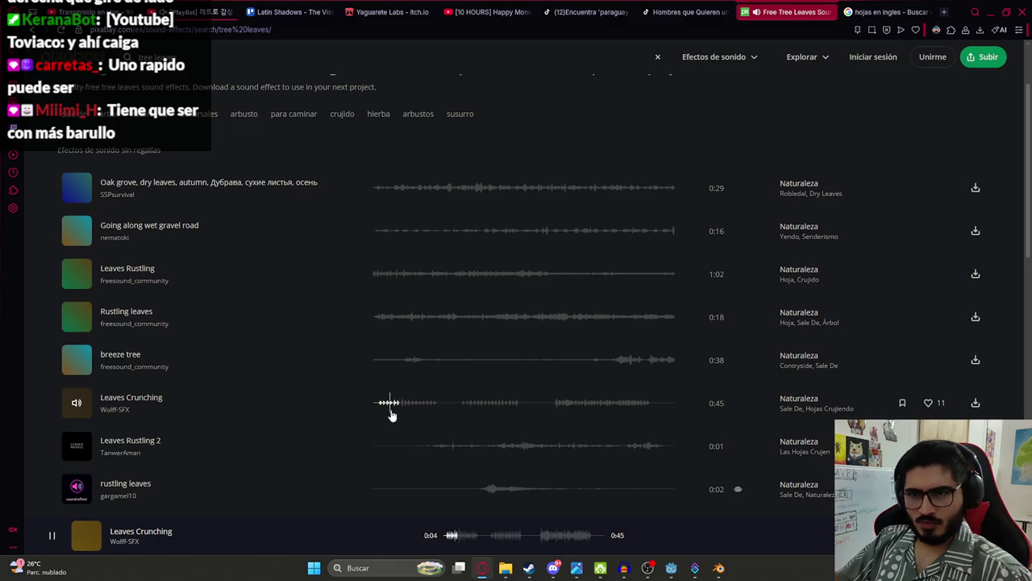
{"action": "left_click", "coordinate": [105, 409]}
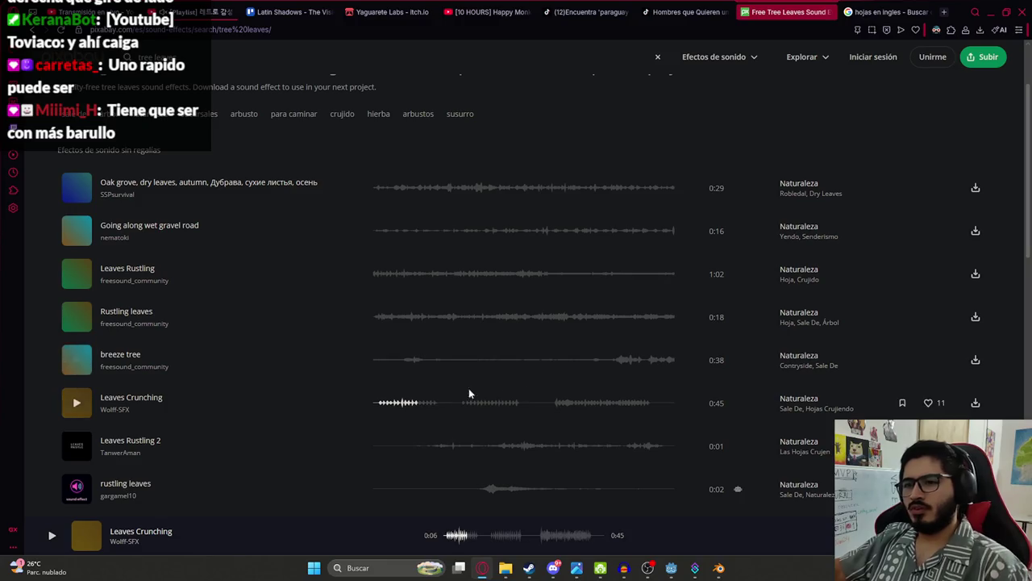
Step: Download the Leaves Crunching mp3 and import it into Audacity as a new track
{"action": "left_click", "coordinate": [975, 403]}
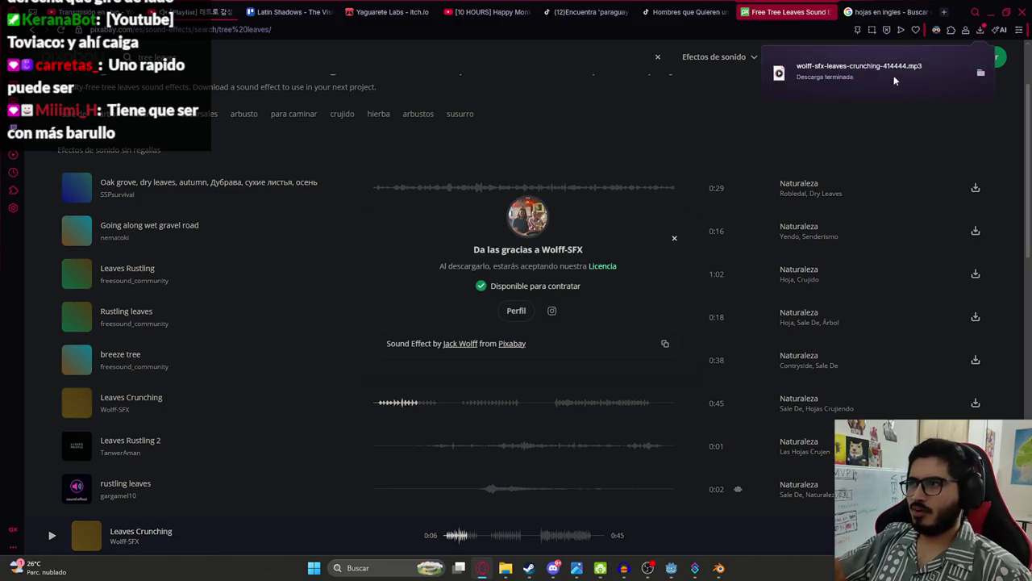
{"action": "left_click_drag", "start_coordinate": [939, 81], "coordinate": [665, 508]}
{"action": "mouse_move", "coordinate": [630, 570]}
{"action": "left_mouse_down"}
{"action": "mouse_move", "coordinate": [626, 546]}
{"action": "mouse_move", "coordinate": [452, 315]}
{"action": "left_mouse_up"}
{"action": "scroll", "coordinate": [266, 194], "scroll_direction": "up", "scroll_amount": 3}
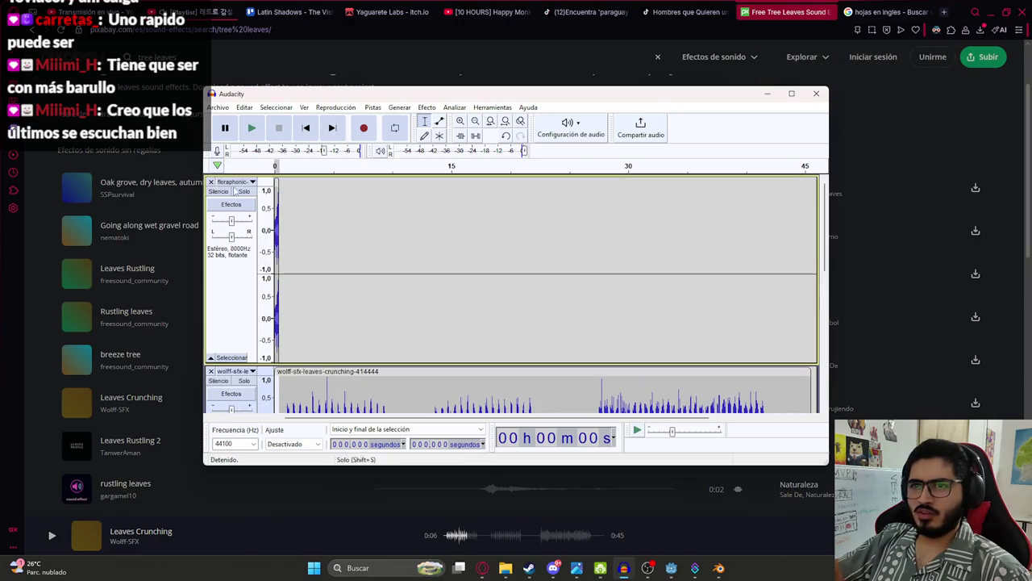
Step: Trim the leaves track down to its first half second
{"action": "scroll", "coordinate": [271, 197], "scroll_direction": "down", "scroll_amount": 4}
{"action": "left_click", "coordinate": [282, 214]}
{"action": "scroll", "coordinate": [290, 226], "scroll_direction": "up", "scroll_amount": 2}
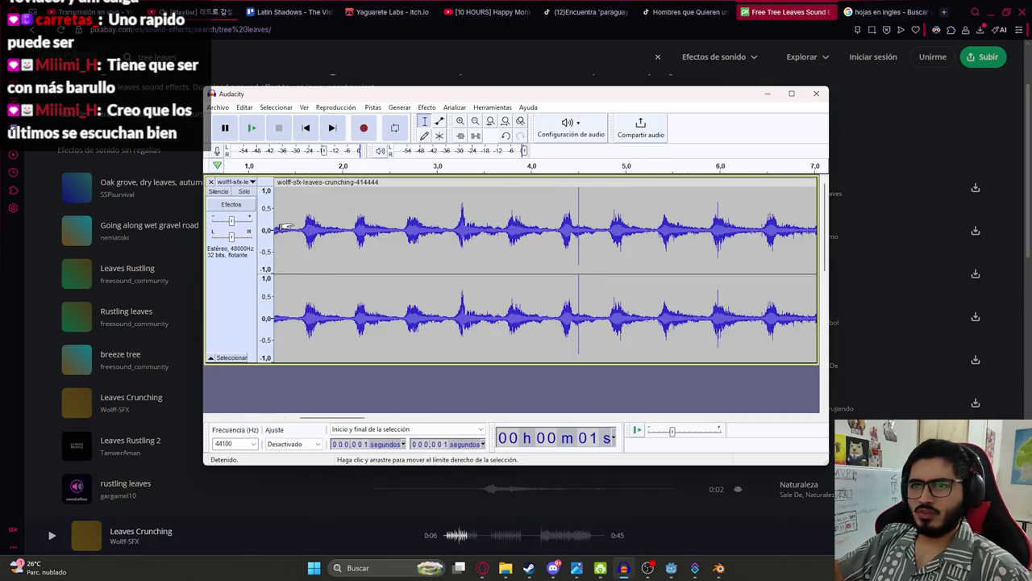
{"action": "key", "text": "space"}
{"action": "key", "text": "space"}
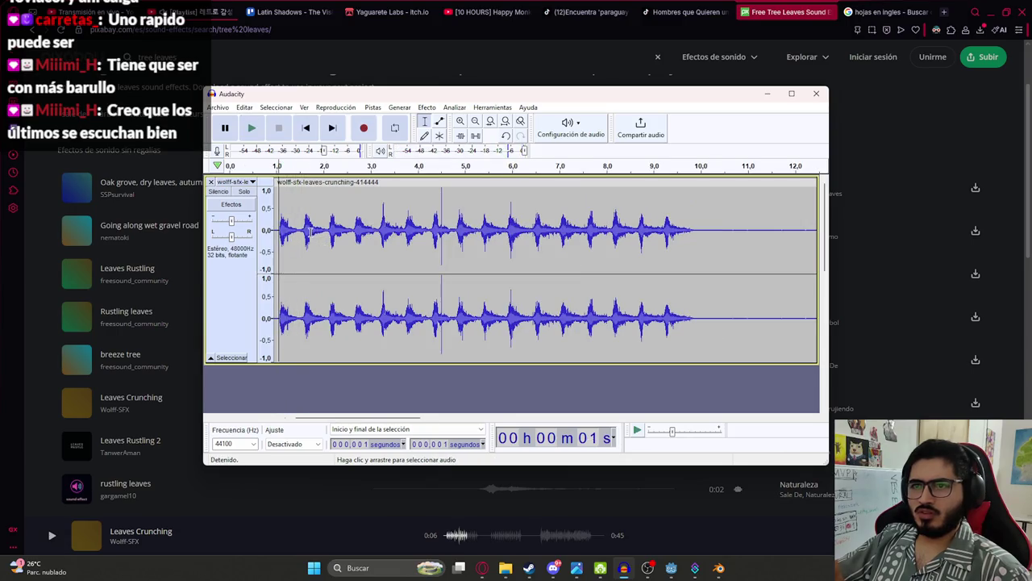
{"action": "left_click", "coordinate": [302, 228]}
{"action": "key", "text": "Home"}
{"action": "left_click_drag", "start_coordinate": [297, 229], "coordinate": [260, 229]}
{"action": "key", "text": "ctrl+t"}
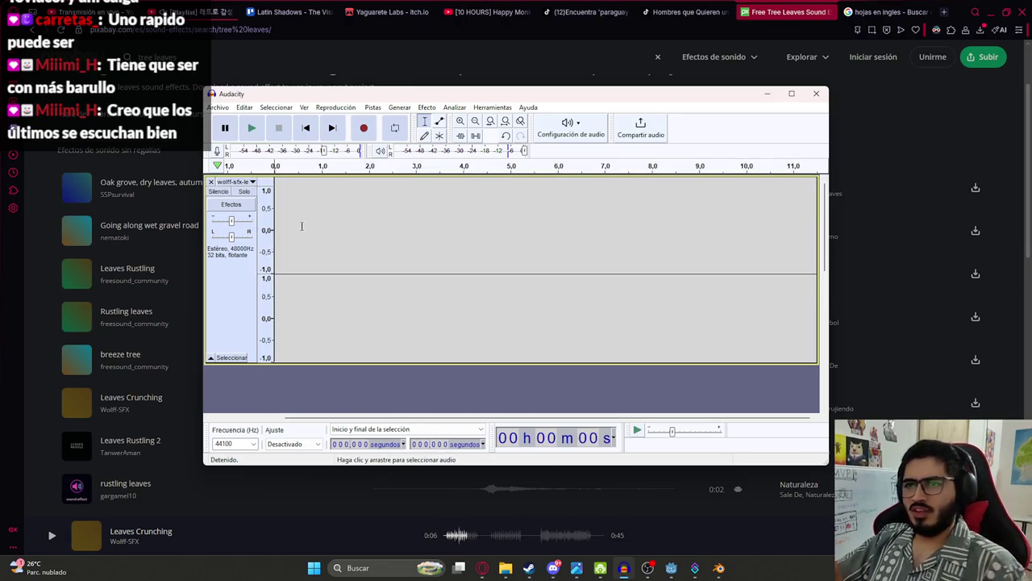
Step: Delete the leading silence before the crunch and select the clip's tail
{"action": "scroll", "coordinate": [296, 225], "scroll_direction": "up", "scroll_amount": 3}
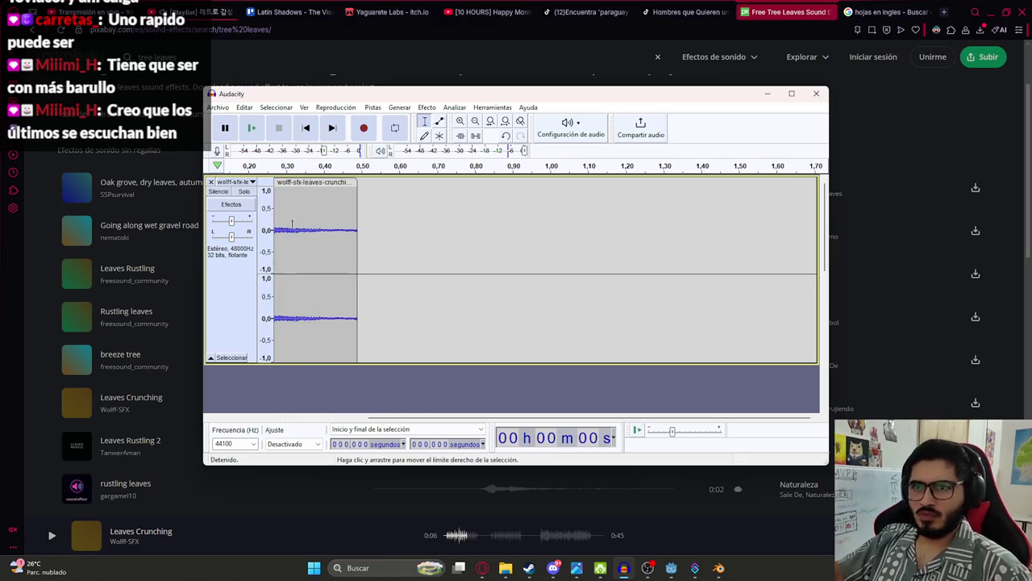
{"action": "scroll", "coordinate": [308, 231], "scroll_direction": "up", "scroll_amount": 1}
{"action": "left_click_drag", "start_coordinate": [287, 229], "coordinate": [274, 229]}
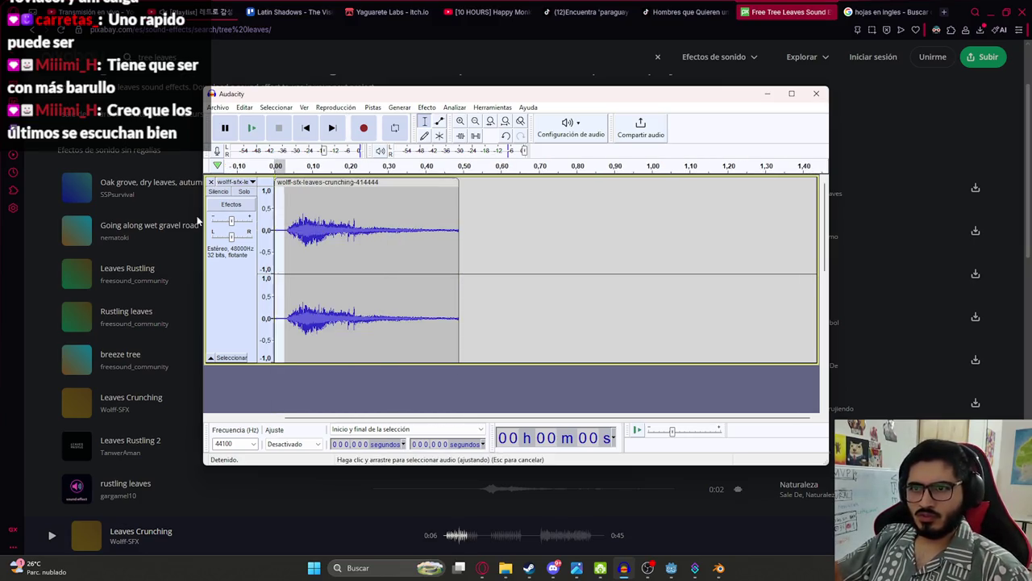
{"action": "key", "text": "Delete"}
{"action": "key", "text": "space"}
{"action": "left_click_drag", "start_coordinate": [392, 211], "coordinate": [461, 183]}
{"action": "left_click", "coordinate": [427, 109]}
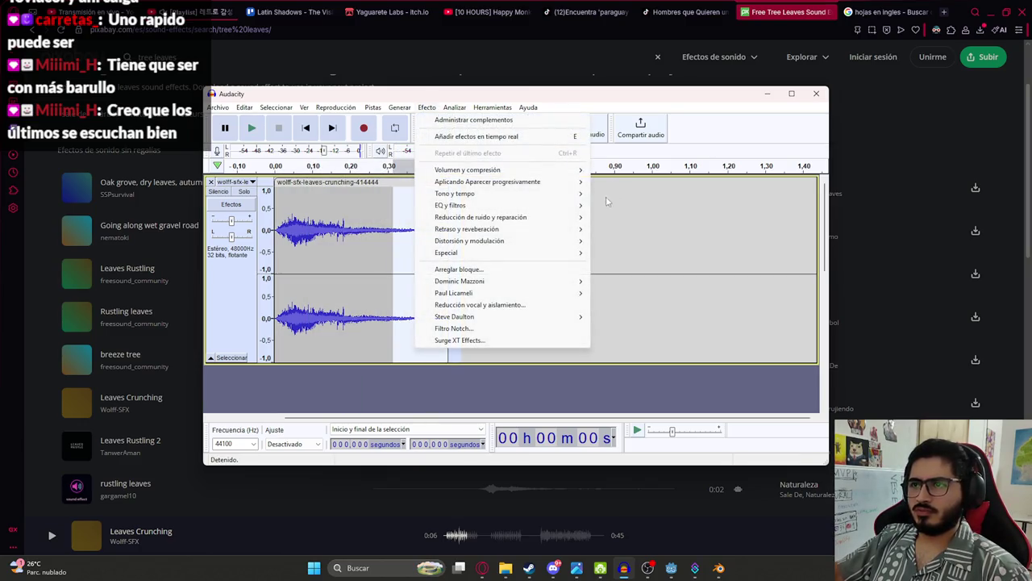
Step: Fade out the selected tail and resample the track to 8000 Hz
{"action": "mouse_move", "coordinate": [559, 185]}
{"action": "left_click", "coordinate": [638, 193]}
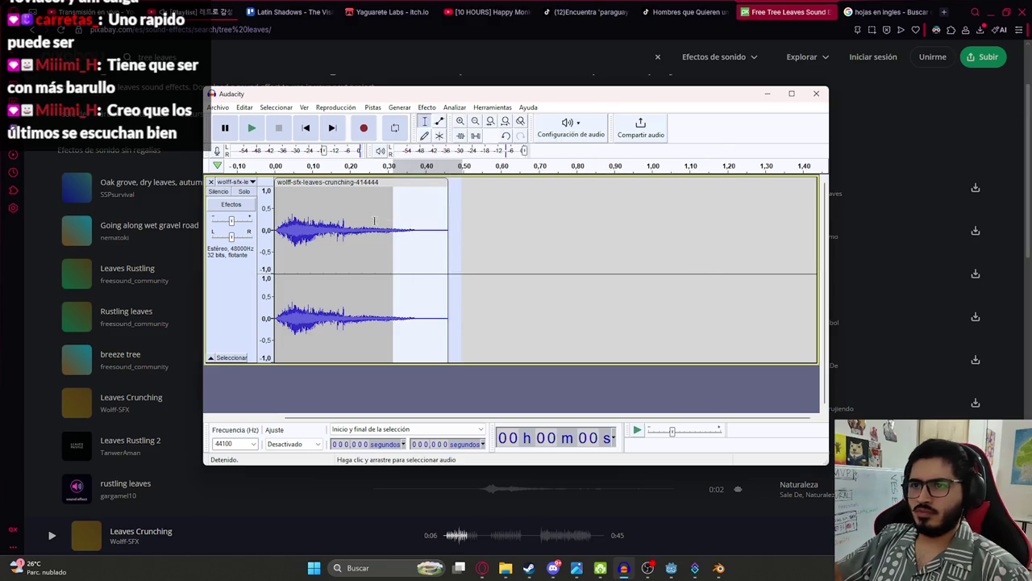
{"action": "left_click", "coordinate": [372, 107]}
{"action": "left_click", "coordinate": [406, 152]}
{"action": "type", "text": "80"}
{"action": "key", "text": "Return"}
{"action": "key", "text": "space"}
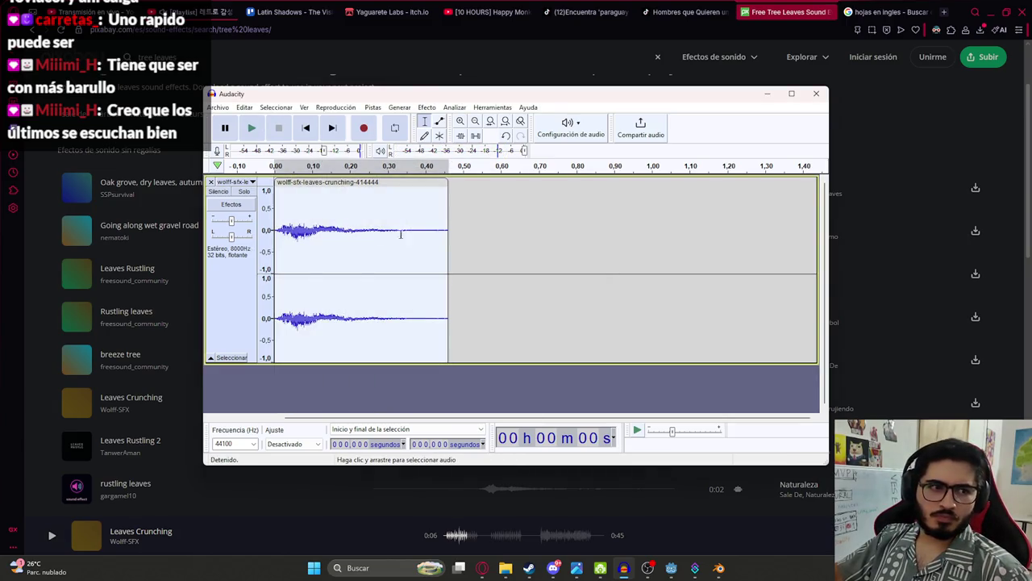
{"action": "key", "text": "space"}
{"action": "key", "text": "space"}
{"action": "key", "text": "space"}
{"action": "key", "text": "space"}
{"action": "key", "text": "space"}
{"action": "key", "text": "space"}
{"action": "key", "text": "space"}
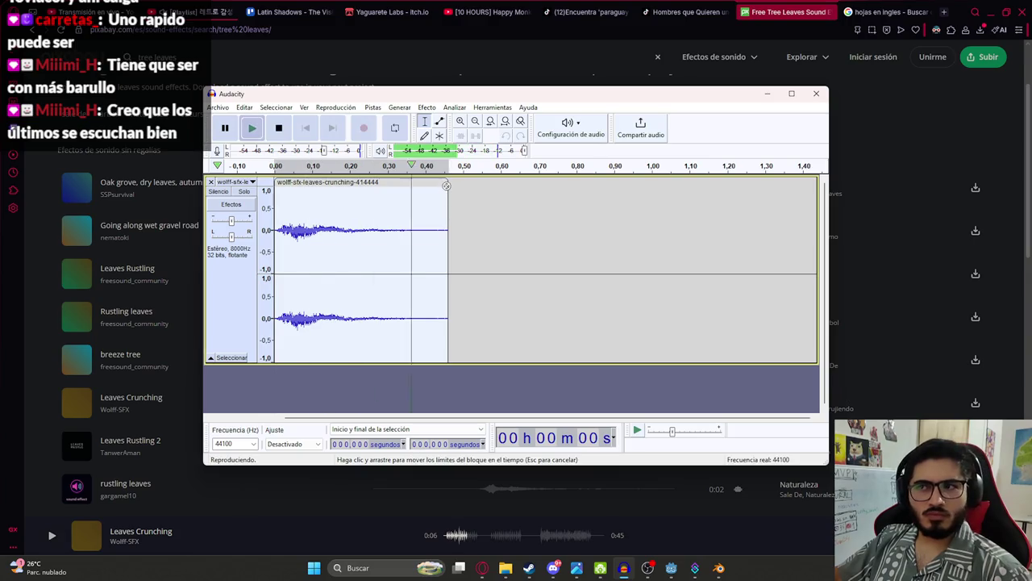
Step: Adjust the clip's end and compare the original and 8000 Hz versions via undo/redo
{"action": "mouse_move", "coordinate": [446, 185]}
{"action": "left_mouse_down"}
{"action": "mouse_move", "coordinate": [611, 182]}
{"action": "mouse_move", "coordinate": [495, 184]}
{"action": "mouse_move", "coordinate": [461, 190]}
{"action": "mouse_move", "coordinate": [458, 202]}
{"action": "left_mouse_up"}
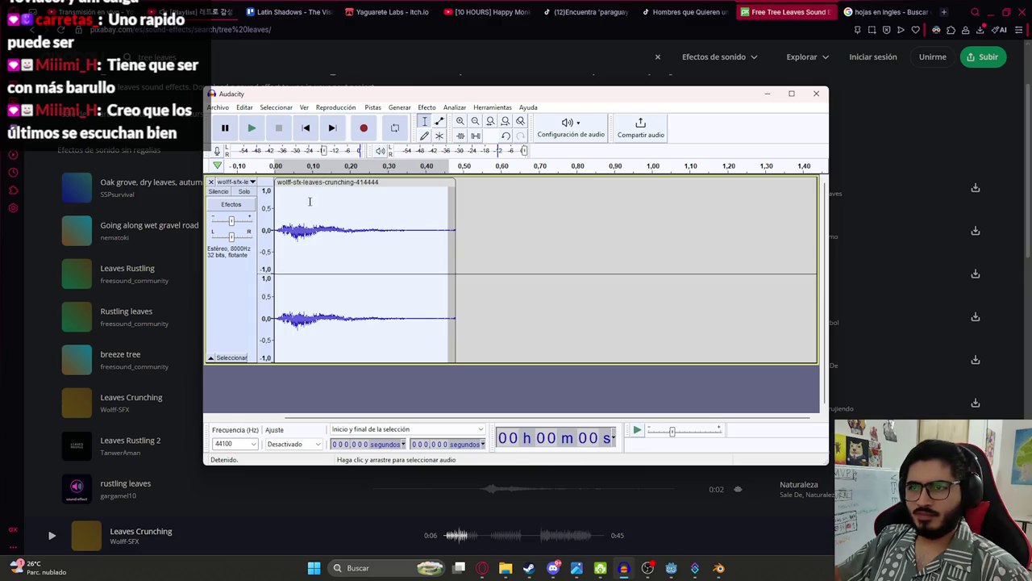
{"action": "key", "text": "space"}
{"action": "left_click_drag", "start_coordinate": [454, 184], "coordinate": [451, 183]}
{"action": "key", "text": "space"}
{"action": "key", "text": "space"}
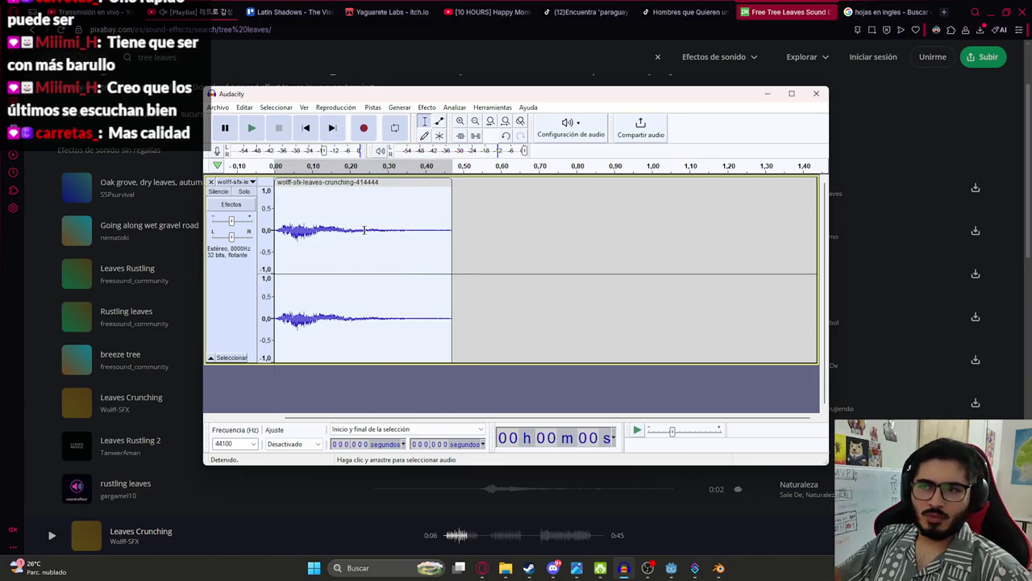
{"action": "key", "text": "ctrl+z"}
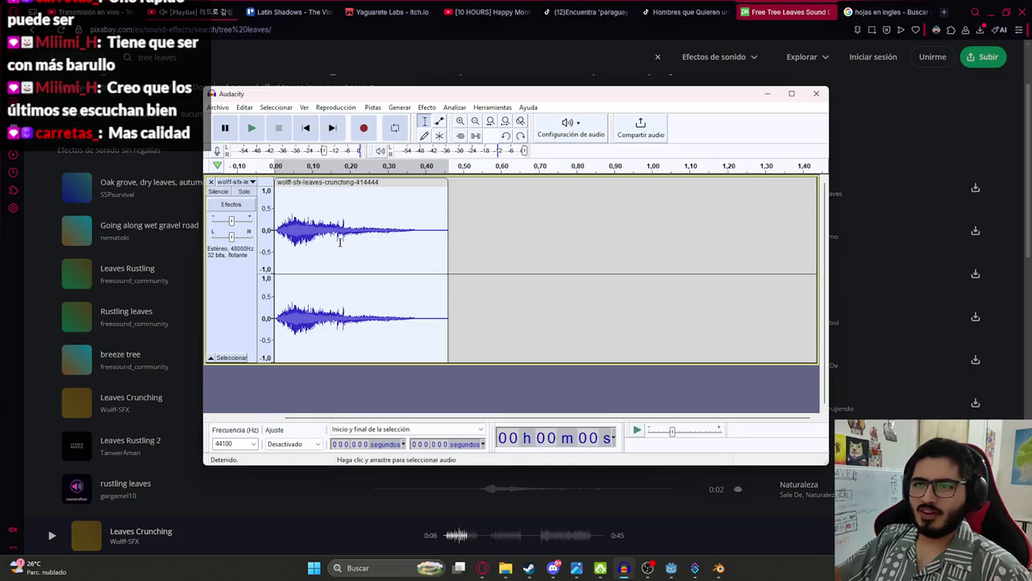
{"action": "key", "text": "space"}
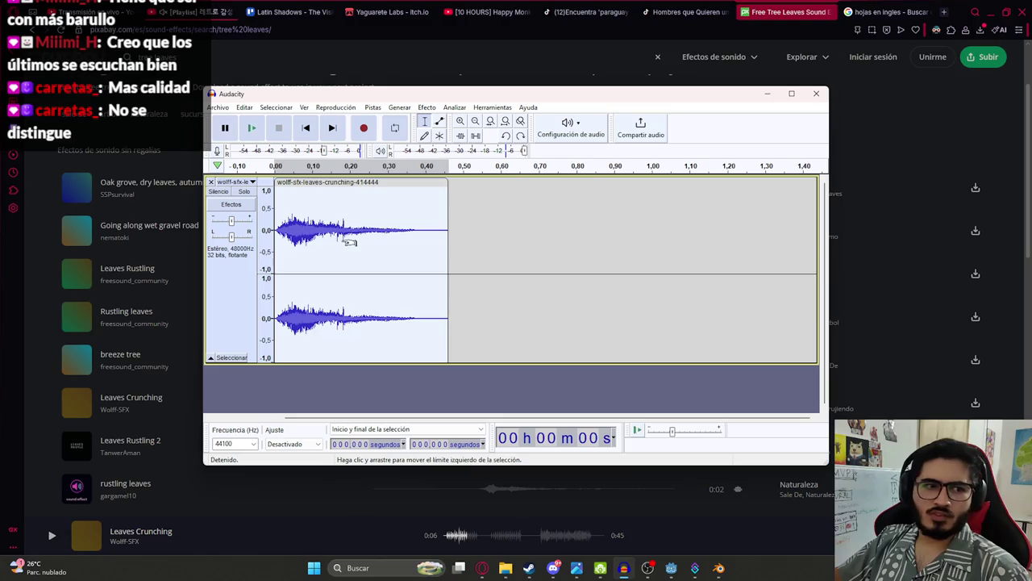
{"action": "key", "text": "ctrl+y"}
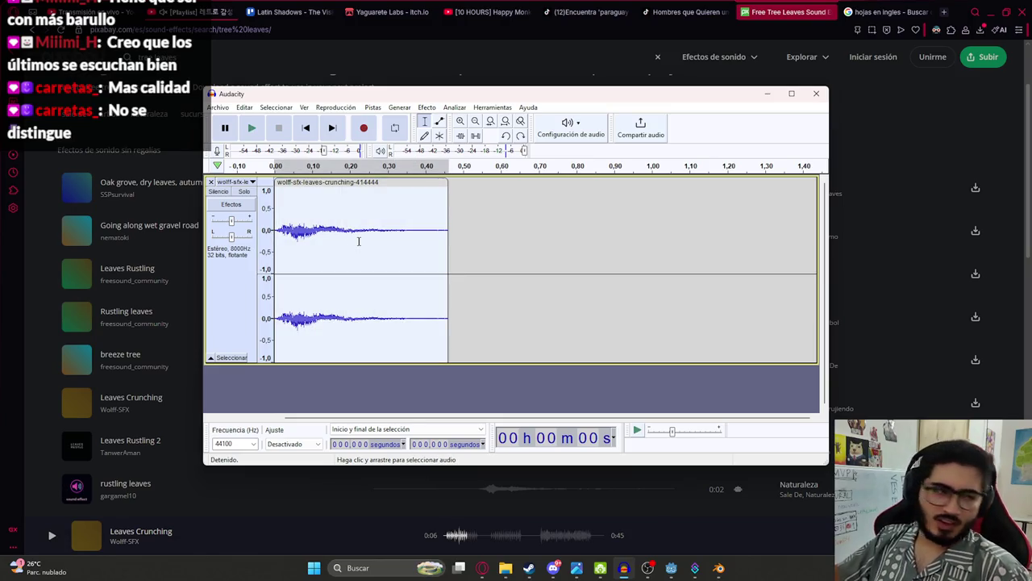
{"action": "key", "text": "space"}
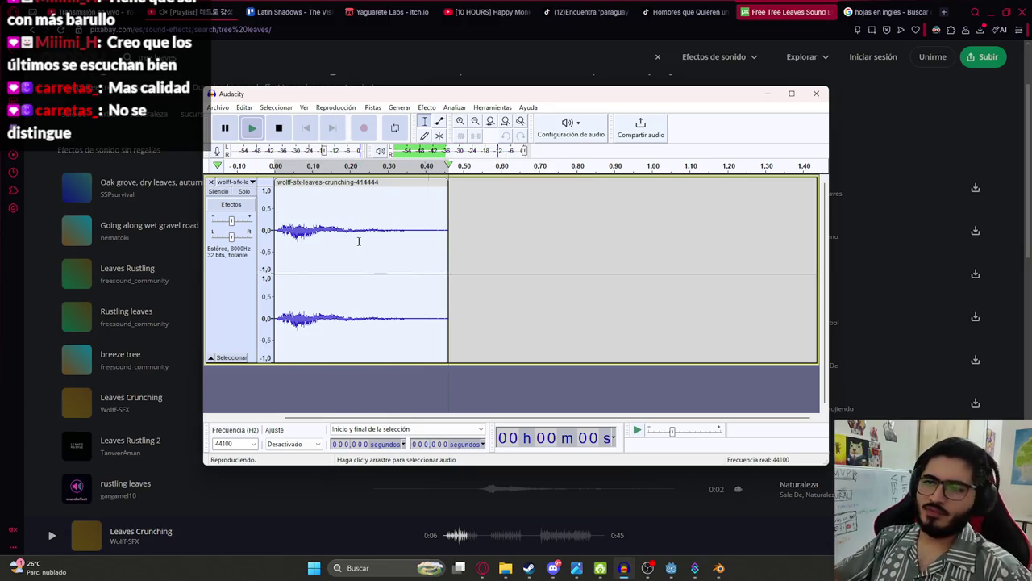
Step: Open the Export as WAV dialog from the File menu
{"action": "left_click", "coordinate": [217, 107]}
{"action": "mouse_move", "coordinate": [231, 189]}
{"action": "left_click", "coordinate": [367, 201]}
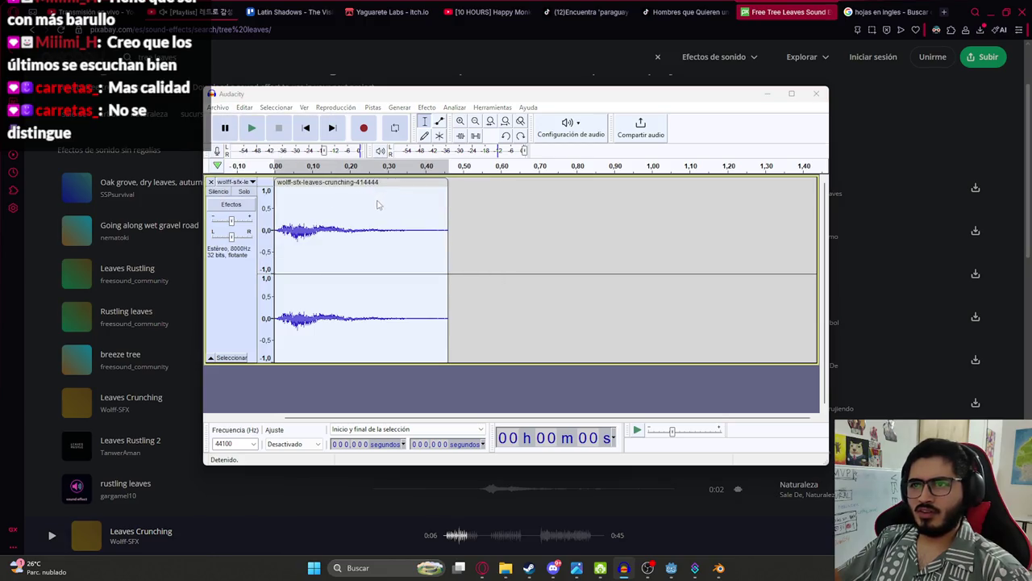
Step: Save the clip as tree_leaves.wav in the sounds folder and return to Godot
{"action": "type", "text": "tree_leaves"}
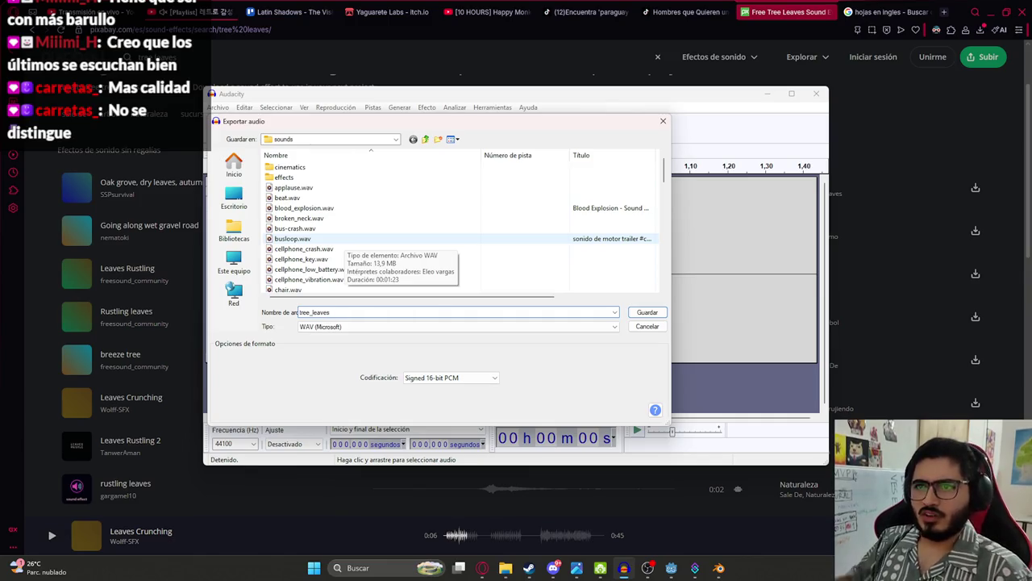
{"action": "key", "text": "Return"}
{"action": "left_click", "coordinate": [671, 568]}
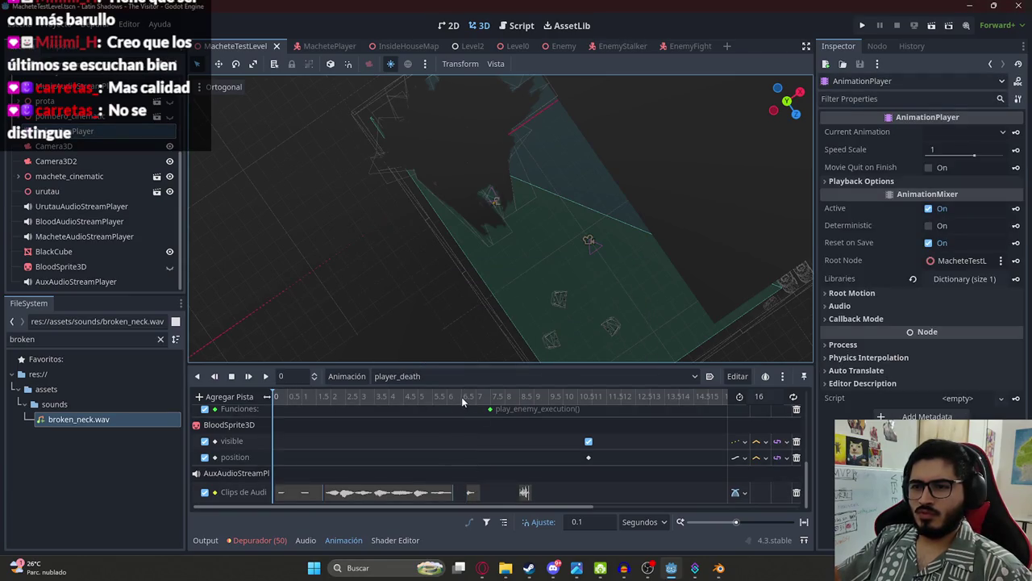
Step: Play player_death from 5.8 s and delete the old aux audio clip near 6.6 s
{"action": "left_click", "coordinate": [69, 176]}
{"action": "left_click", "coordinate": [88, 131]}
{"action": "left_click", "coordinate": [441, 399]}
{"action": "left_click", "coordinate": [269, 376]}
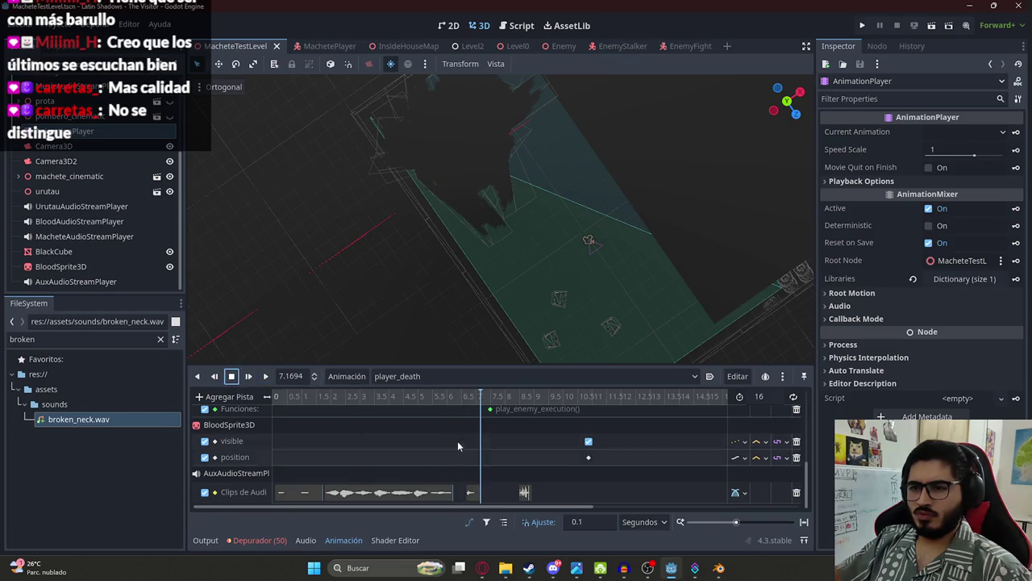
{"action": "scroll", "coordinate": [464, 440], "scroll_direction": "up", "scroll_amount": 3}
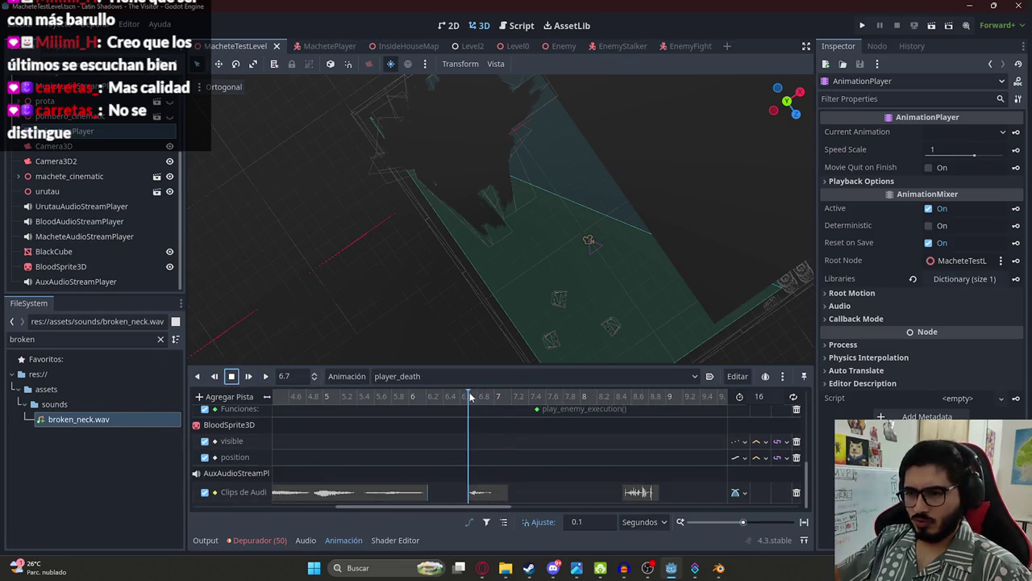
{"action": "left_click", "coordinate": [491, 492]}
{"action": "key", "text": "Delete"}
Step: Place tree_leaves.wav from FileSystem on the aux audio track near 6.6 s and play it
{"action": "left_click", "coordinate": [77, 337]}
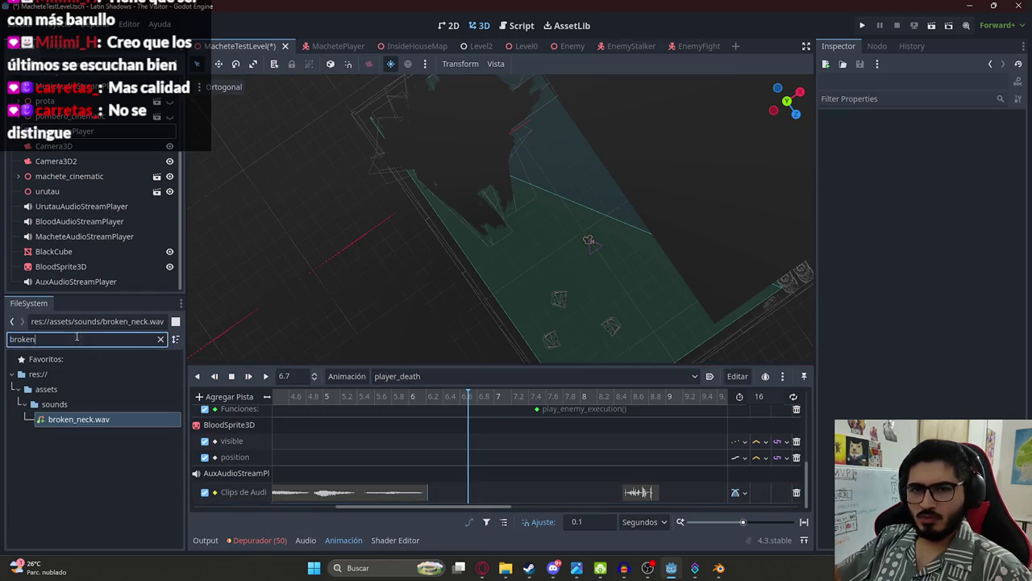
{"action": "key", "text": "ctrl+a"}
{"action": "type", "text": "tree"}
{"action": "scroll", "coordinate": [107, 451], "scroll_direction": "down", "scroll_amount": 2}
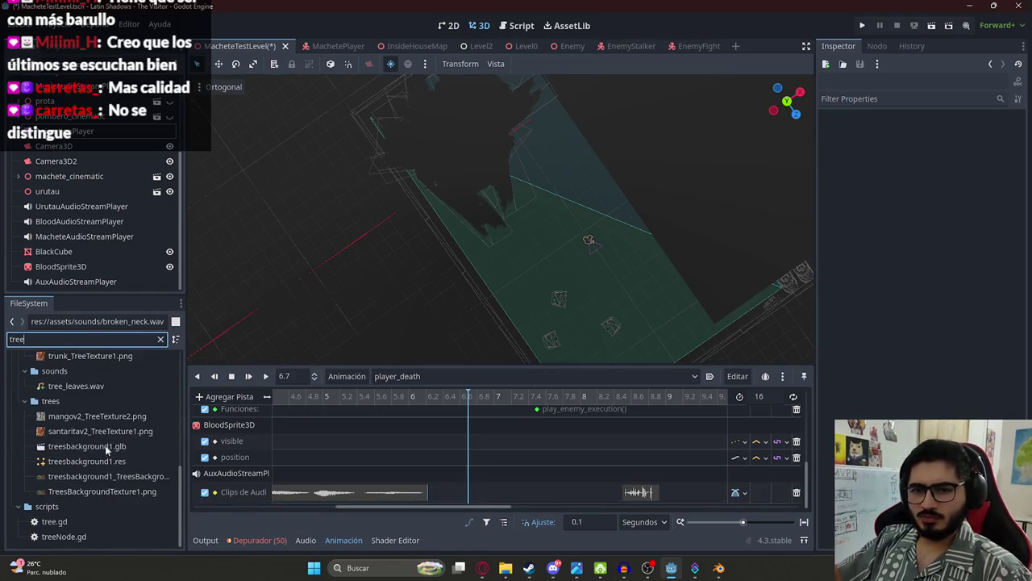
{"action": "mouse_move", "coordinate": [75, 386]}
{"action": "left_mouse_down"}
{"action": "mouse_move", "coordinate": [162, 394]}
{"action": "mouse_move", "coordinate": [473, 492]}
{"action": "left_mouse_up"}
{"action": "left_click", "coordinate": [266, 377]}
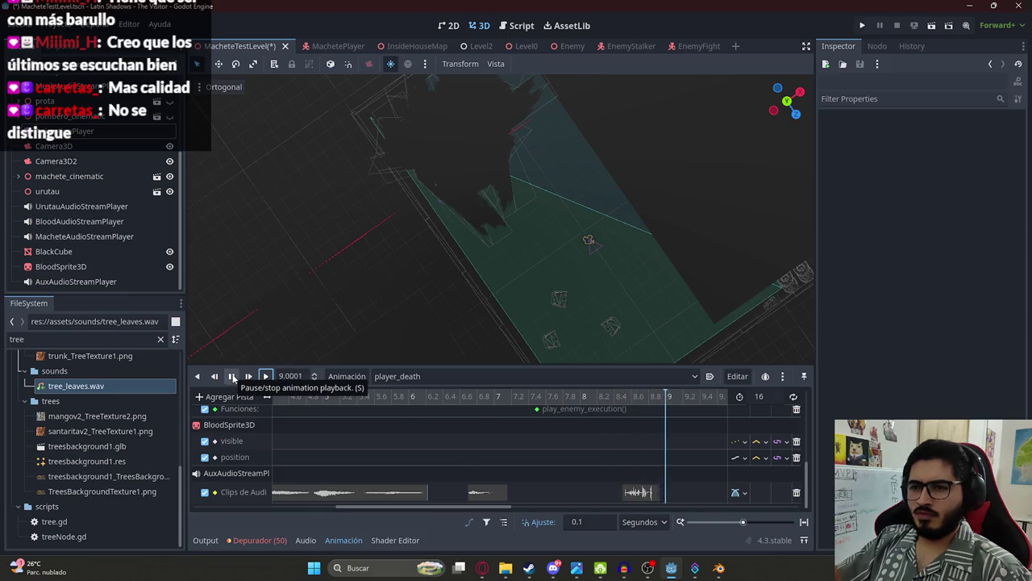
{"action": "left_click", "coordinate": [232, 377]}
Step: Save and reload the scene, then run it with F6
{"action": "key", "text": "ctrl+s"}
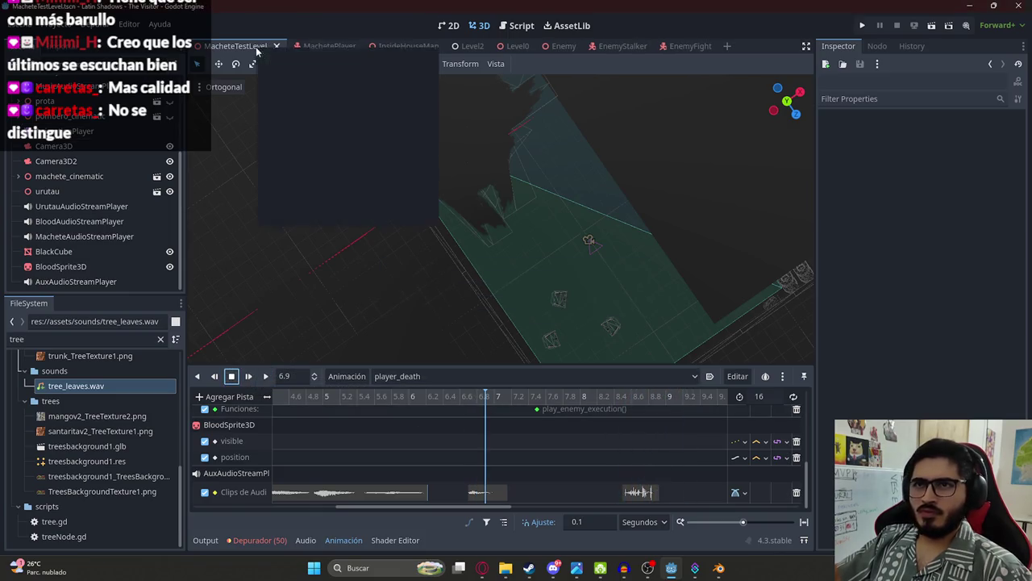
{"action": "left_click", "coordinate": [302, 129]}
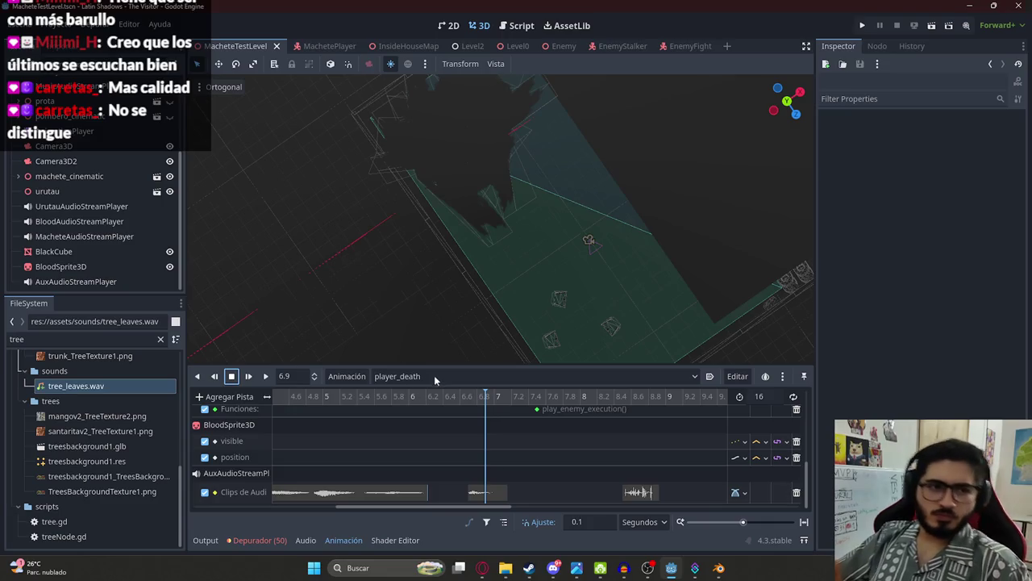
{"action": "key", "text": "F6"}
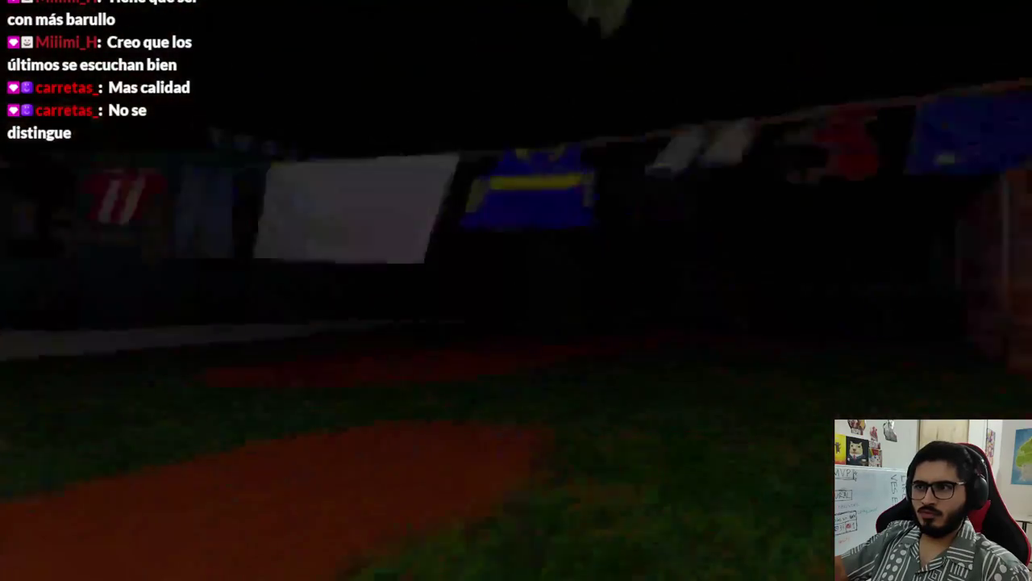
Step: Stop the running test game with F8
{"action": "key", "text": "F8"}
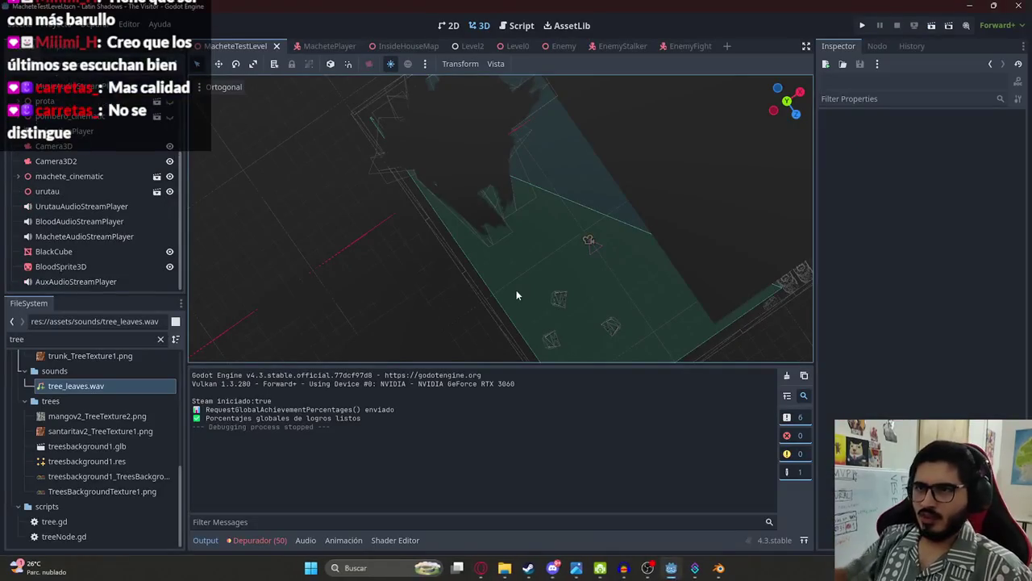
Step: Preview player_death through Camera3D with EnemyStalker2 hidden
{"action": "left_click", "coordinate": [85, 132]}
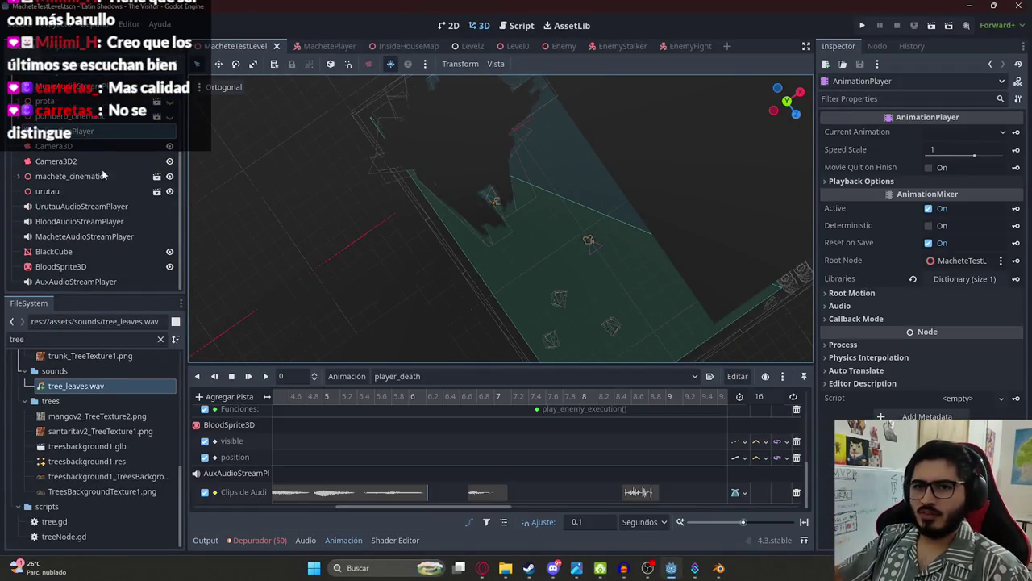
{"action": "scroll", "coordinate": [103, 175], "scroll_direction": "up", "scroll_amount": 3}
{"action": "left_click", "coordinate": [54, 265]}
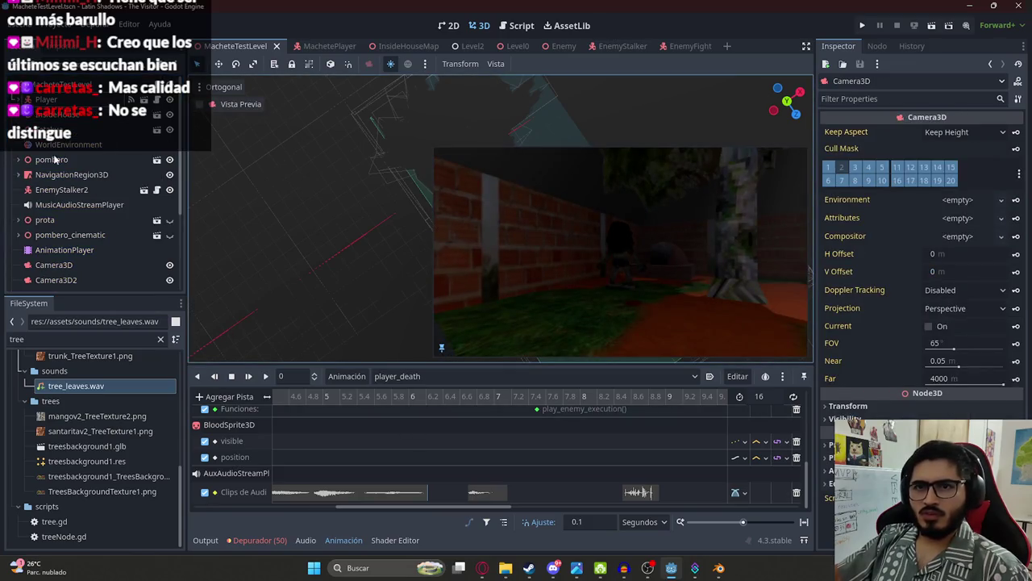
{"action": "left_click", "coordinate": [166, 190]}
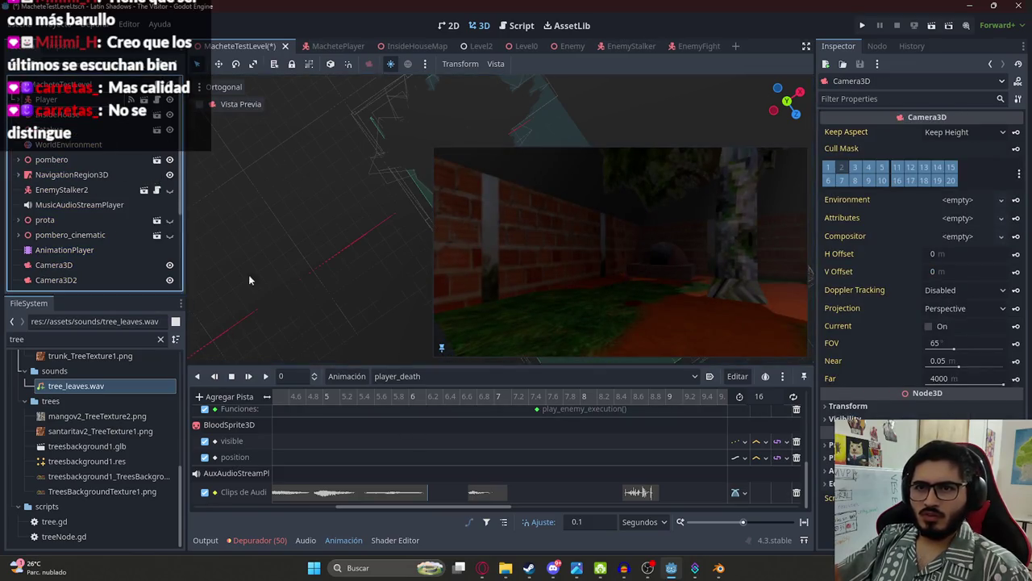
{"action": "left_click", "coordinate": [265, 375]}
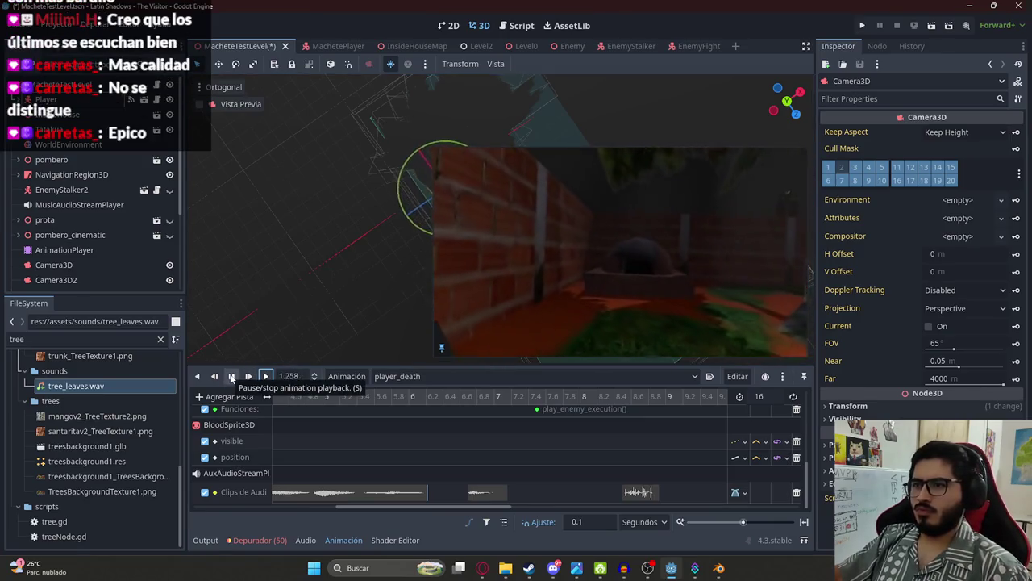
{"action": "left_click", "coordinate": [231, 376]}
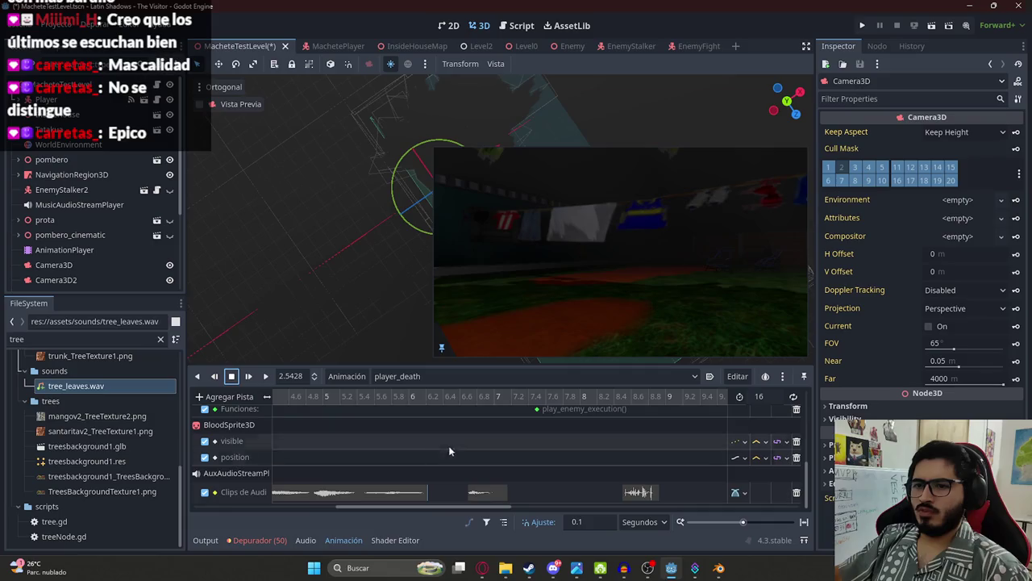
Step: Select the tree_leaves.wav key at 6.9 s and replay the animation around it
{"action": "scroll", "coordinate": [390, 405], "scroll_direction": "down", "scroll_amount": 5}
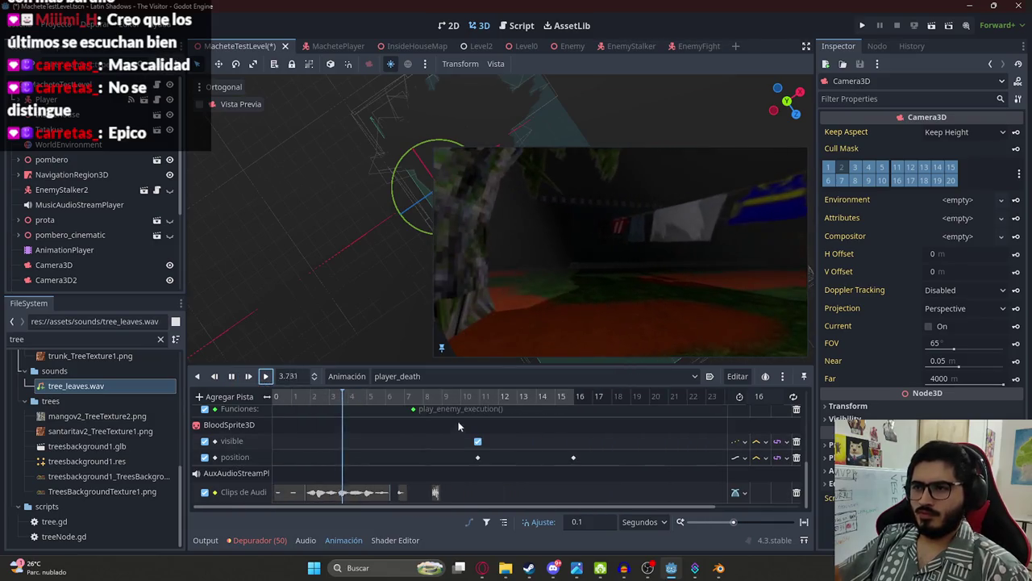
{"action": "scroll", "coordinate": [375, 403], "scroll_direction": "down", "scroll_amount": 3}
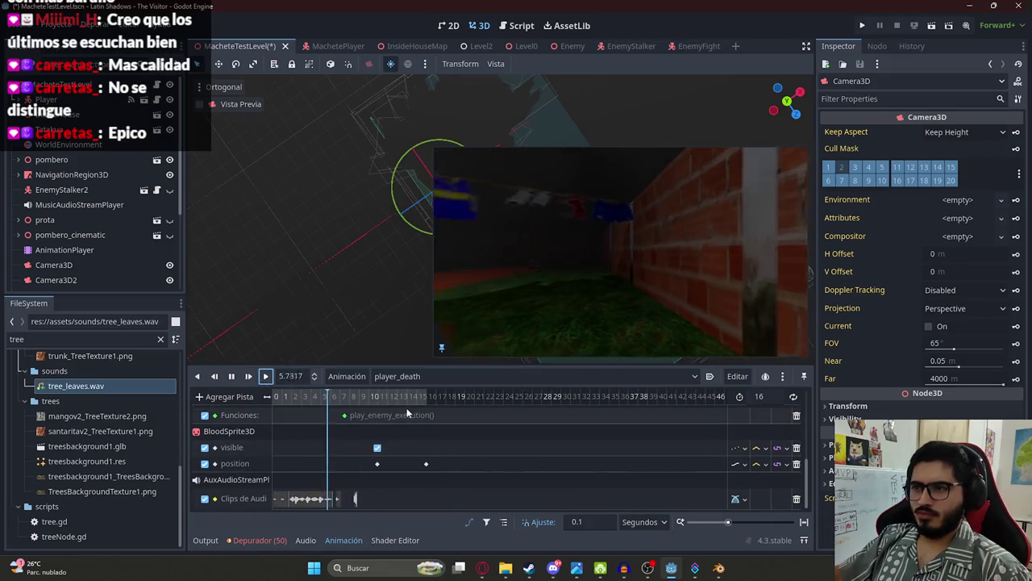
{"action": "left_click", "coordinate": [231, 376]}
{"action": "left_click", "coordinate": [344, 397]}
{"action": "scroll", "coordinate": [402, 434], "scroll_direction": "up", "scroll_amount": 5}
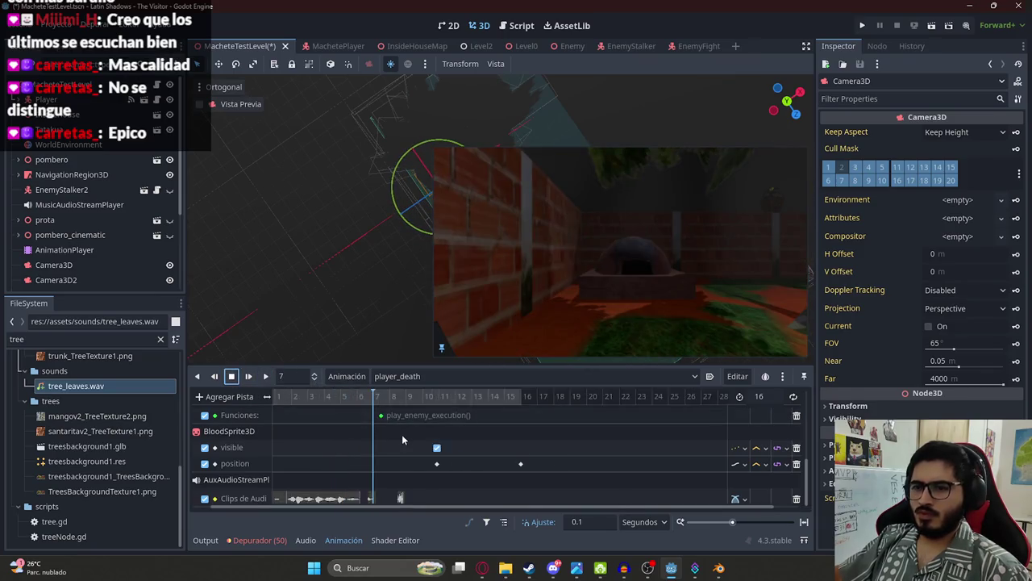
{"action": "left_click", "coordinate": [315, 494]}
{"action": "left_click", "coordinate": [248, 375]}
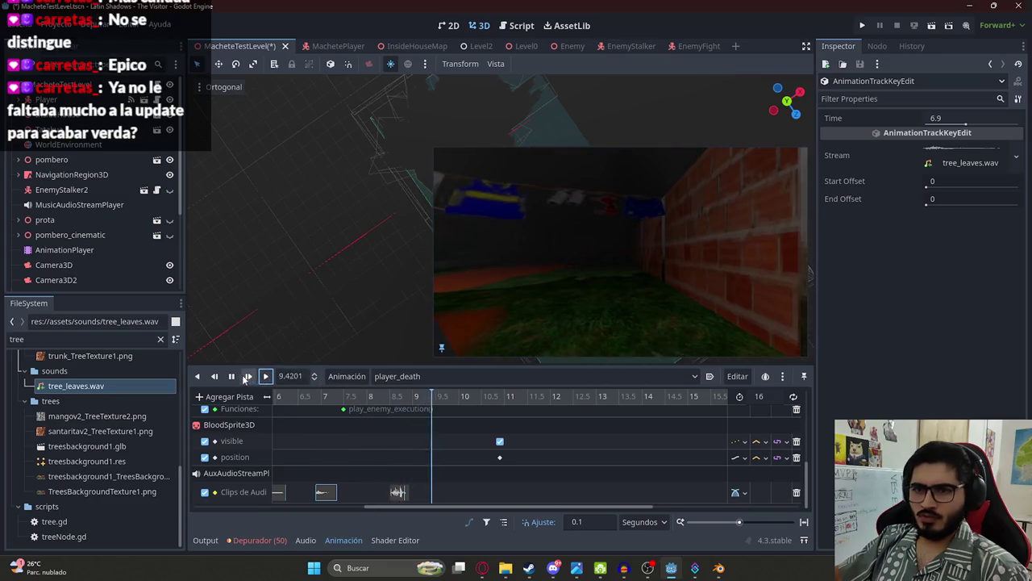
{"action": "left_click", "coordinate": [266, 377]}
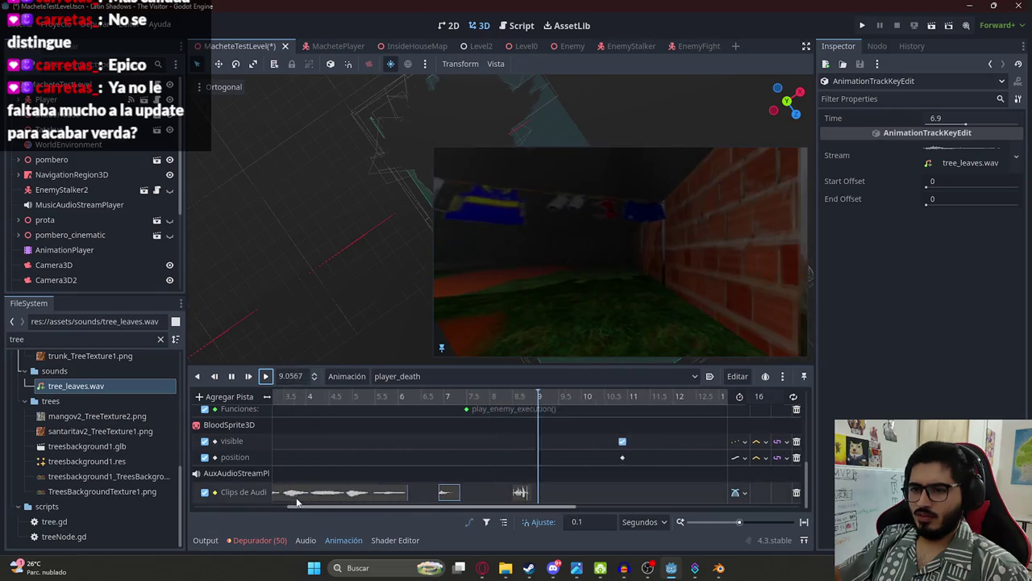
{"action": "left_click", "coordinate": [266, 377]}
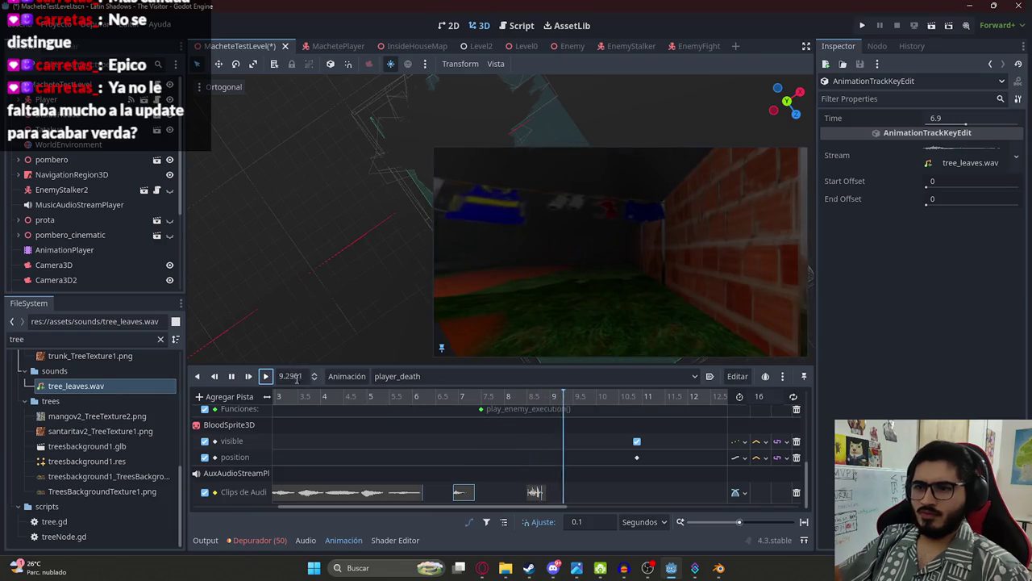
{"action": "scroll", "coordinate": [471, 431], "scroll_direction": "up", "scroll_amount": 5}
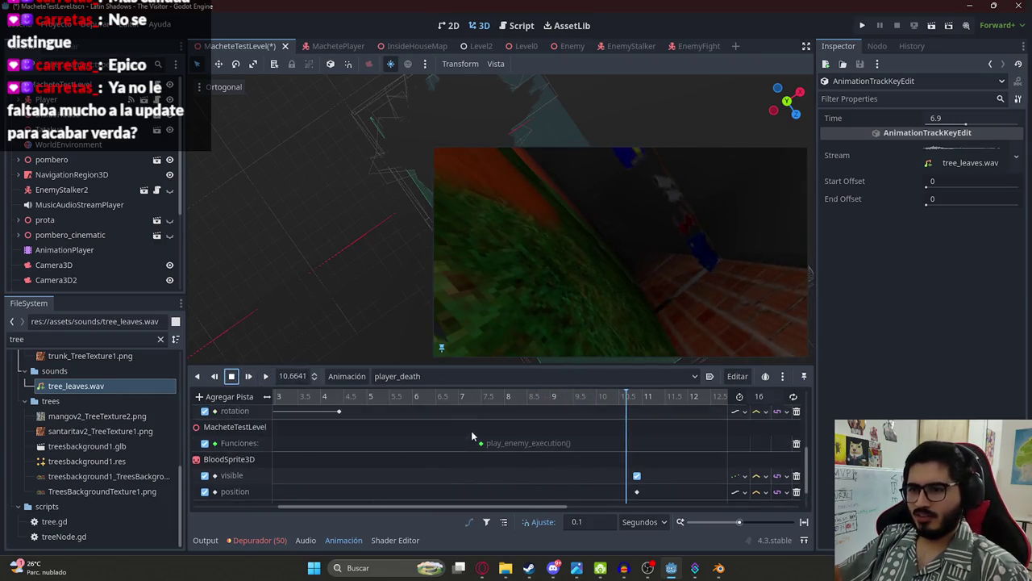
Step: Move the pombero position and rotation keys from 8 s to 7.7 s
{"action": "scroll", "coordinate": [476, 427], "scroll_direction": "up", "scroll_amount": 1}
{"action": "scroll", "coordinate": [466, 408], "scroll_direction": "up", "scroll_amount": 1, "text": "ctrl"}
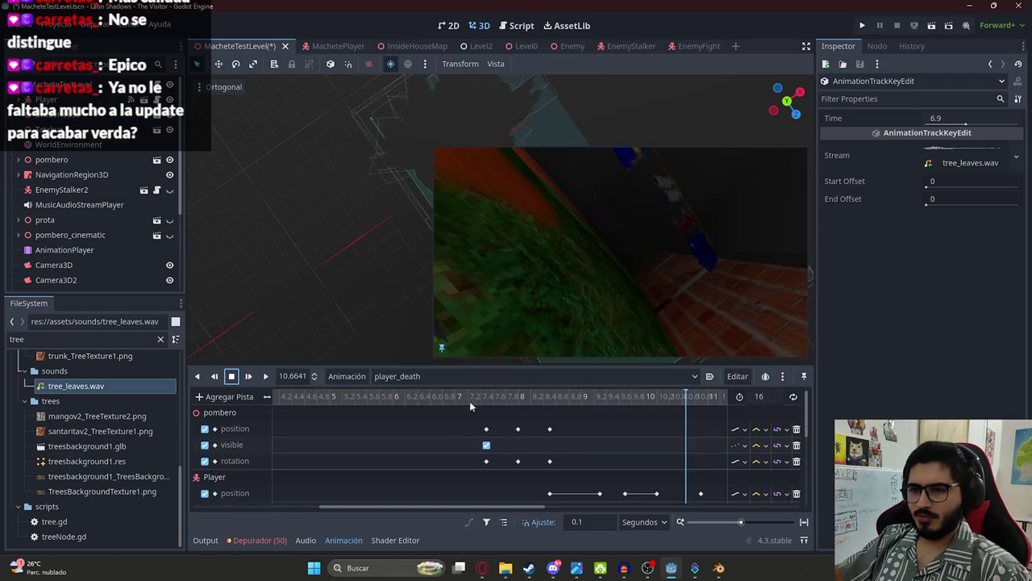
{"action": "left_click", "coordinate": [485, 401]}
{"action": "left_click", "coordinate": [517, 401]}
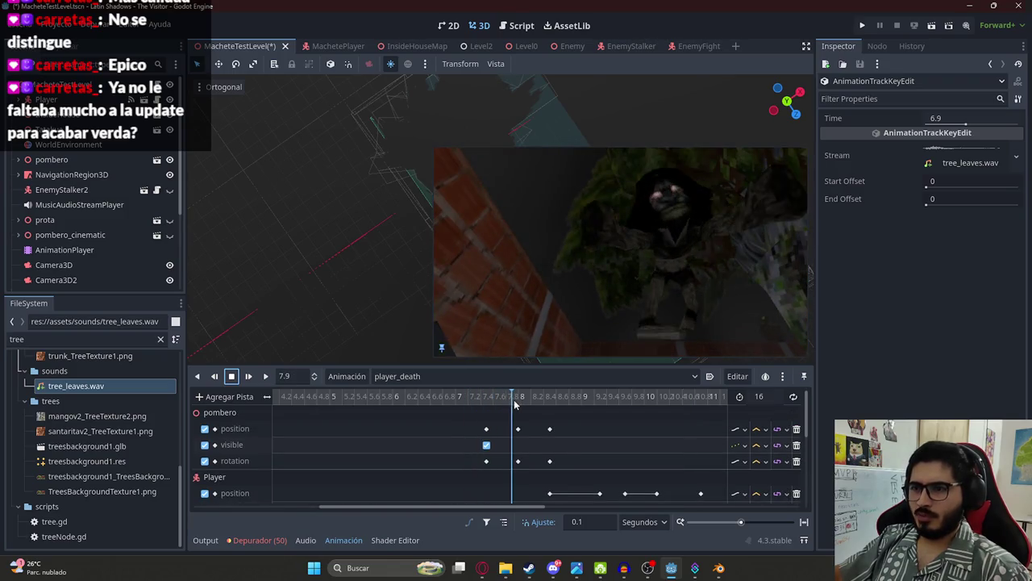
{"action": "left_click_drag", "start_coordinate": [507, 419], "coordinate": [528, 476]}
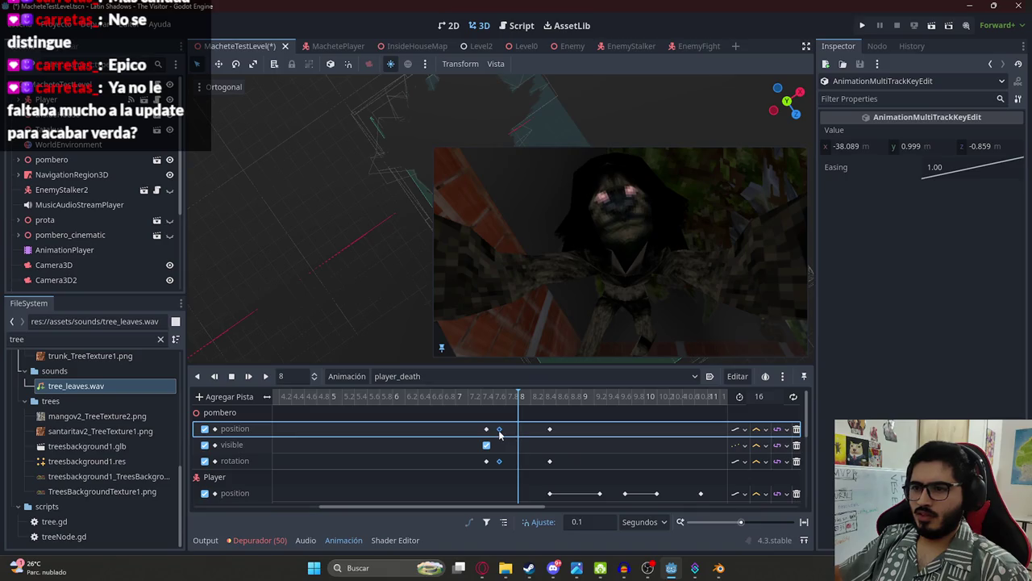
Step: Scrub the preview from about 7.6 s to 8.5 s to check the retimed pombero keys
{"action": "left_click", "coordinate": [490, 400]}
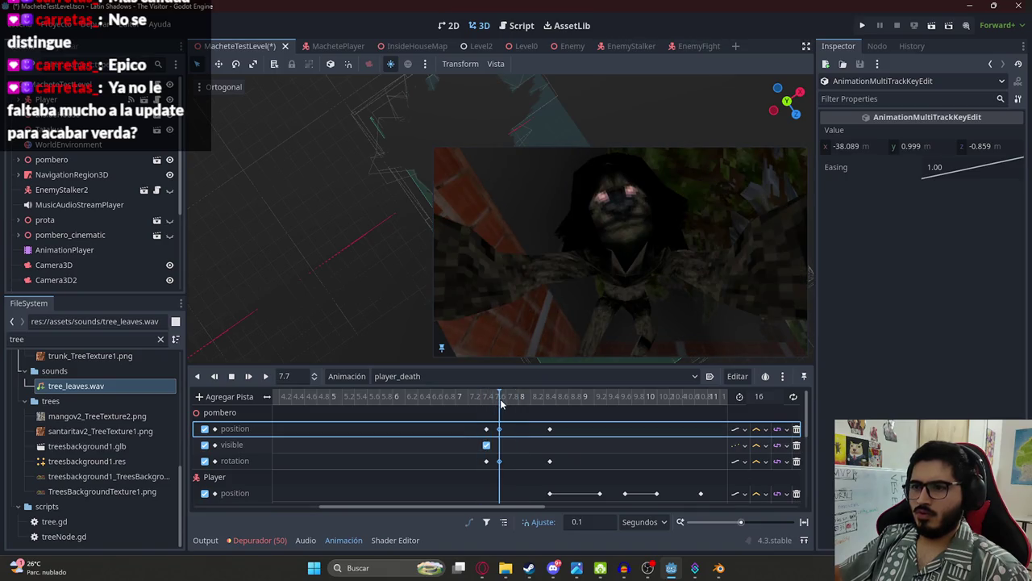
{"action": "left_click", "coordinate": [505, 401]}
{"action": "mouse_move", "coordinate": [505, 402]}
{"action": "left_mouse_down"}
{"action": "mouse_move", "coordinate": [550, 414]}
{"action": "mouse_move", "coordinate": [501, 427]}
{"action": "left_mouse_up"}
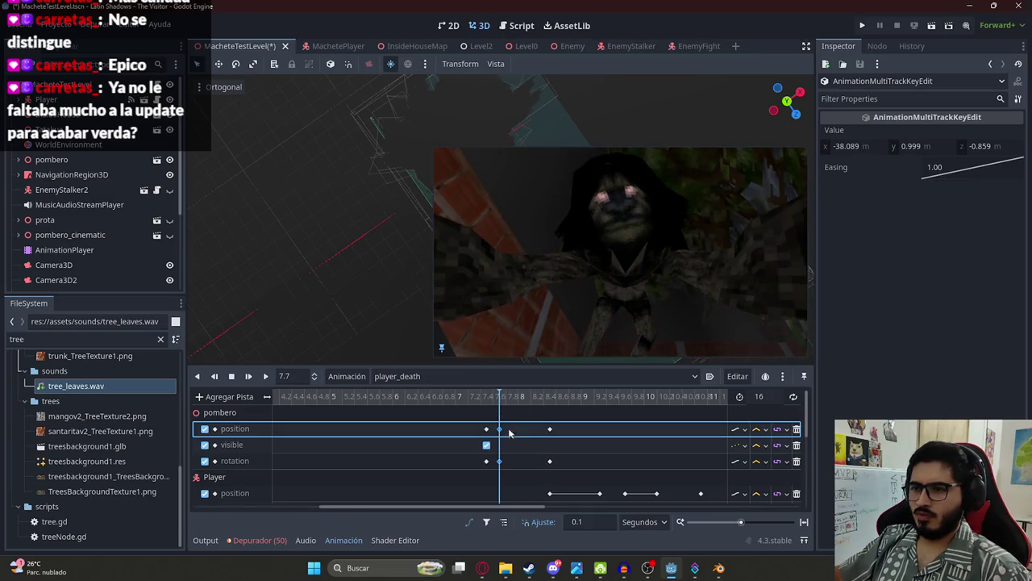
Step: Move the Player rotation key from just after 8 s to 7.7 s
{"action": "scroll", "coordinate": [510, 447], "scroll_direction": "down", "scroll_amount": 3}
{"action": "scroll", "coordinate": [511, 454], "scroll_direction": "up", "scroll_amount": 2}
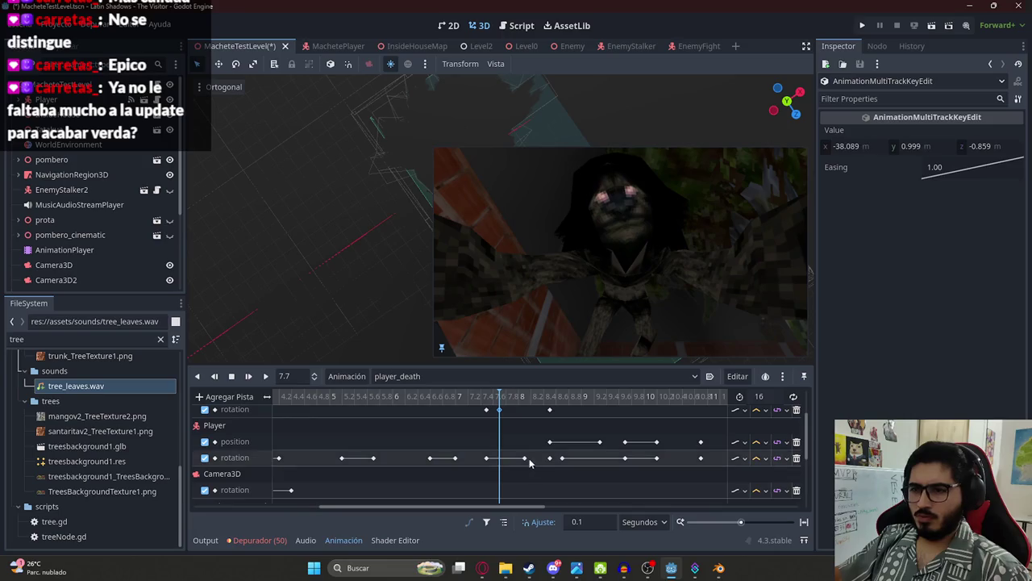
{"action": "left_click", "coordinate": [500, 458]}
{"action": "mouse_move", "coordinate": [499, 404]}
{"action": "left_mouse_down"}
{"action": "mouse_move", "coordinate": [489, 403]}
{"action": "mouse_move", "coordinate": [551, 409]}
{"action": "mouse_move", "coordinate": [468, 401]}
{"action": "left_mouse_up"}
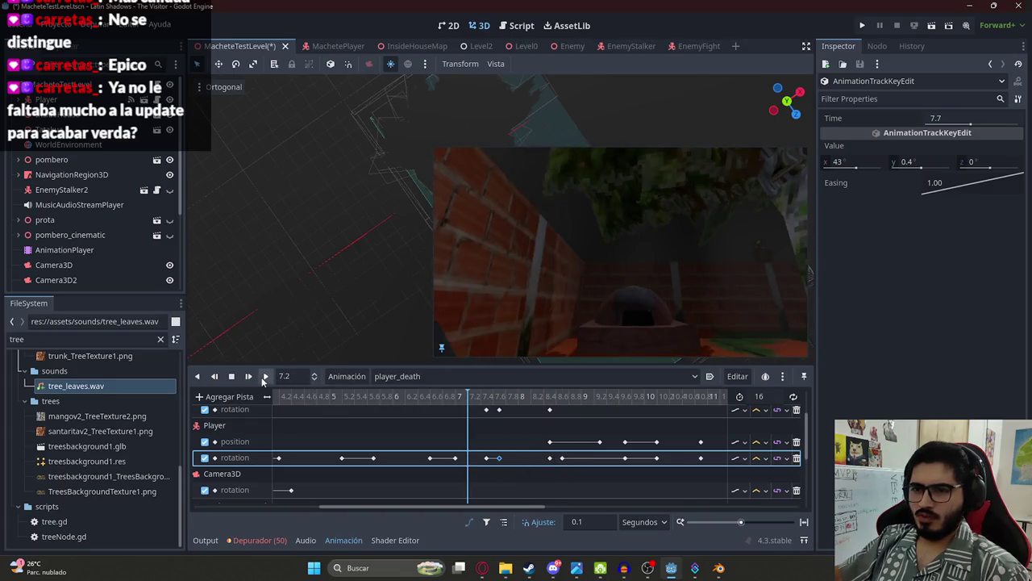
Step: Replay from 7.2 s, check pombero's face near 7.9 s, and select the later audio clip key
{"action": "left_click", "coordinate": [264, 377]}
{"action": "mouse_move", "coordinate": [441, 403]}
{"action": "left_mouse_down"}
{"action": "mouse_move", "coordinate": [546, 403]}
{"action": "mouse_move", "coordinate": [734, 496]}
{"action": "left_mouse_up"}
{"action": "scroll", "coordinate": [556, 417], "scroll_direction": "up", "scroll_amount": 2}
{"action": "scroll", "coordinate": [627, 462], "scroll_direction": "down", "scroll_amount": 5}
{"action": "left_click", "coordinate": [562, 494]}
{"action": "scroll", "coordinate": [653, 463], "scroll_direction": "down", "scroll_amount": 3}
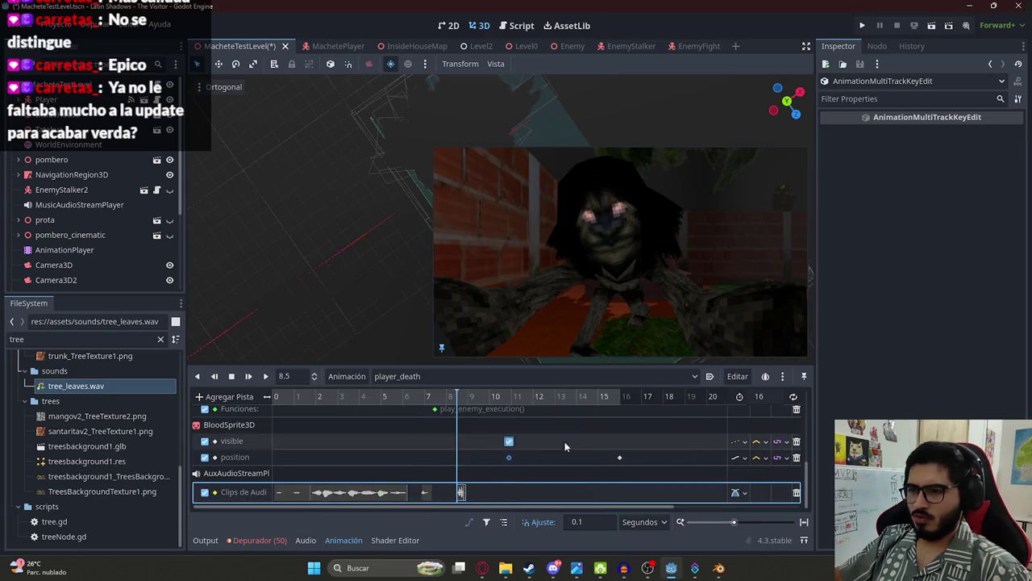
{"action": "scroll", "coordinate": [564, 442], "scroll_direction": "down", "scroll_amount": 1}
{"action": "scroll", "coordinate": [533, 444], "scroll_direction": "up", "scroll_amount": 5}
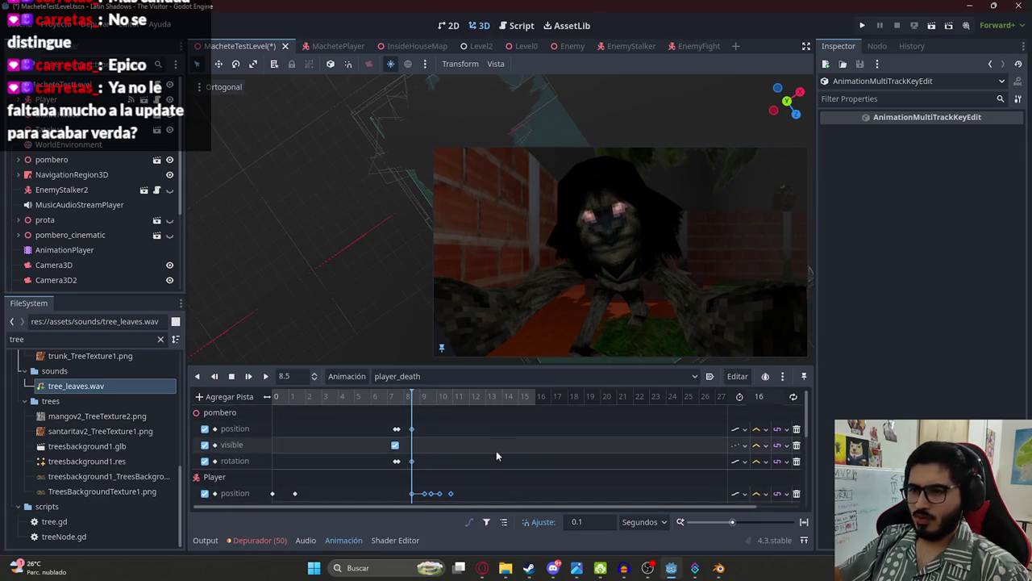
{"action": "scroll", "coordinate": [490, 457], "scroll_direction": "down", "scroll_amount": 1}
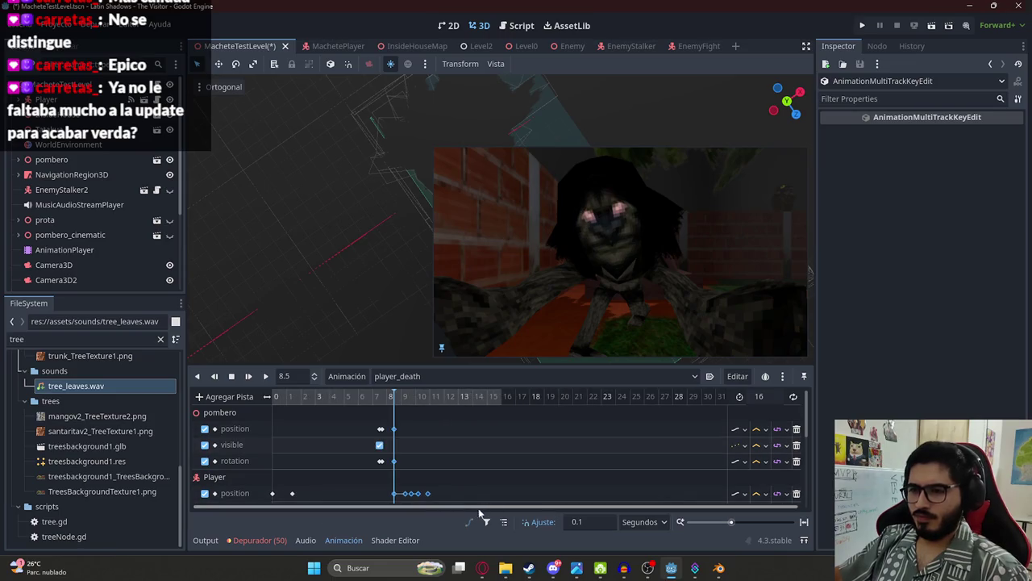
{"action": "left_click", "coordinate": [388, 400]}
{"action": "scroll", "coordinate": [364, 444], "scroll_direction": "up", "scroll_amount": 5}
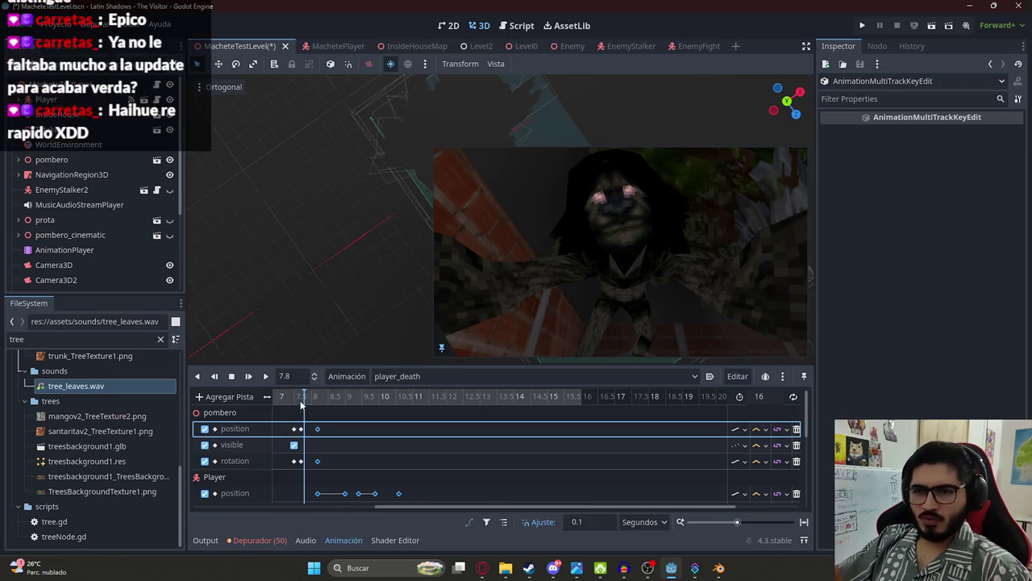
{"action": "left_click", "coordinate": [265, 376]}
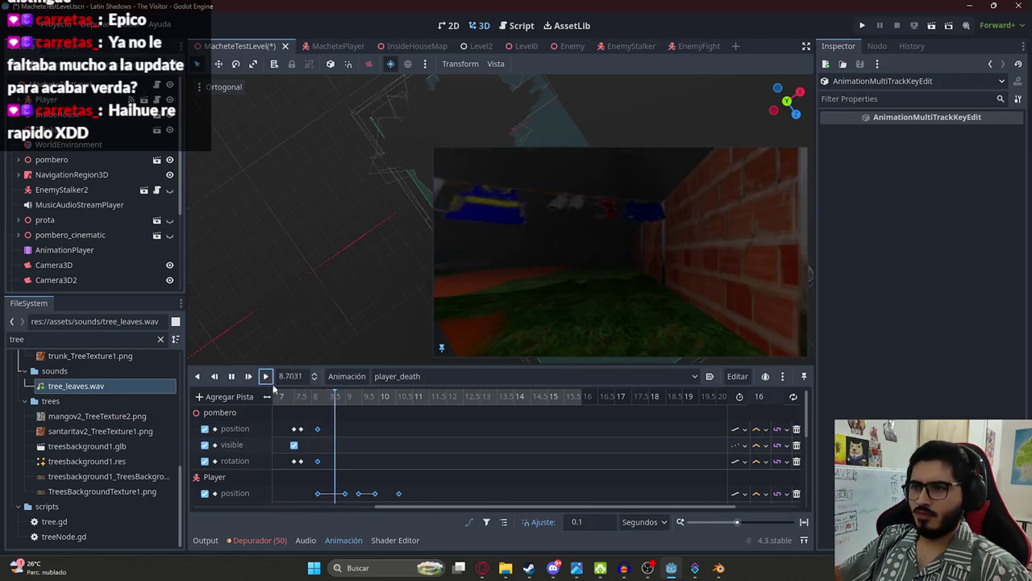
{"action": "left_click", "coordinate": [275, 396]}
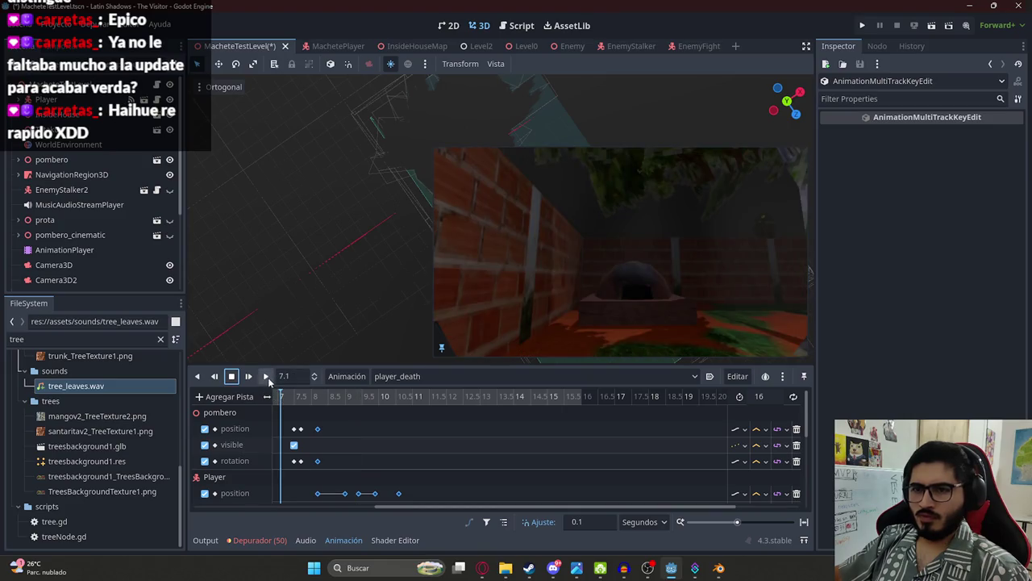
{"action": "left_click", "coordinate": [265, 376]}
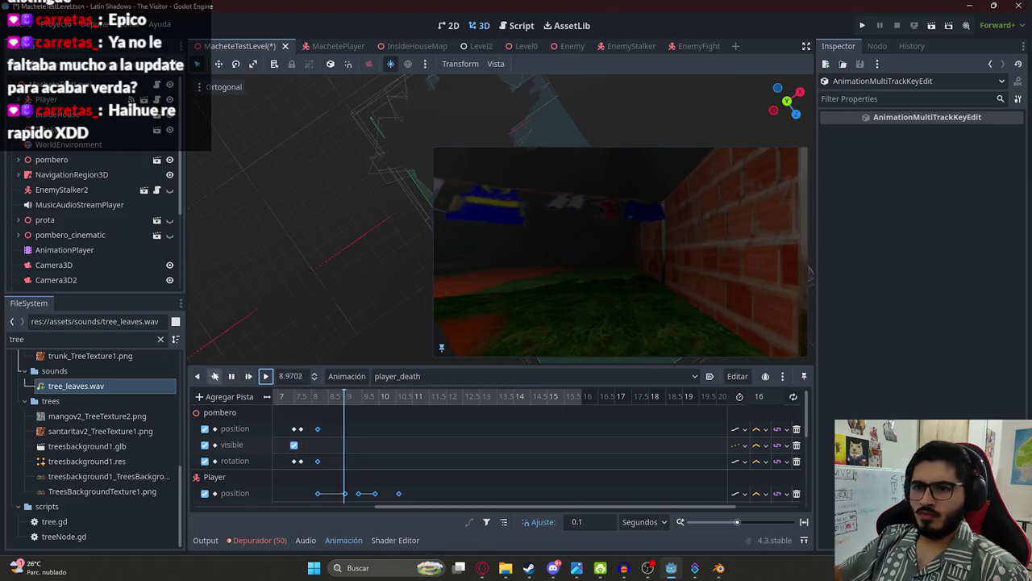
{"action": "left_click", "coordinate": [232, 375]}
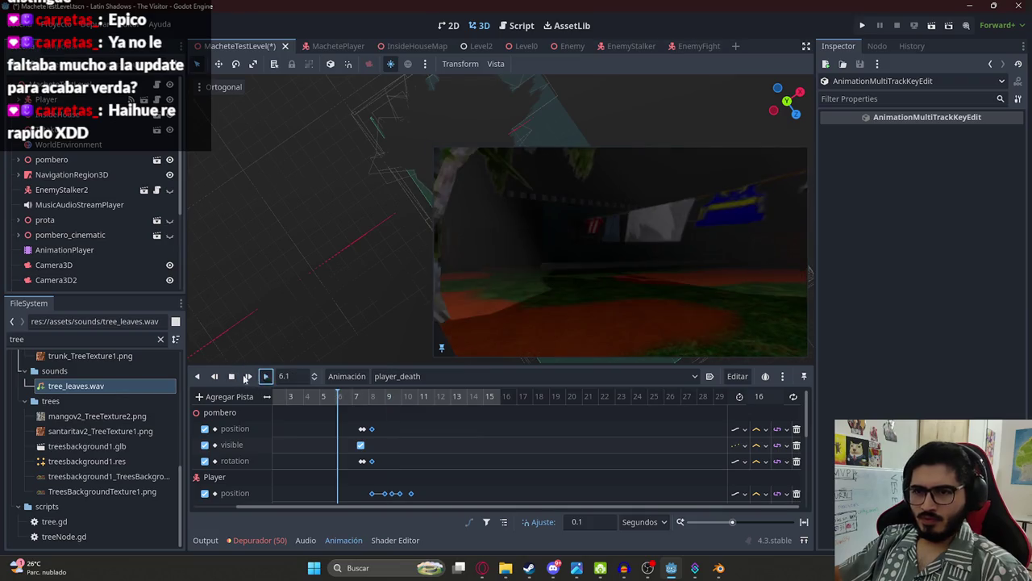
{"action": "left_click", "coordinate": [246, 378]}
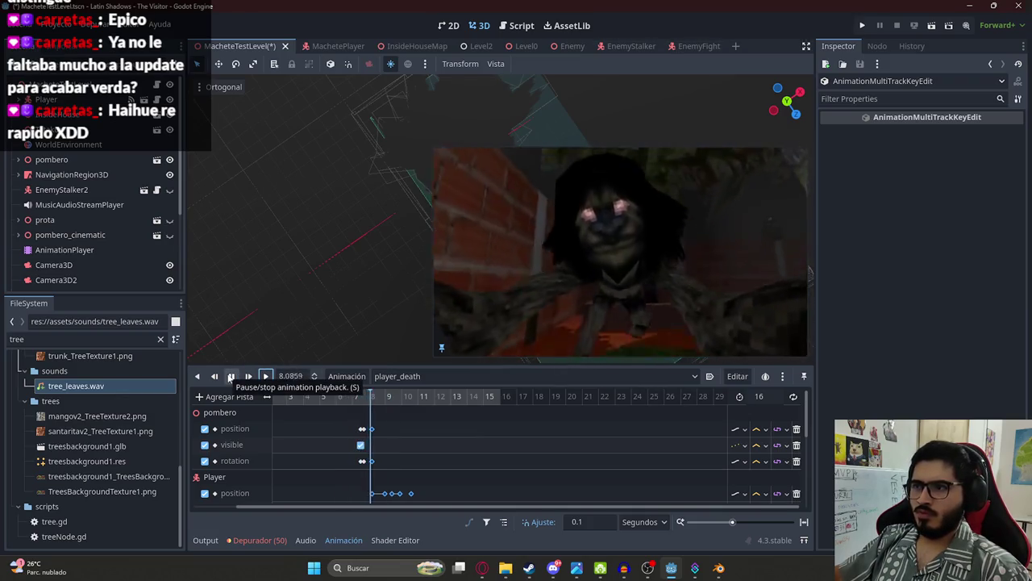
{"action": "left_click", "coordinate": [341, 396]}
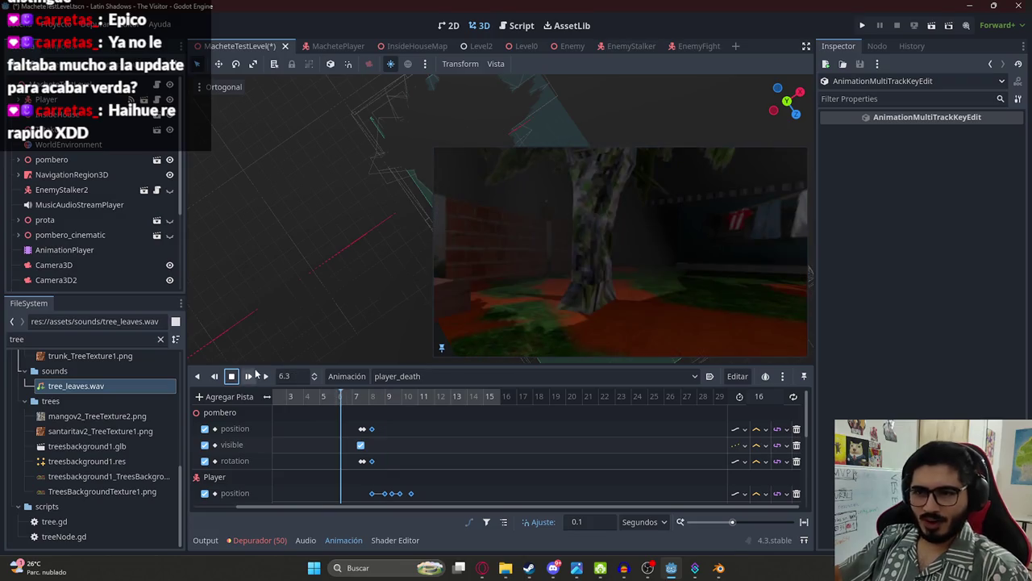
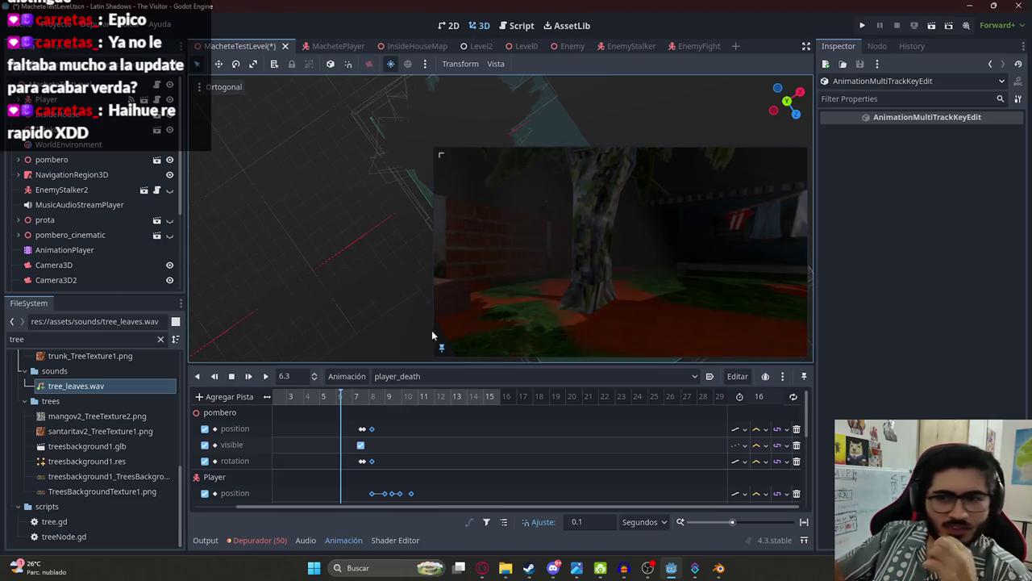
Step: Select the pombero position track and scrub the timeline to about 7.6 seconds
{"action": "scroll", "coordinate": [414, 430], "scroll_direction": "up", "scroll_amount": 5}
{"action": "left_click", "coordinate": [320, 430]}
{"action": "scroll", "coordinate": [326, 451], "scroll_direction": "down", "scroll_amount": 3}
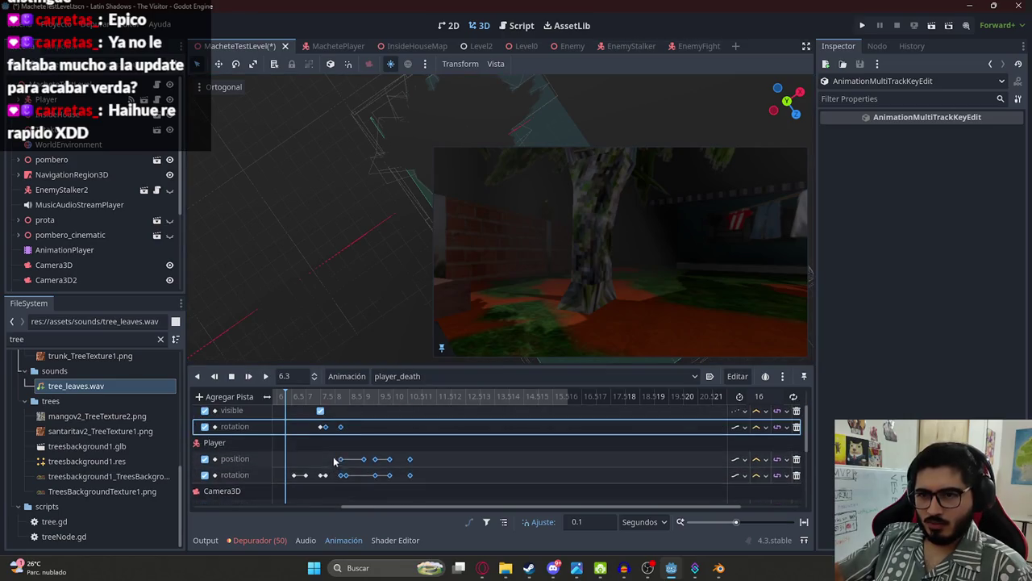
{"action": "scroll", "coordinate": [339, 456], "scroll_direction": "down", "scroll_amount": 5}
{"action": "scroll", "coordinate": [349, 443], "scroll_direction": "up", "scroll_amount": 5}
{"action": "scroll", "coordinate": [350, 441], "scroll_direction": "down", "scroll_amount": 5}
{"action": "scroll", "coordinate": [349, 443], "scroll_direction": "up", "scroll_amount": 8}
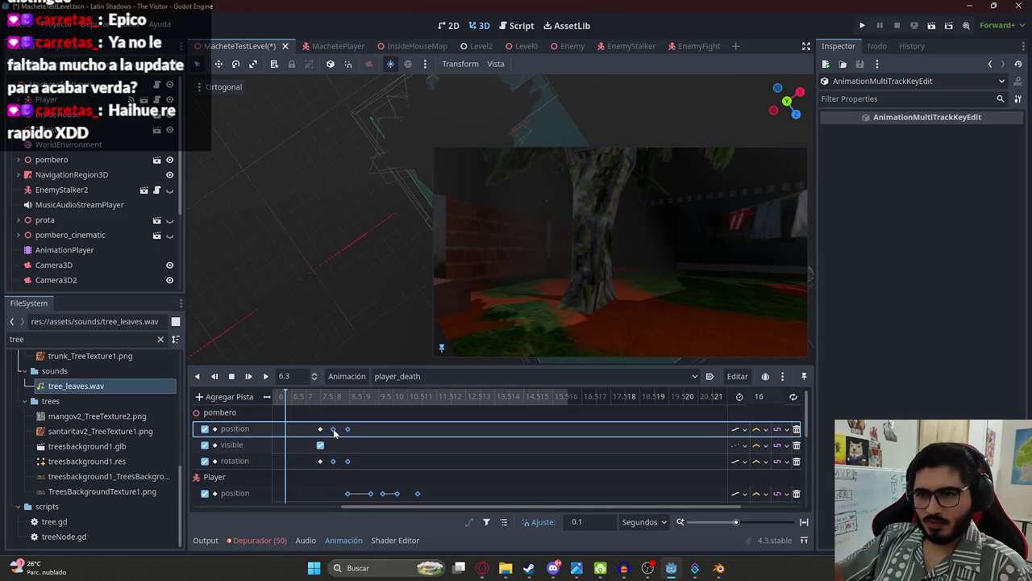
{"action": "left_click", "coordinate": [335, 397]}
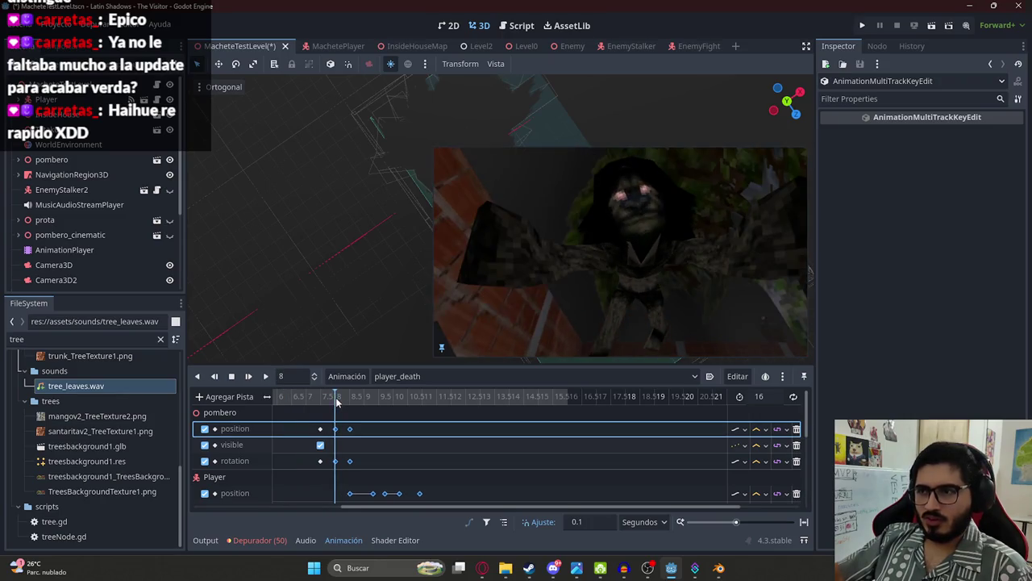
{"action": "left_click_drag", "start_coordinate": [337, 401], "coordinate": [323, 410]}
Step: Preview the cutscene from around 7.4–7.6 seconds, then stop and reset to the start
{"action": "left_click", "coordinate": [266, 378]}
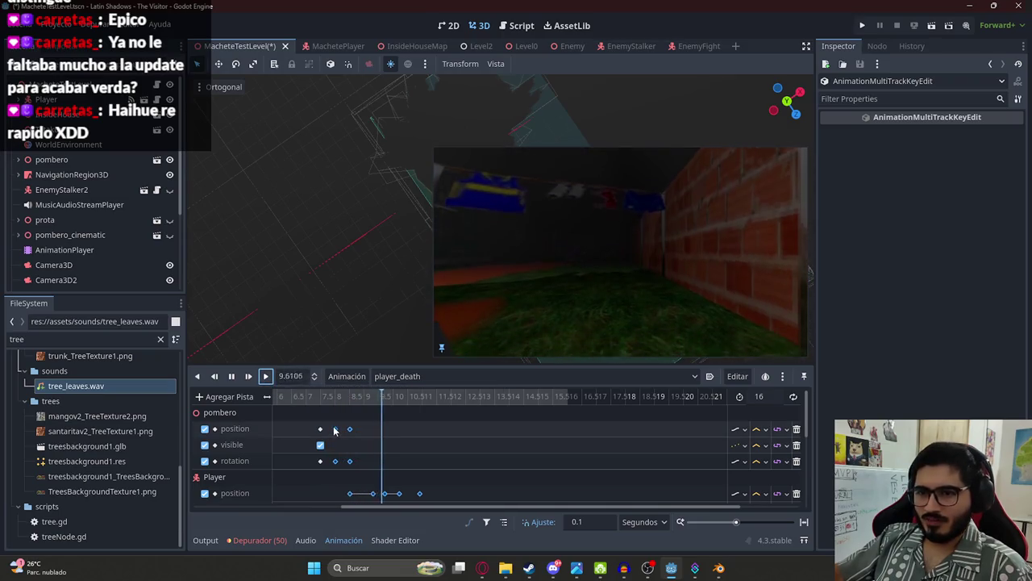
{"action": "left_click", "coordinate": [331, 429]}
{"action": "left_click", "coordinate": [231, 376]}
{"action": "left_click", "coordinate": [318, 403]}
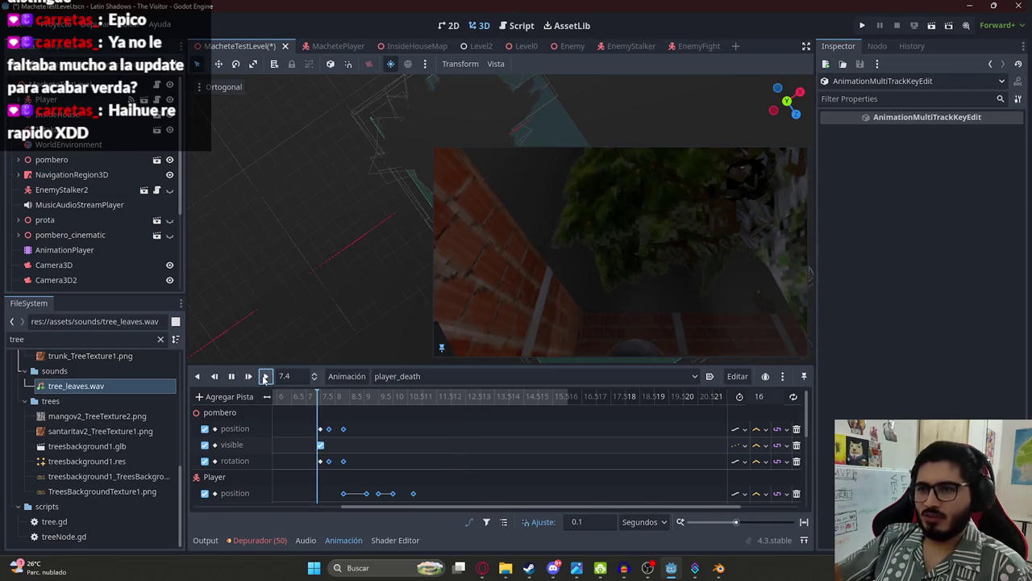
{"action": "left_click", "coordinate": [265, 378]}
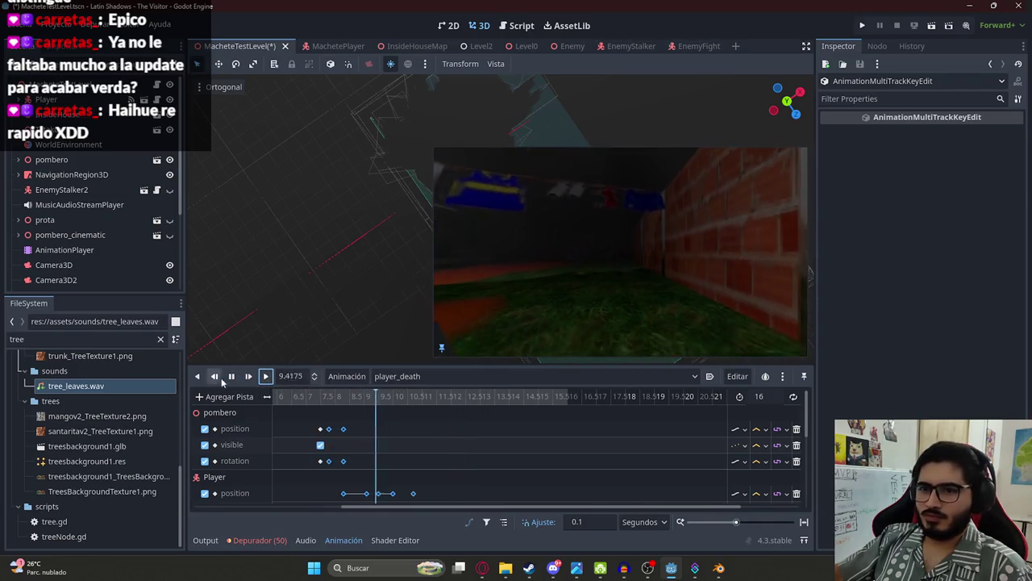
{"action": "left_click", "coordinate": [265, 377]}
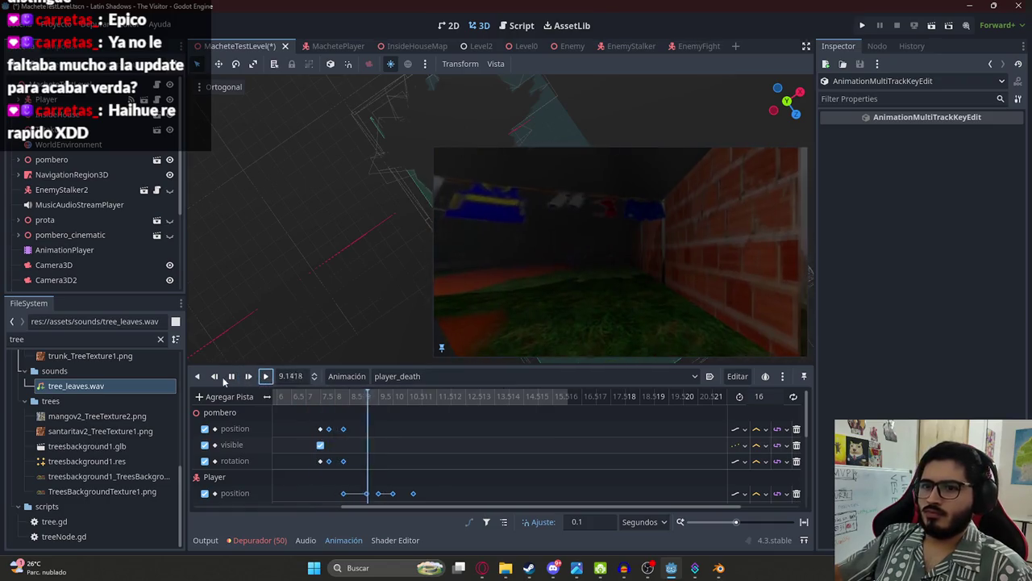
{"action": "left_click", "coordinate": [234, 384]}
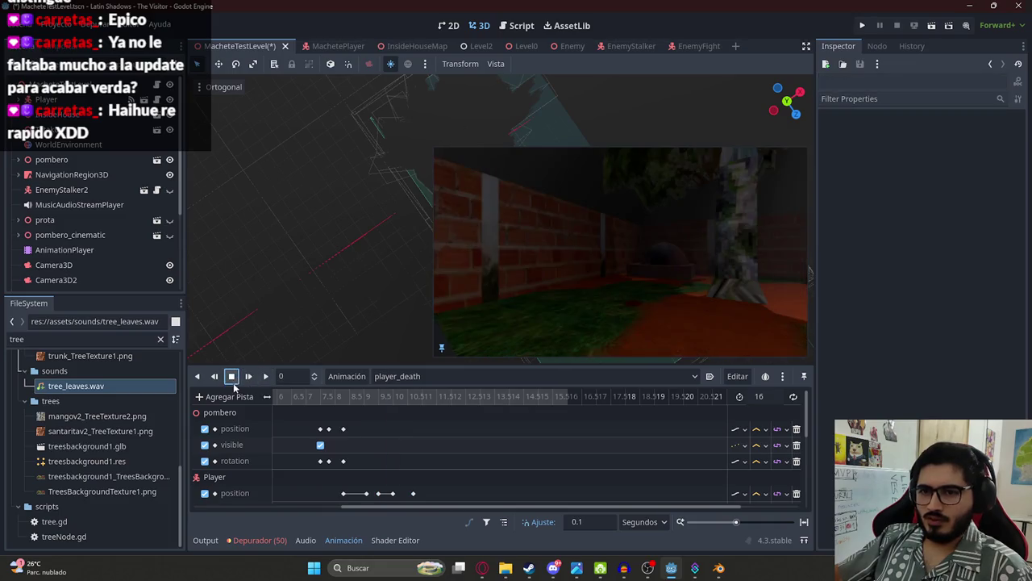
Step: Play the whole player_death cutscene from the beginning
{"action": "left_click", "coordinate": [265, 377]}
{"action": "scroll", "coordinate": [349, 414], "scroll_direction": "down", "scroll_amount": 5}
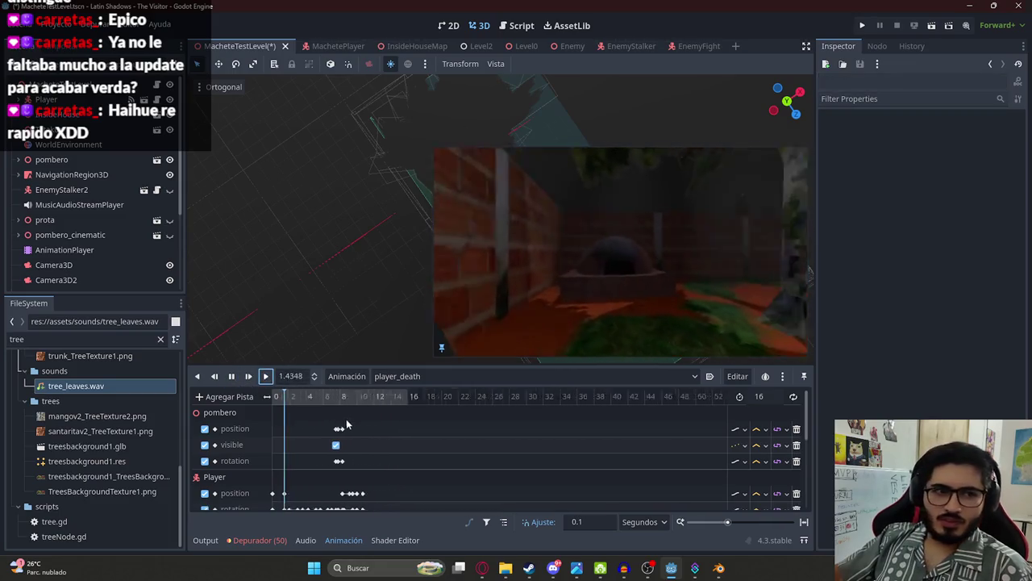
{"action": "scroll", "coordinate": [340, 411], "scroll_direction": "down", "scroll_amount": 3}
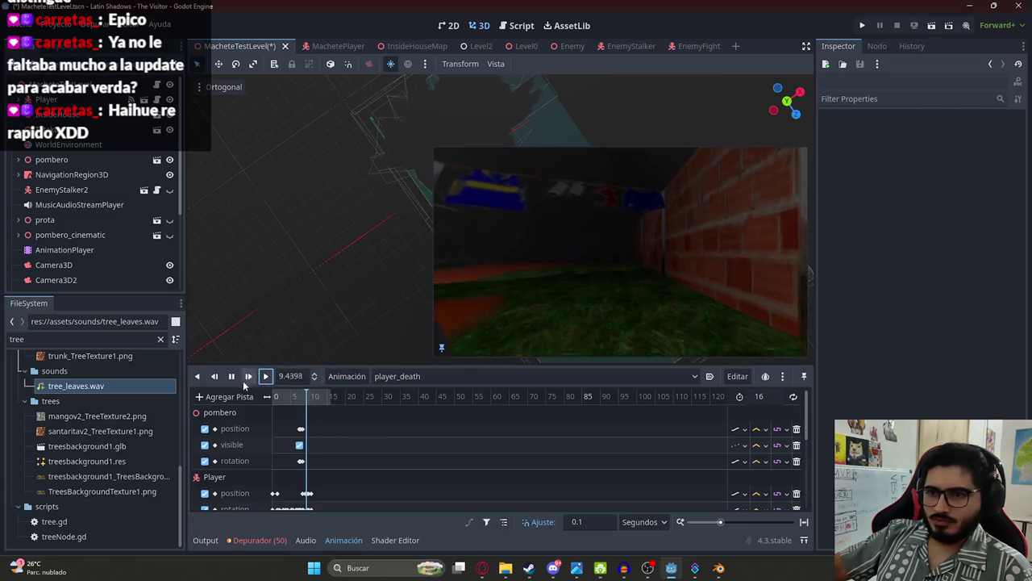
Step: Scrub the timeline between 6.2, 7.8 and 6 seconds to inspect the pombero's entrance
{"action": "left_click", "coordinate": [298, 396]}
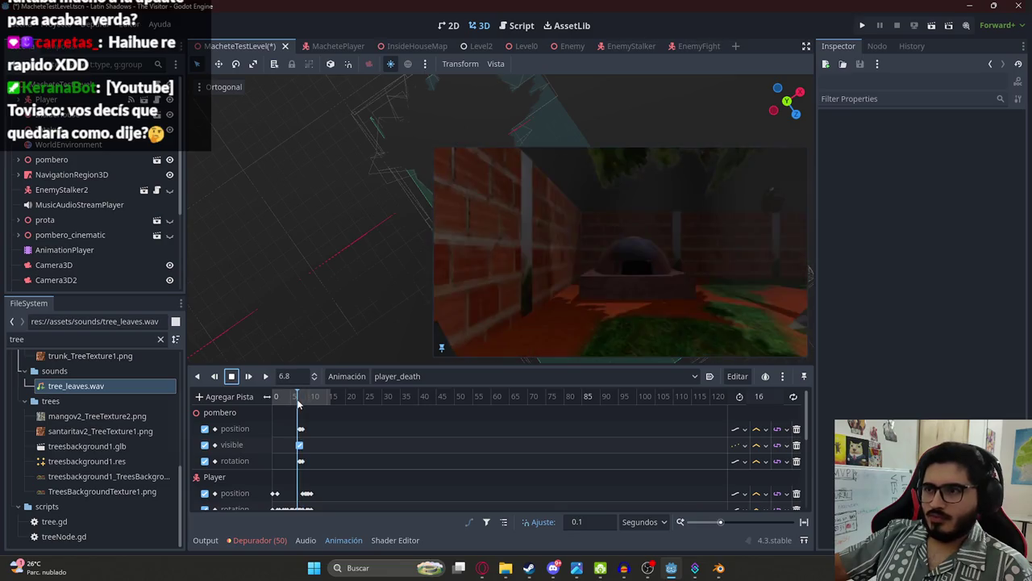
{"action": "scroll", "coordinate": [320, 420], "scroll_direction": "up", "scroll_amount": 3}
{"action": "scroll", "coordinate": [379, 412], "scroll_direction": "up", "scroll_amount": 3}
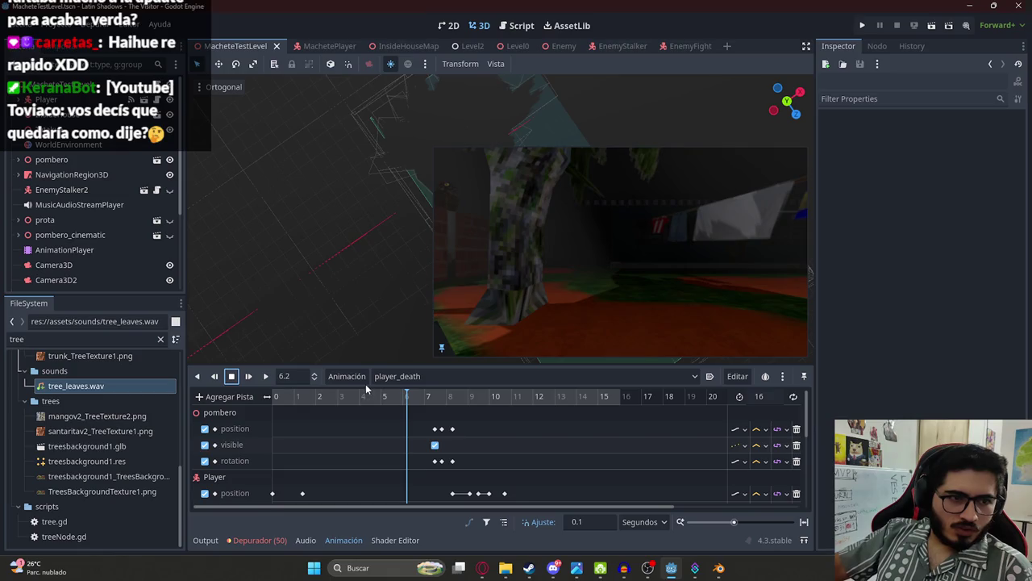
{"action": "scroll", "coordinate": [400, 424], "scroll_direction": "up", "scroll_amount": 2}
{"action": "scroll", "coordinate": [401, 424], "scroll_direction": "down", "scroll_amount": 4}
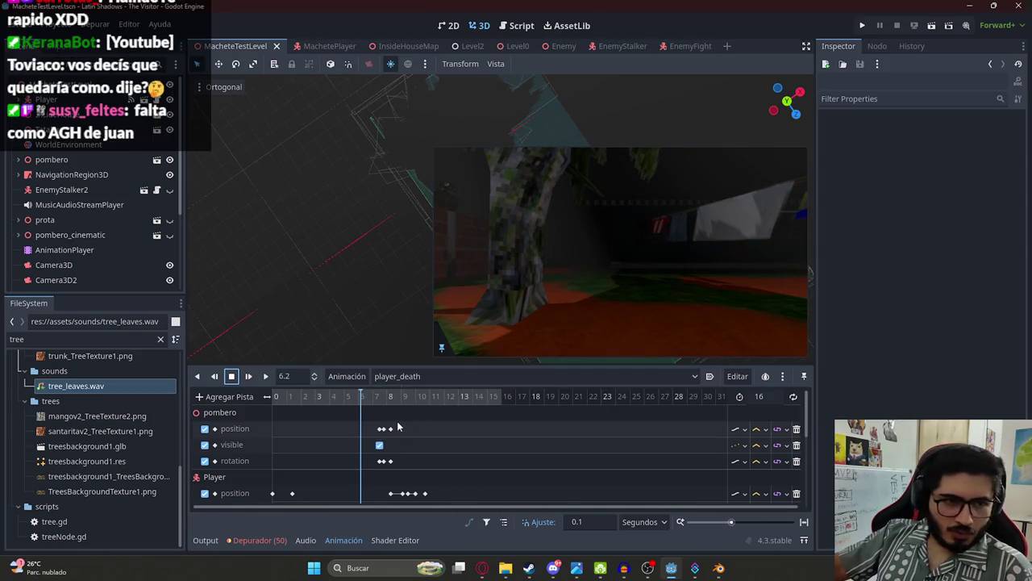
{"action": "left_click", "coordinate": [339, 398]}
{"action": "mouse_move", "coordinate": [340, 401]}
{"action": "left_mouse_down"}
{"action": "mouse_move", "coordinate": [327, 401]}
{"action": "mouse_move", "coordinate": [405, 413]}
{"action": "left_mouse_up"}
{"action": "scroll", "coordinate": [379, 419], "scroll_direction": "up", "scroll_amount": 3}
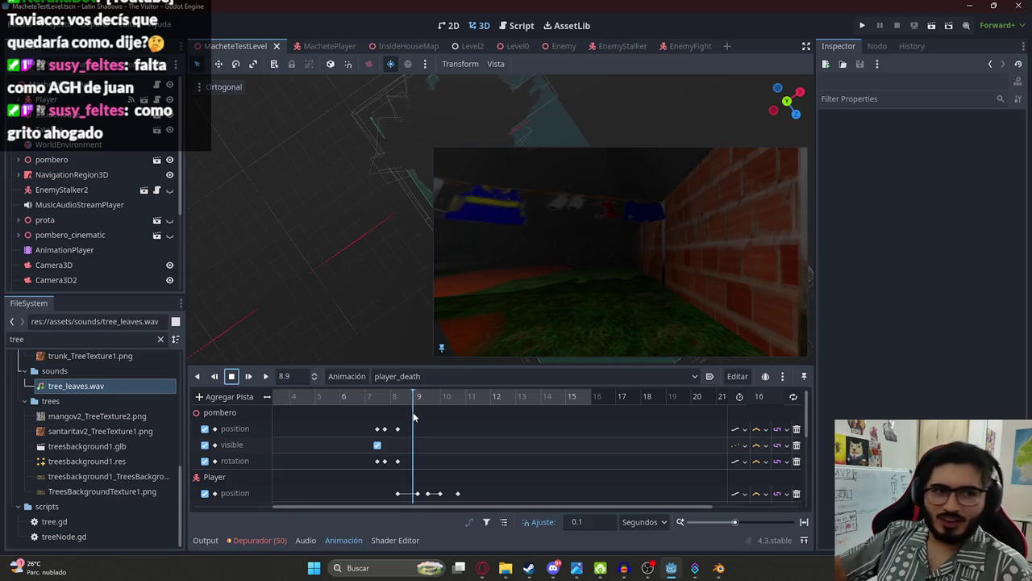
Step: Scrub back from 8.9 to 7.4 seconds, play from 6.2, and return to the pombero's appearance
{"action": "mouse_move", "coordinate": [414, 417]}
{"action": "left_mouse_down"}
{"action": "mouse_move", "coordinate": [370, 411]}
{"action": "mouse_move", "coordinate": [432, 407]}
{"action": "mouse_move", "coordinate": [344, 401]}
{"action": "left_mouse_up"}
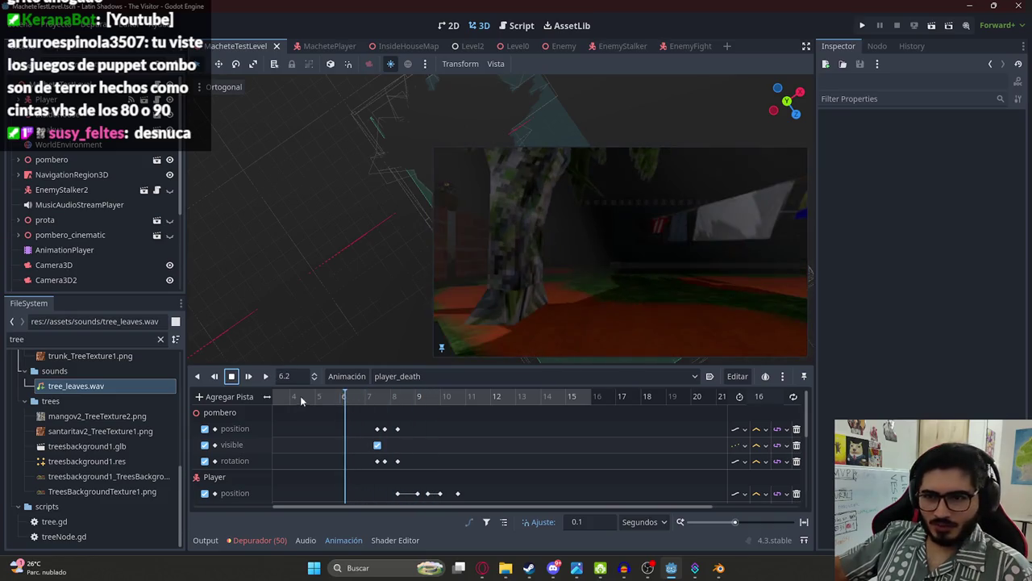
{"action": "left_click", "coordinate": [267, 377]}
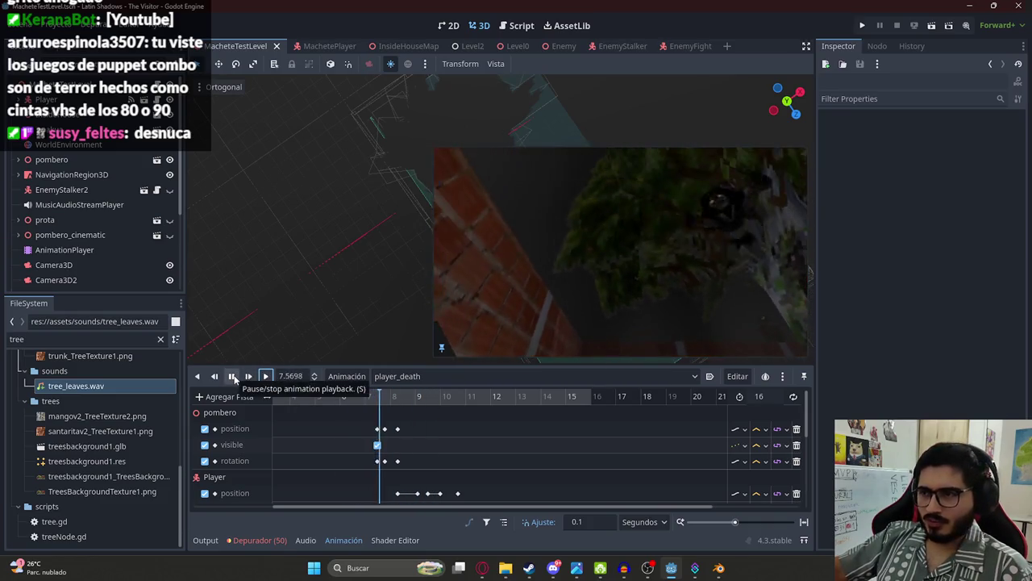
{"action": "mouse_move", "coordinate": [371, 405]}
{"action": "left_mouse_down"}
{"action": "mouse_move", "coordinate": [409, 403]}
{"action": "mouse_move", "coordinate": [380, 404]}
{"action": "left_mouse_up"}
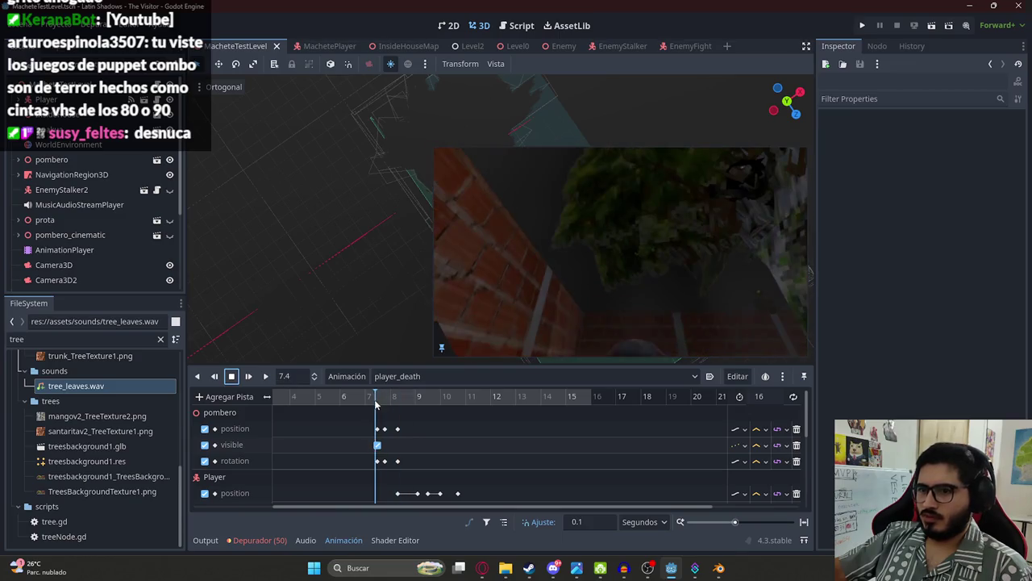
{"action": "scroll", "coordinate": [389, 455], "scroll_direction": "down", "scroll_amount": 5}
{"action": "scroll", "coordinate": [387, 459], "scroll_direction": "up", "scroll_amount": 5}
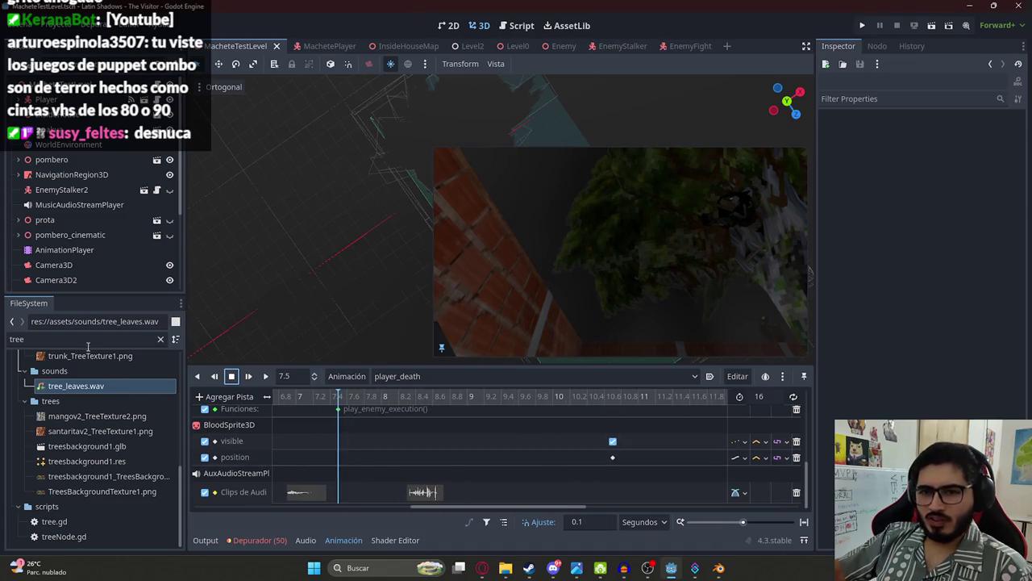
Step: Add violin.wav as a clip on the player_death audio track, undoing a scary_violin.wav attempt
{"action": "type", "text": "viol"}
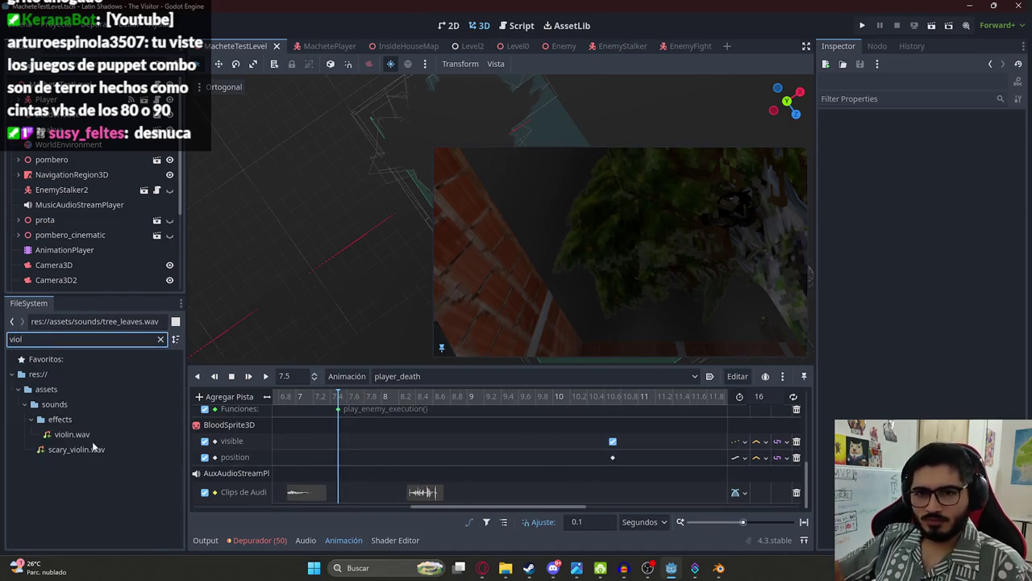
{"action": "left_click_drag", "start_coordinate": [90, 449], "coordinate": [364, 489]}
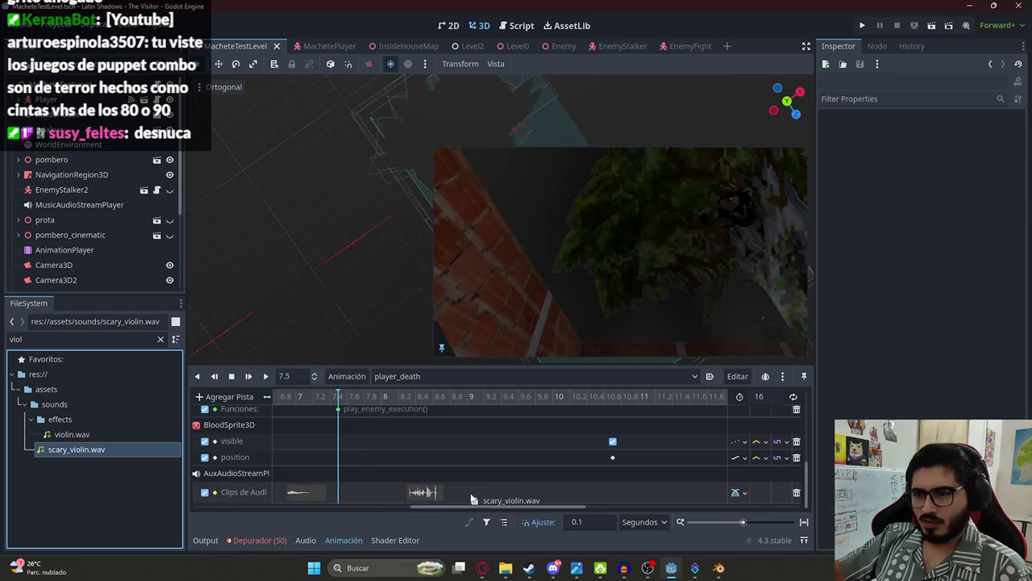
{"action": "left_click_drag", "start_coordinate": [473, 498], "coordinate": [475, 495]}
{"action": "key", "text": "ctrl+z"}
{"action": "left_click_drag", "start_coordinate": [71, 434], "coordinate": [603, 500]}
Step: Select the violin.wav clip and preview the cutscene from 7.3 seconds
{"action": "left_click", "coordinate": [528, 492]}
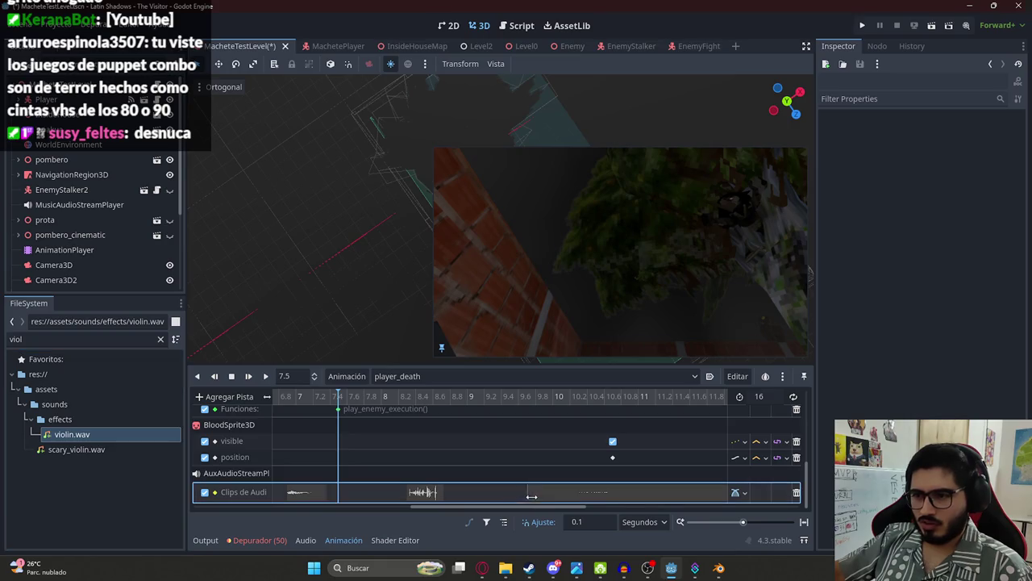
{"action": "scroll", "coordinate": [534, 492], "scroll_direction": "down", "scroll_amount": 2}
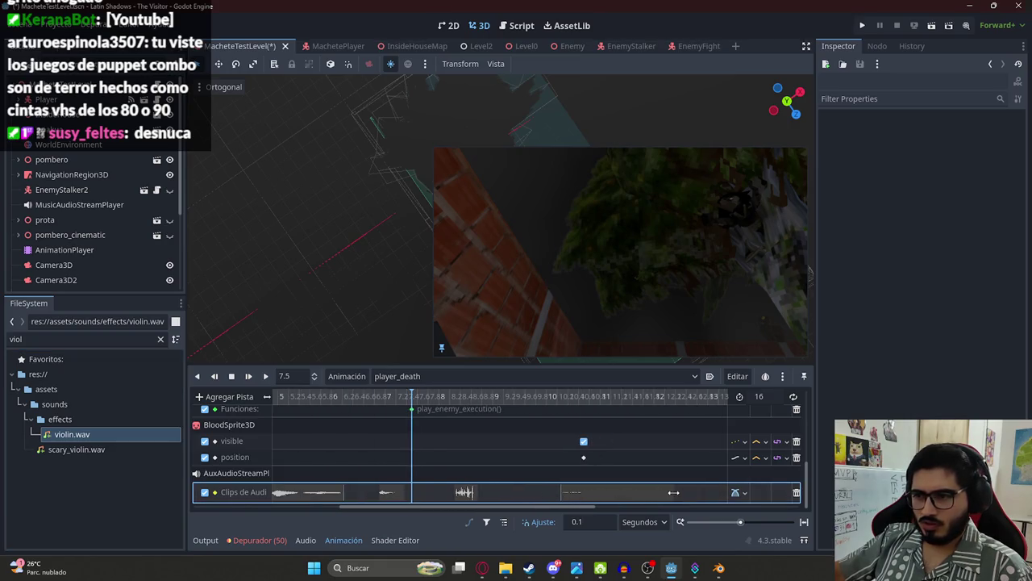
{"action": "left_click", "coordinate": [568, 498]}
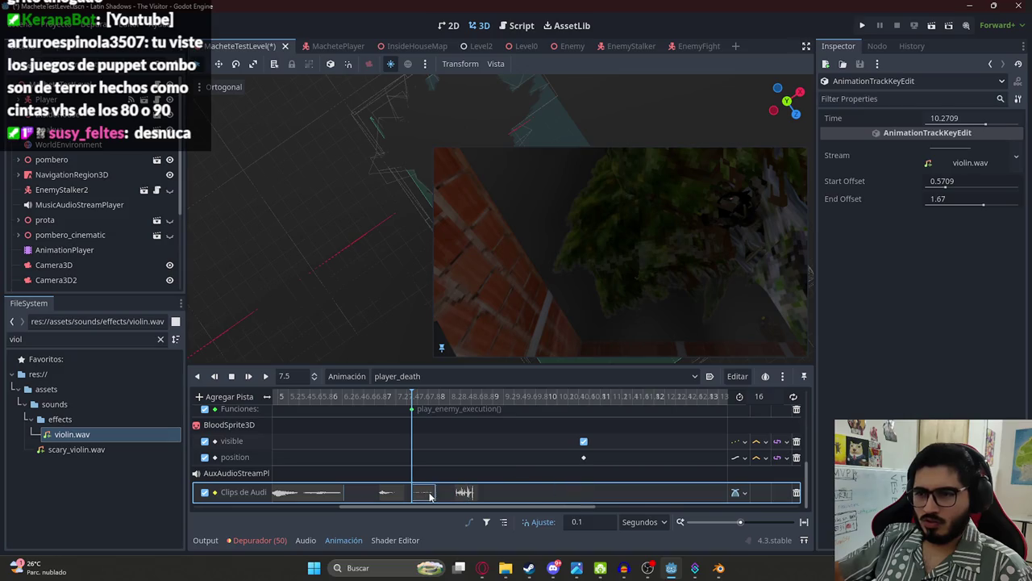
{"action": "left_click", "coordinate": [402, 398]}
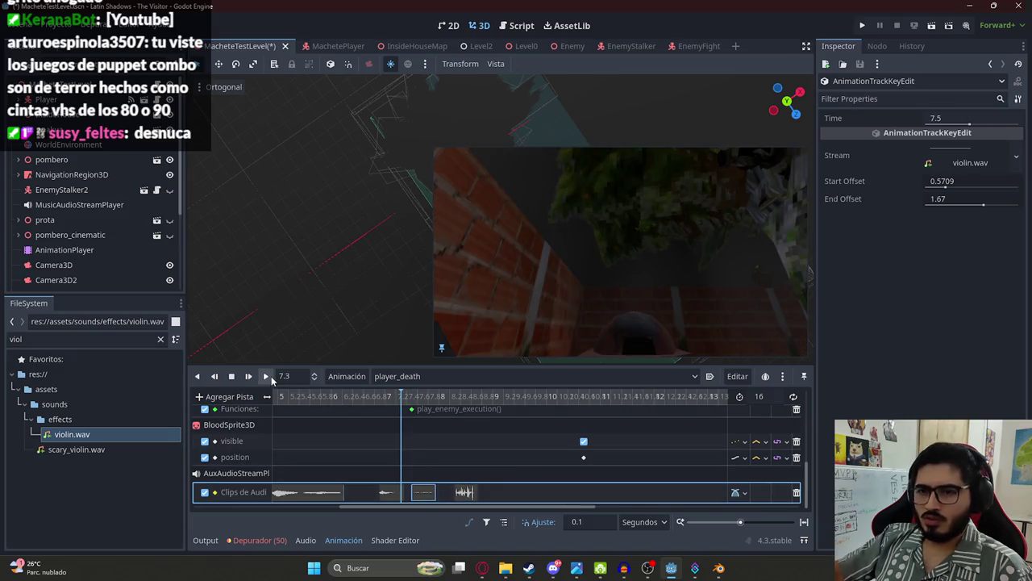
{"action": "left_click", "coordinate": [267, 377]}
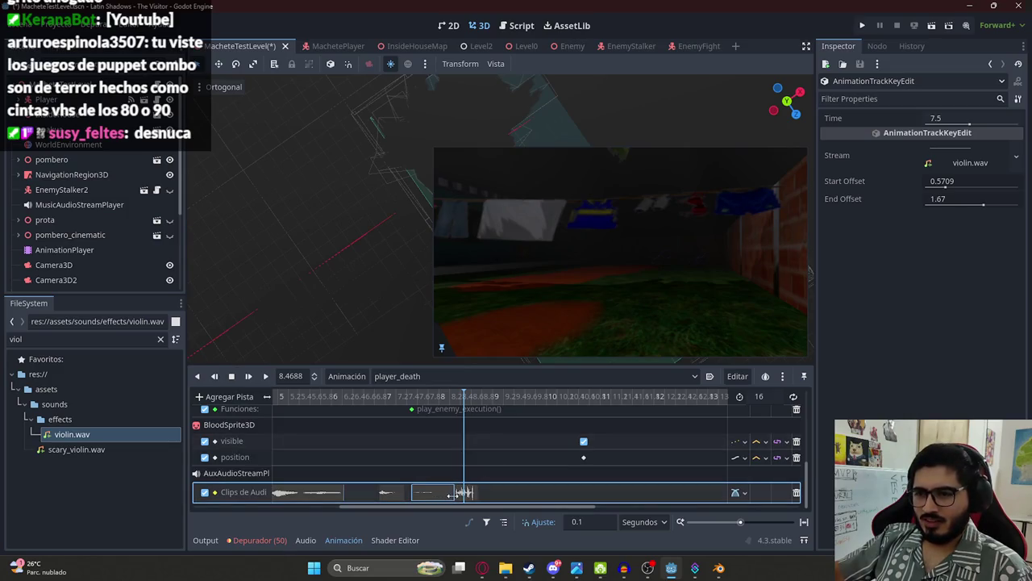
Step: Shorten the violin clip's end offset to 1.33 and replay it from about 7.1 seconds
{"action": "left_click_drag", "start_coordinate": [452, 495], "coordinate": [409, 495]}
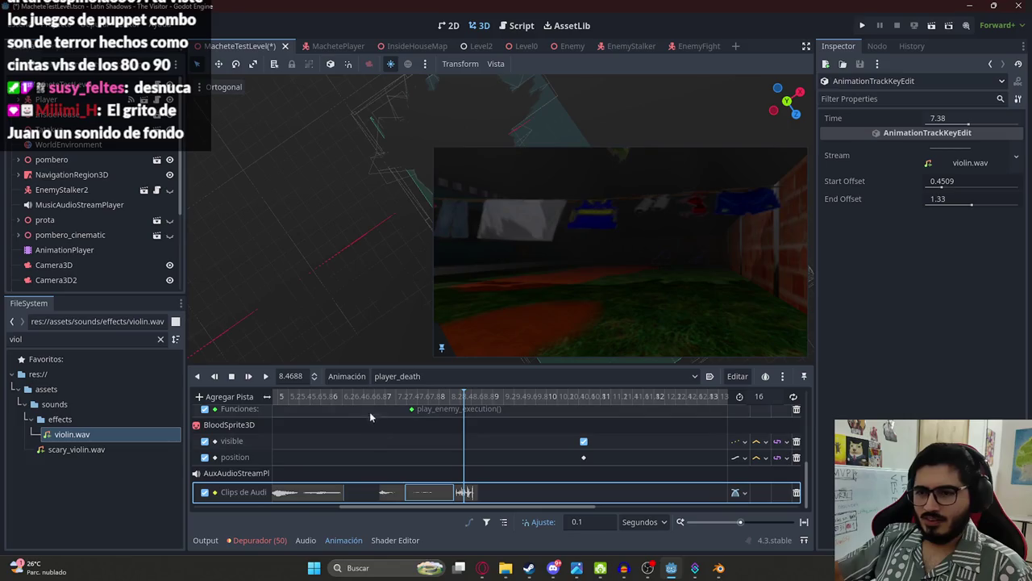
{"action": "left_click", "coordinate": [369, 400]}
{"action": "left_click", "coordinate": [262, 378]}
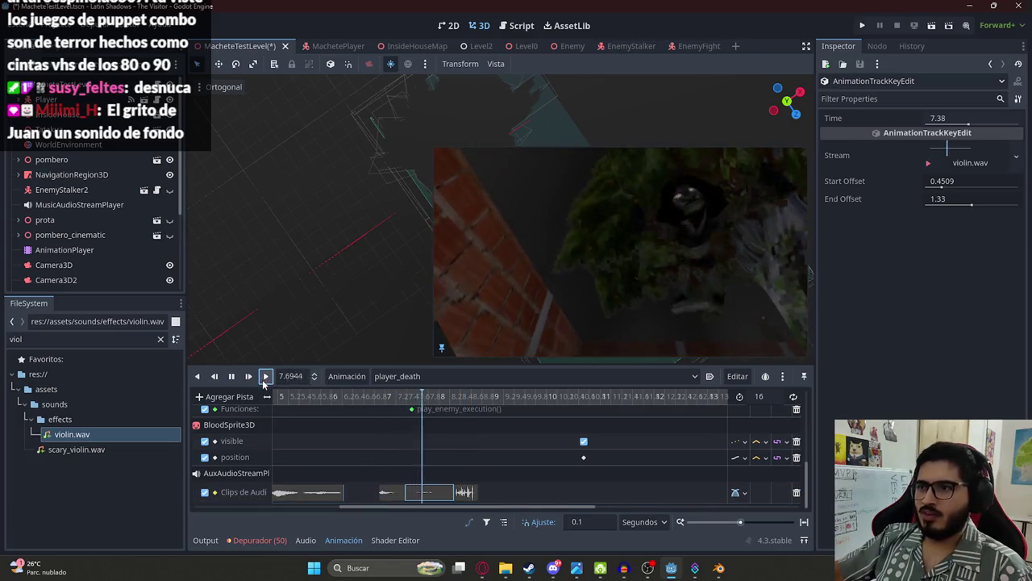
{"action": "left_click", "coordinate": [369, 400]}
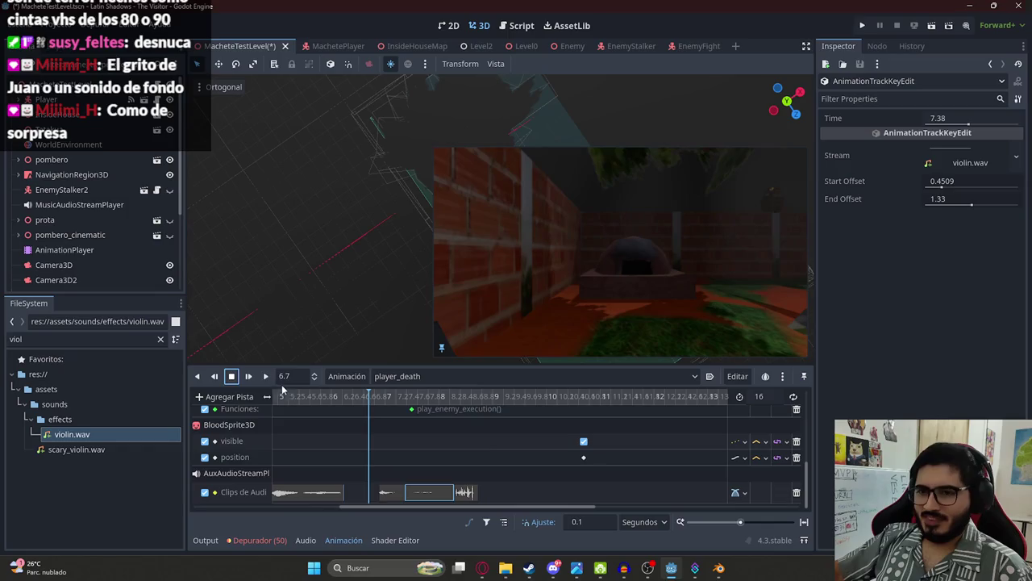
{"action": "left_click", "coordinate": [233, 376]}
Step: Trim the violin clip's start to 7.4873 s with a 0.5582 offset and preview it
{"action": "scroll", "coordinate": [393, 473], "scroll_direction": "up", "scroll_amount": 2}
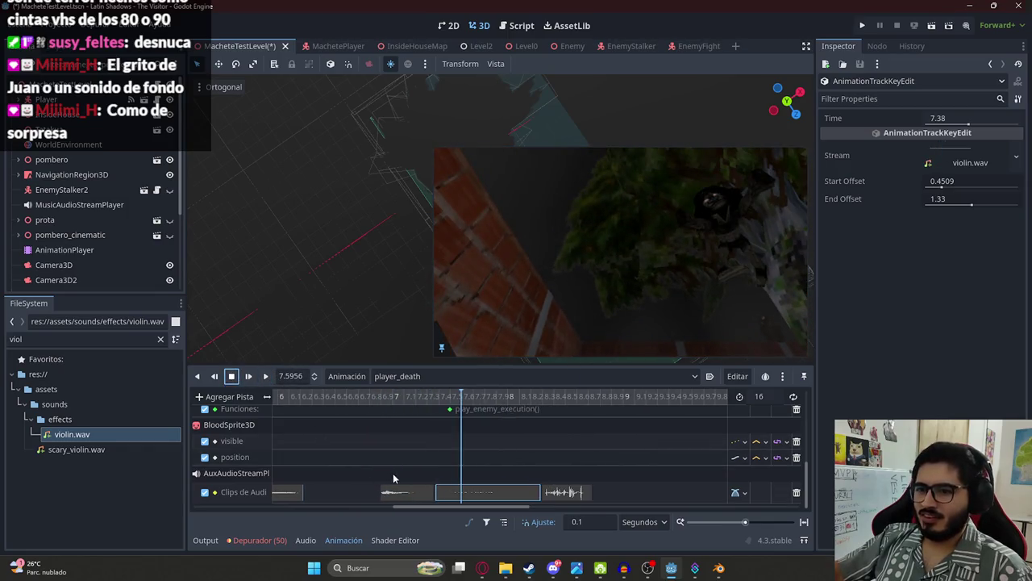
{"action": "left_click_drag", "start_coordinate": [381, 403], "coordinate": [439, 413]}
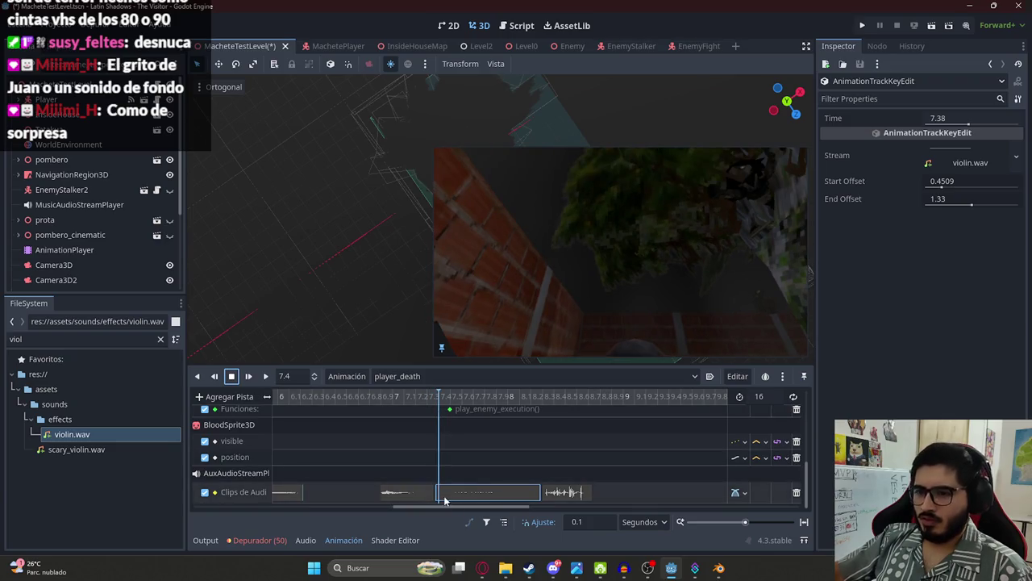
{"action": "left_click_drag", "start_coordinate": [441, 497], "coordinate": [445, 493]}
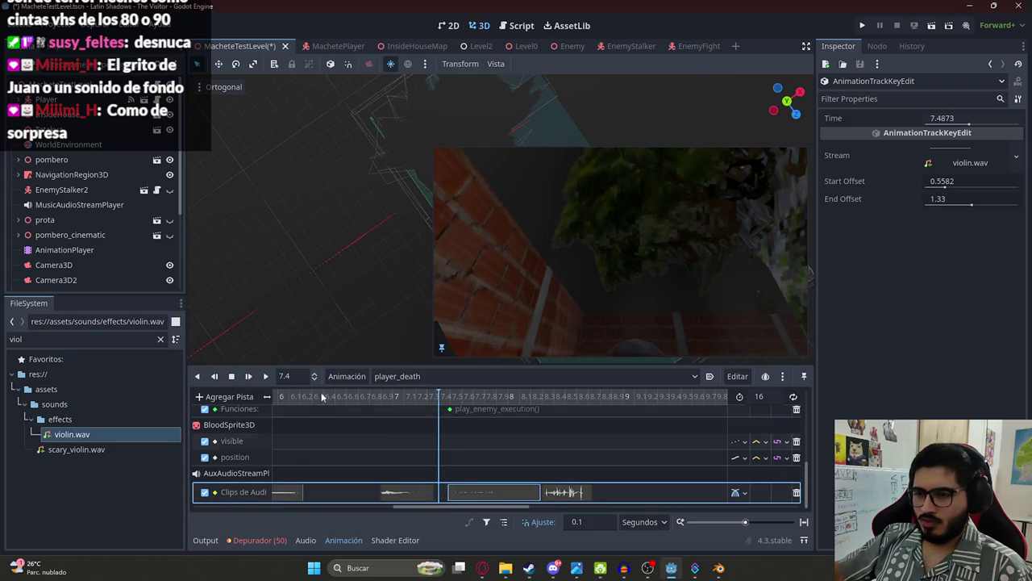
{"action": "left_click", "coordinate": [266, 378]}
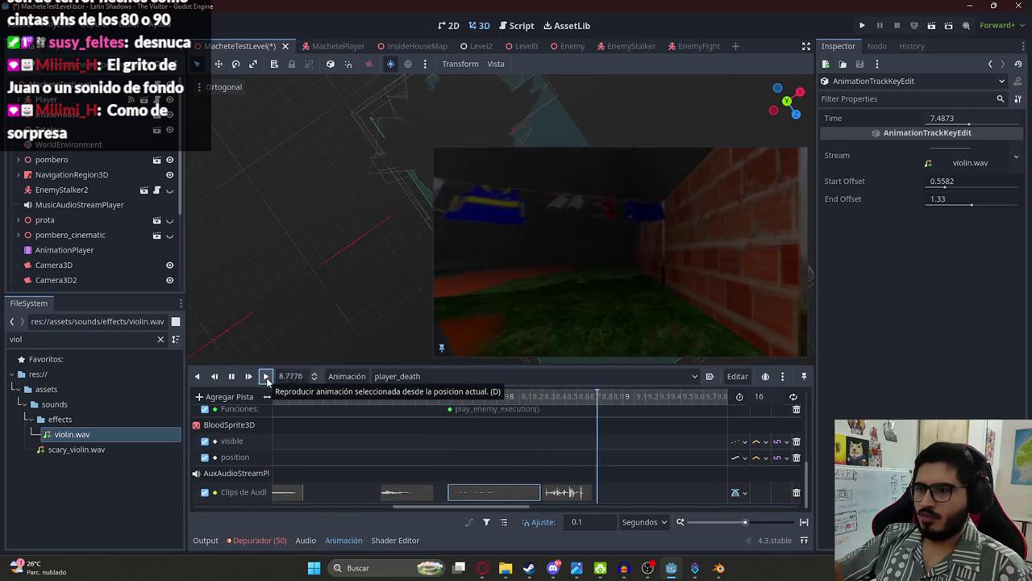
{"action": "left_click", "coordinate": [232, 378]}
{"action": "left_click", "coordinate": [232, 376]}
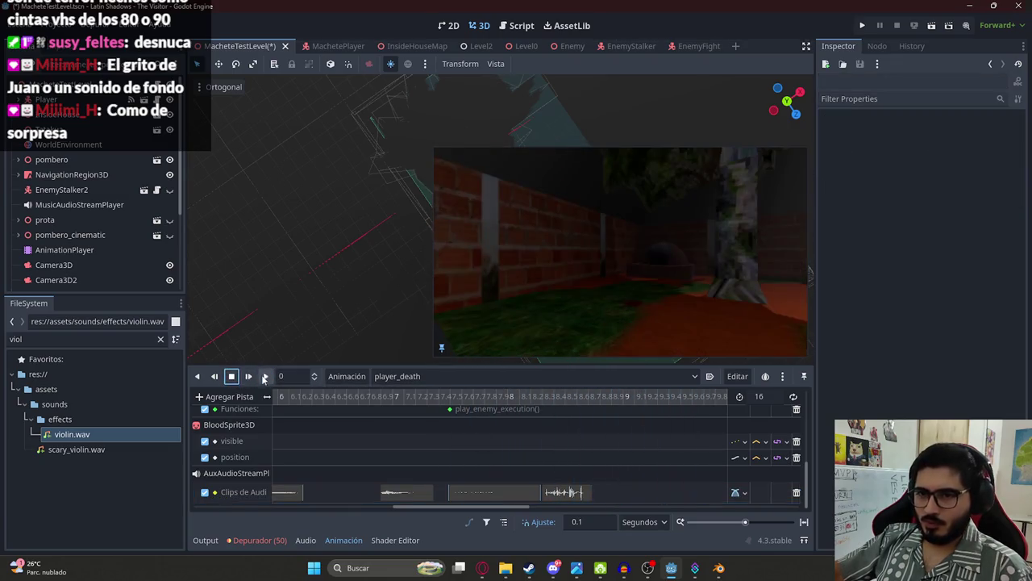
Step: Save the MacheteTestLevel scene with Ctrl+S while the cutscene plays, then stop playback
{"action": "left_click", "coordinate": [266, 376]}
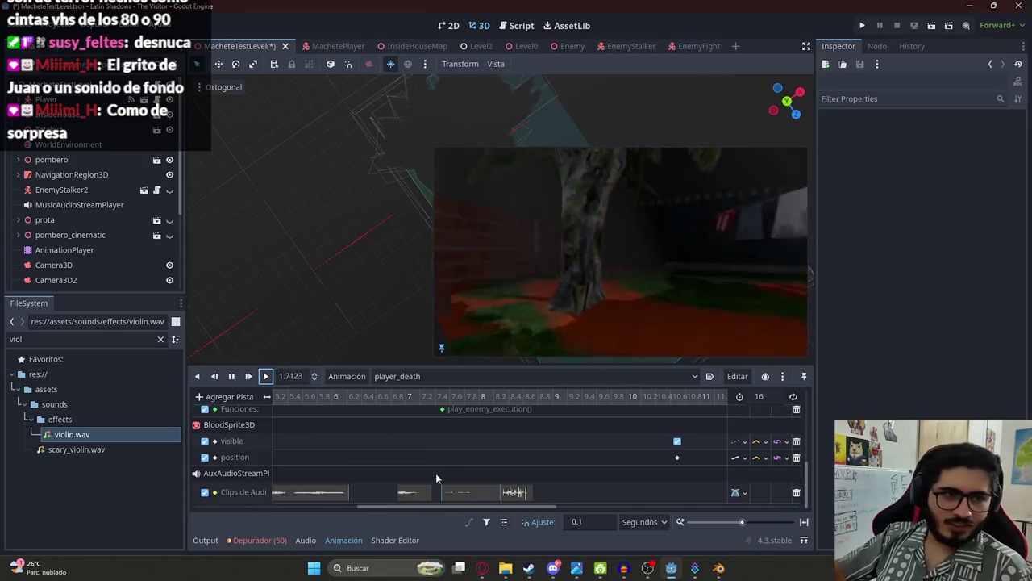
{"action": "scroll", "coordinate": [402, 469], "scroll_direction": "down", "scroll_amount": 1}
{"action": "key", "text": "ctrl+s"}
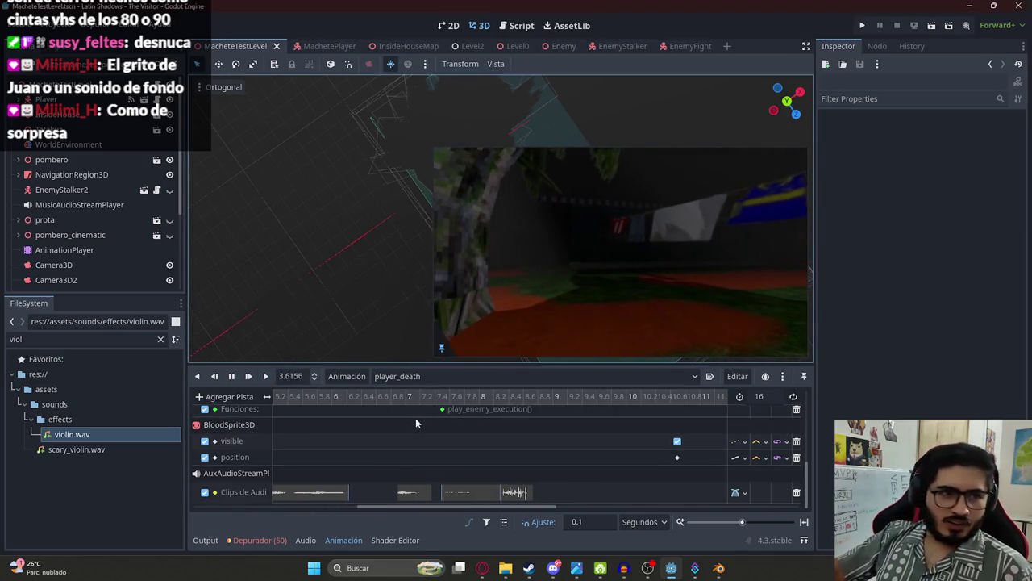
{"action": "left_click", "coordinate": [234, 378]}
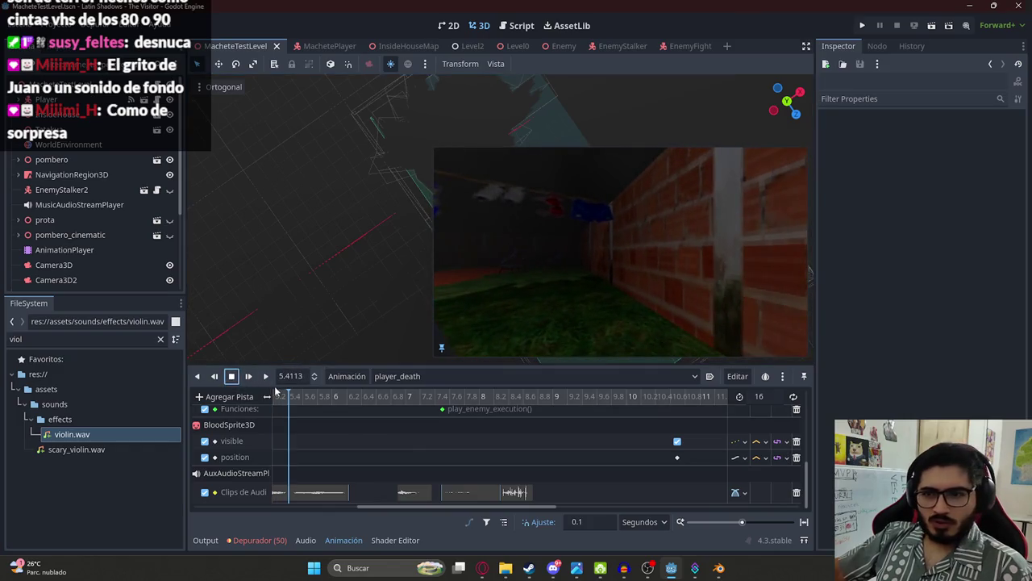
Step: Rewind to 0 and play the player_death cutscene through to about 10.33 seconds
{"action": "scroll", "coordinate": [341, 434], "scroll_direction": "down", "scroll_amount": 5}
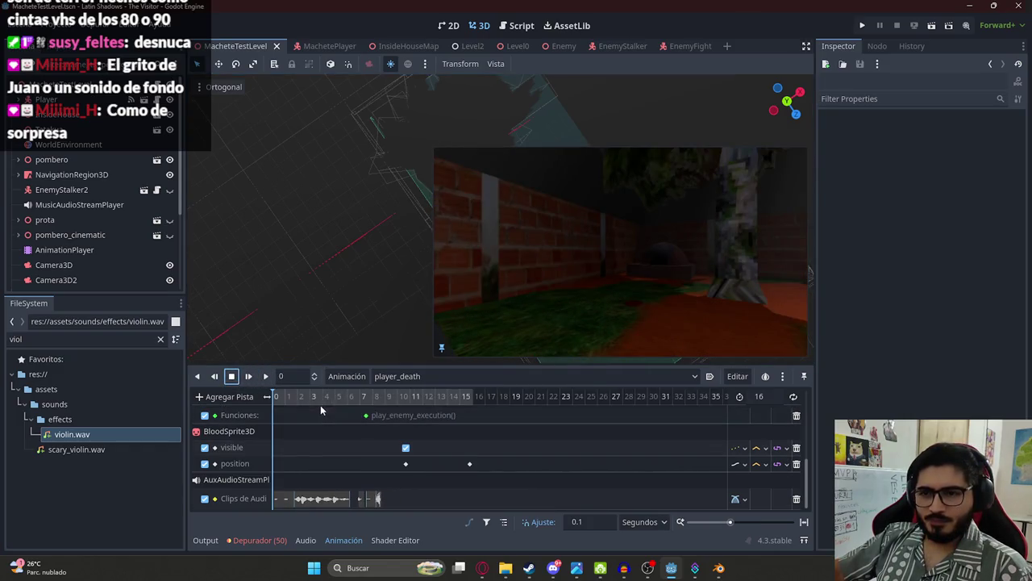
{"action": "left_click", "coordinate": [296, 396]}
{"action": "left_click", "coordinate": [276, 396]}
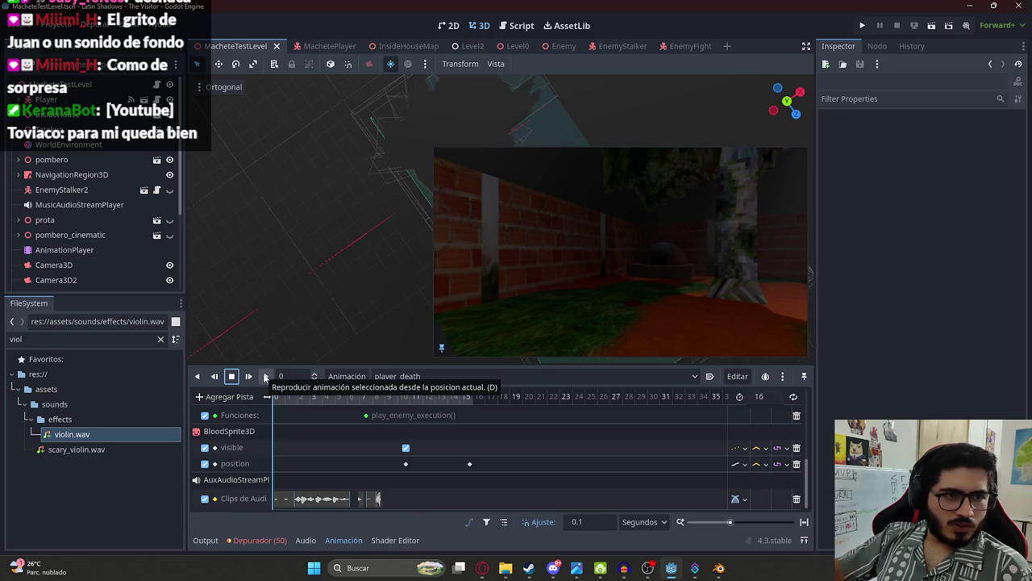
{"action": "left_click", "coordinate": [265, 377]}
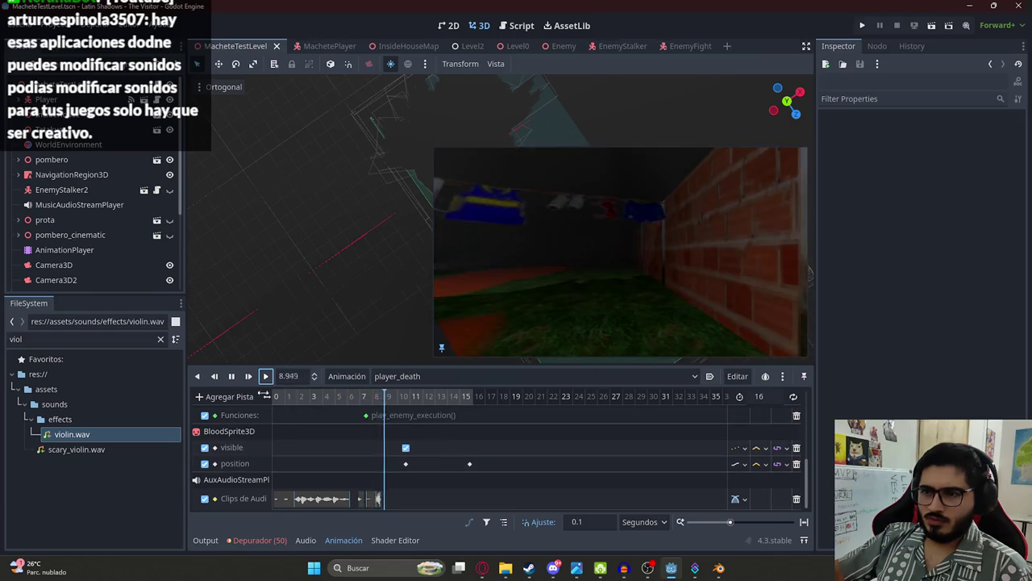
{"action": "left_click", "coordinate": [232, 376]}
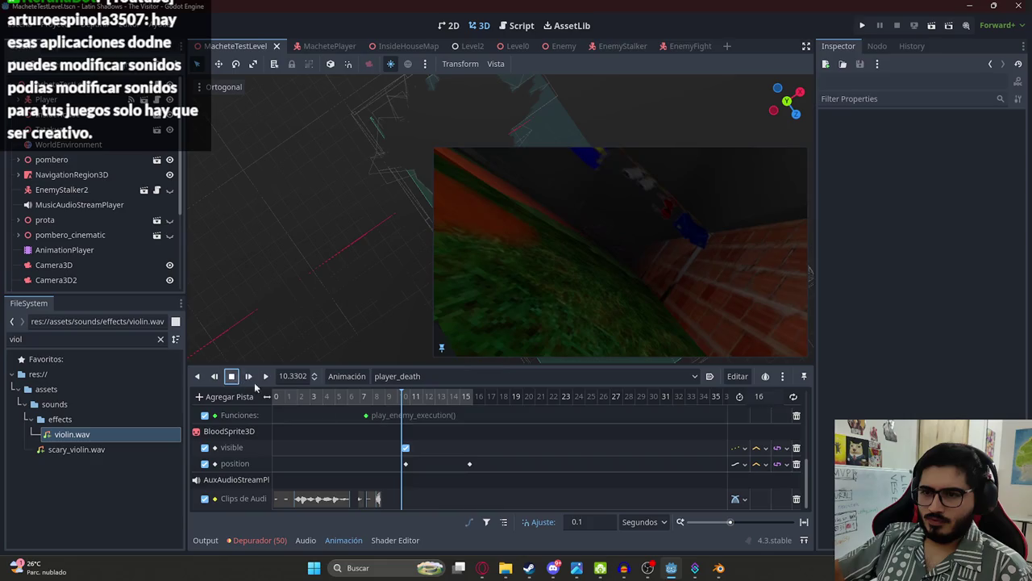
Step: Scrub between 7.7 and 7.9 seconds to find where the monster's face appears
{"action": "left_click", "coordinate": [368, 401]}
{"action": "scroll", "coordinate": [383, 442], "scroll_direction": "up", "scroll_amount": 5}
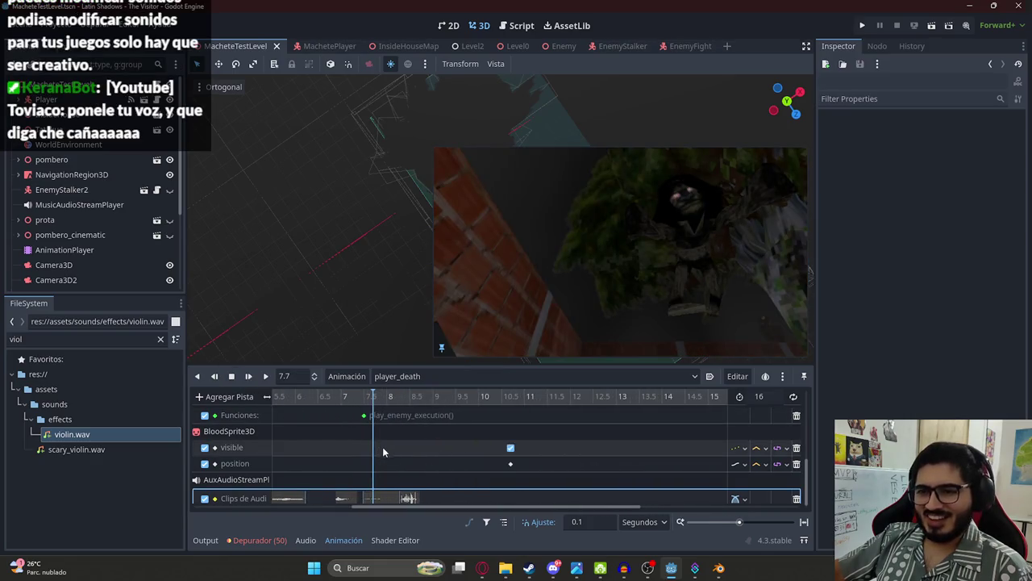
{"action": "scroll", "coordinate": [382, 446], "scroll_direction": "down", "scroll_amount": 1}
{"action": "mouse_move", "coordinate": [353, 397]}
{"action": "left_mouse_down"}
{"action": "mouse_move", "coordinate": [406, 401]}
{"action": "mouse_move", "coordinate": [371, 400]}
{"action": "left_mouse_up"}
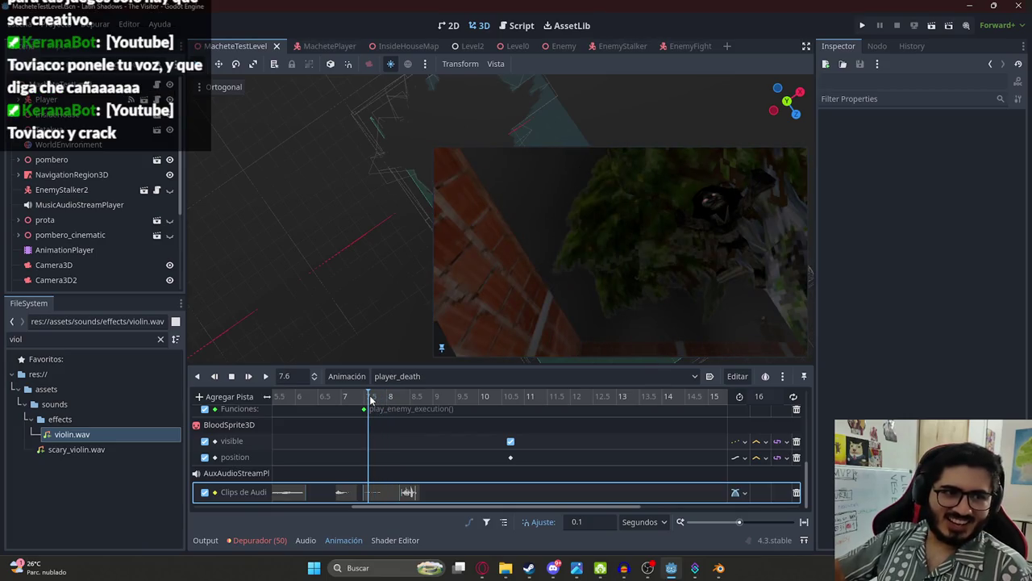
{"action": "left_click_drag", "start_coordinate": [371, 399], "coordinate": [377, 399]}
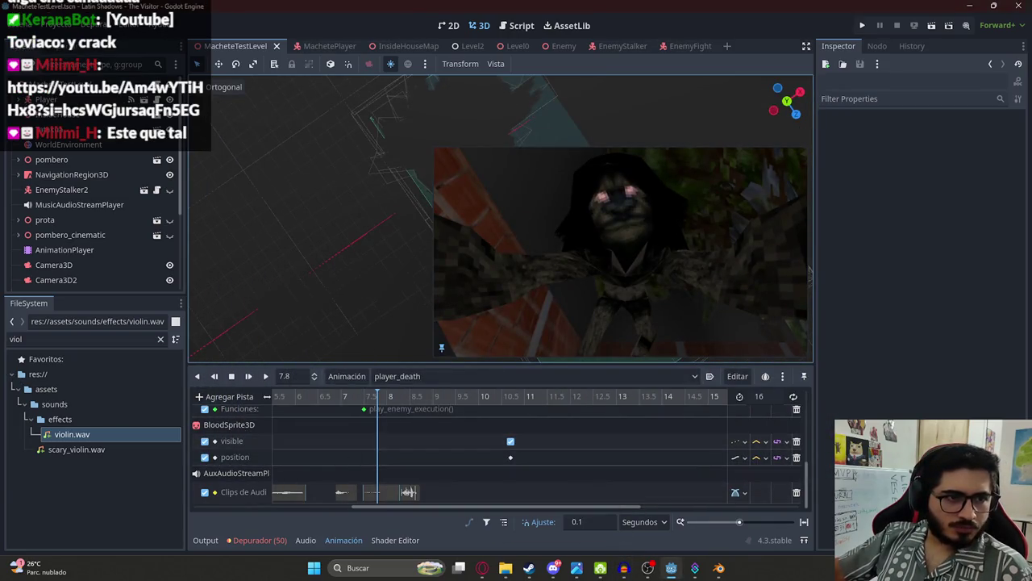
{"action": "left_click", "coordinate": [483, 568]}
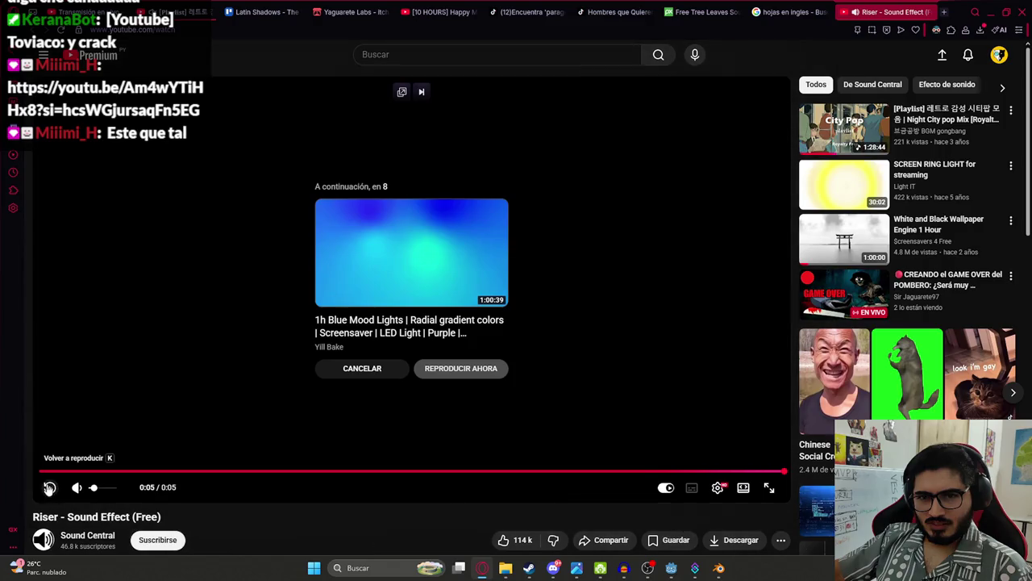
{"action": "left_click", "coordinate": [50, 488]}
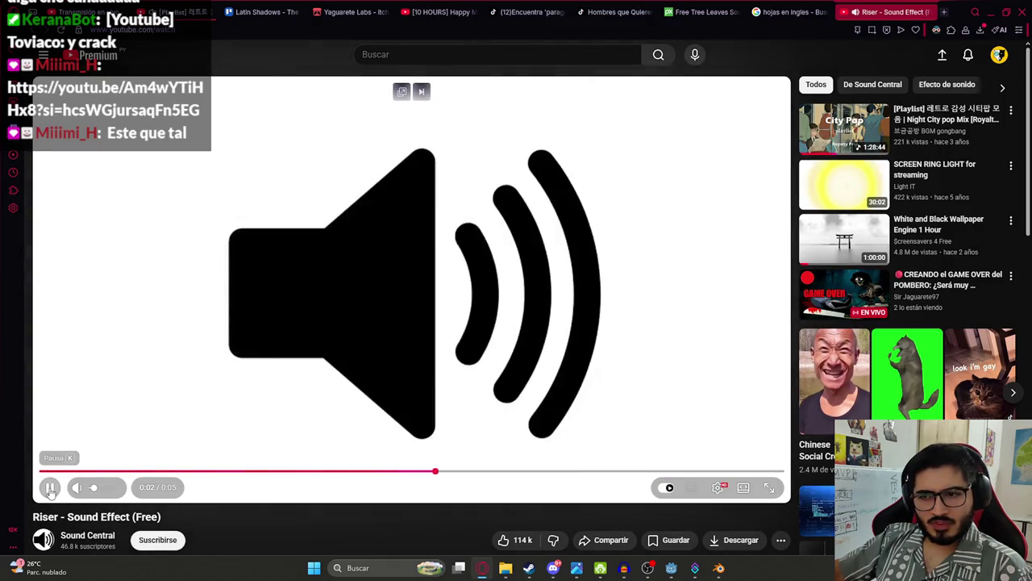
{"action": "left_click", "coordinate": [50, 490]}
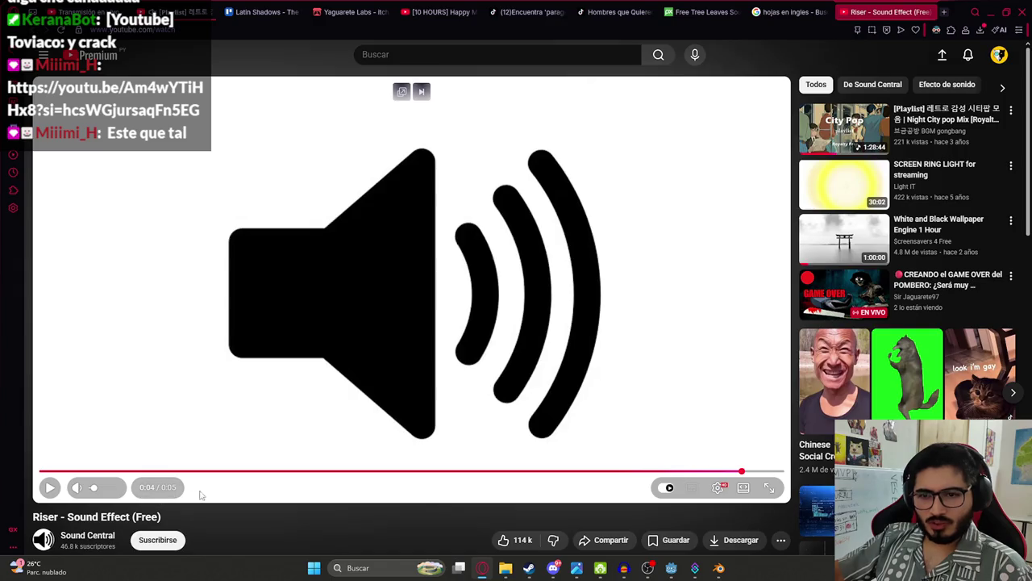
{"action": "key", "text": "alt+Tab"}
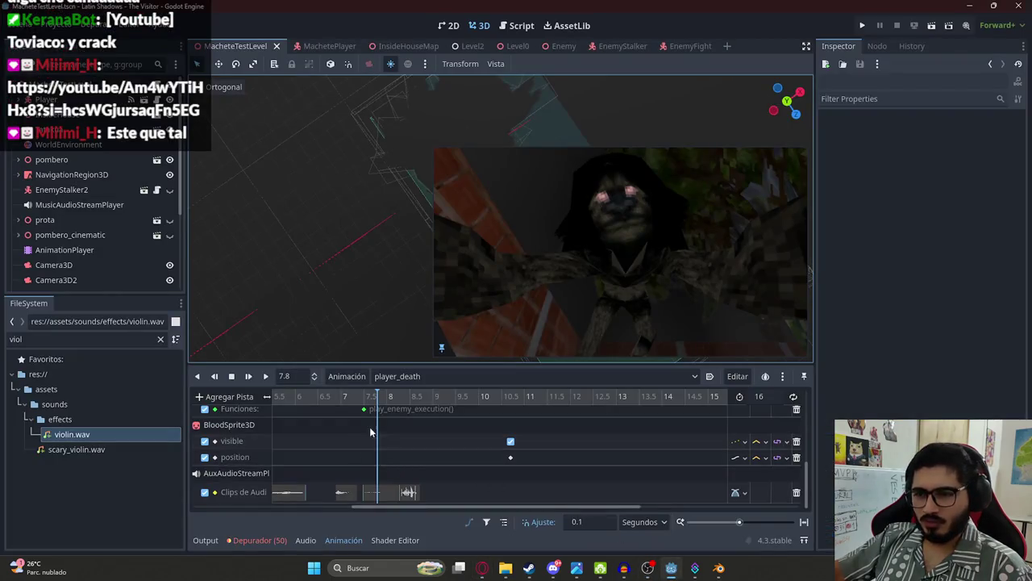
Step: Preview the animation from 7.5 and about 5.8 seconds, stopping near 9.2 seconds
{"action": "left_click", "coordinate": [364, 409]}
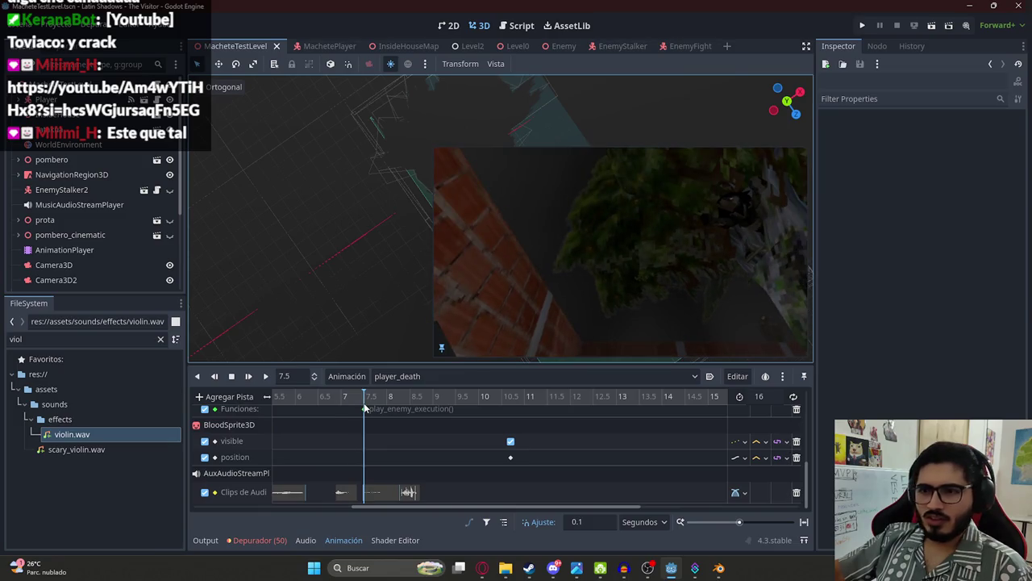
{"action": "left_click", "coordinate": [267, 376]}
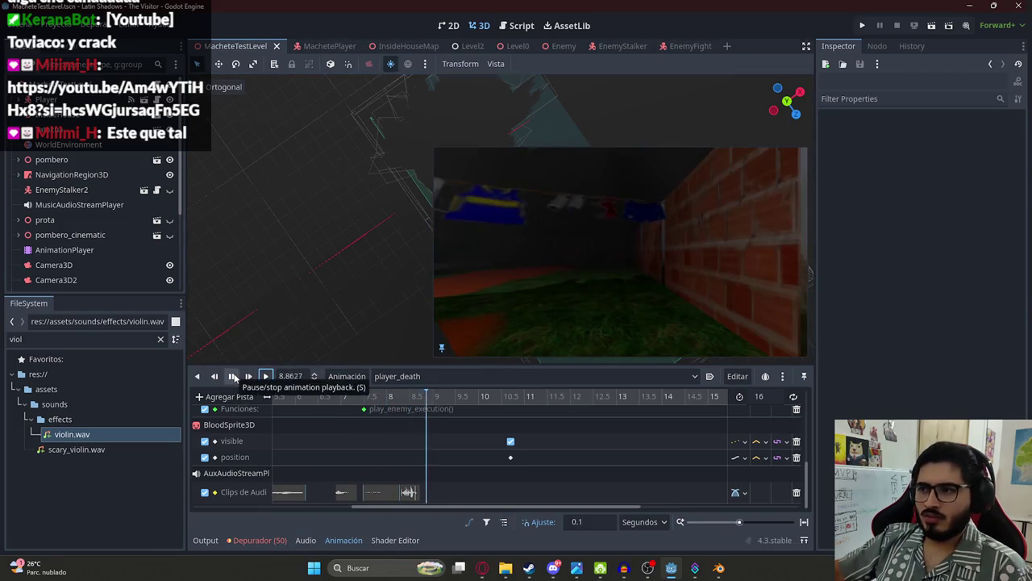
{"action": "left_click", "coordinate": [342, 406]}
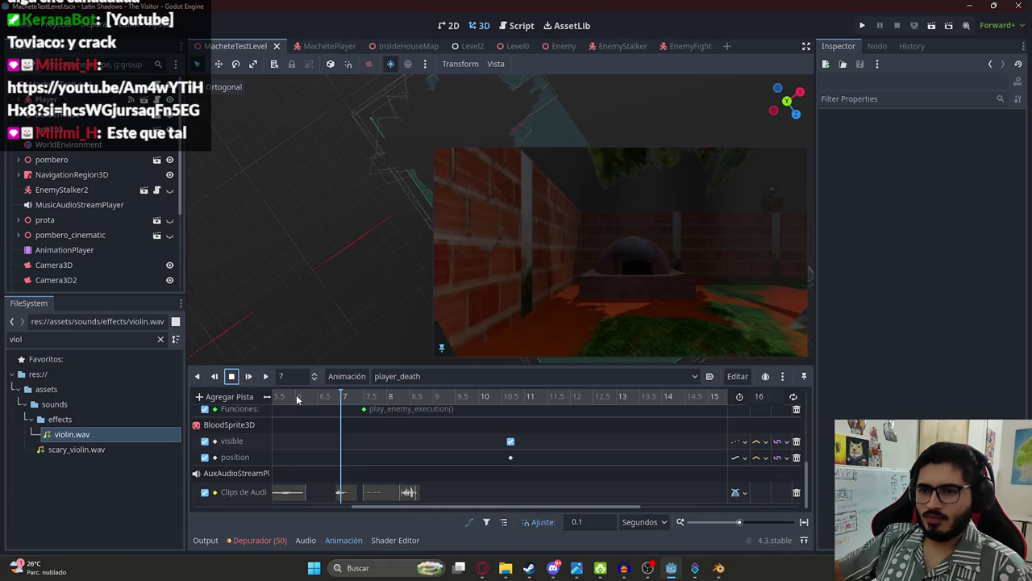
{"action": "left_click", "coordinate": [296, 399]}
{"action": "left_click", "coordinate": [266, 376]}
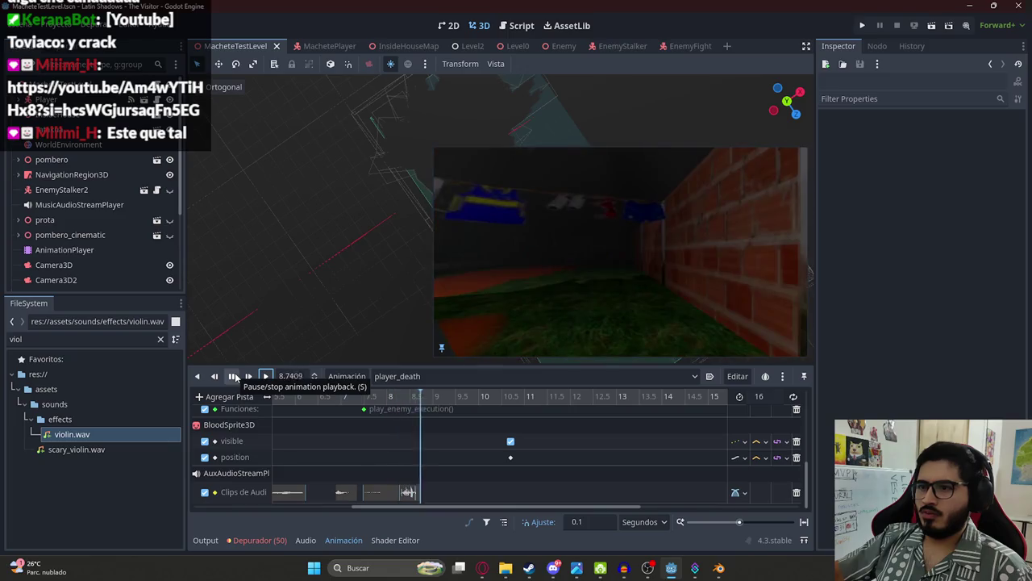
{"action": "left_click", "coordinate": [234, 376]}
Step: Replay the cutscene from the beginning, stopping at 4.84 and 3.83 seconds, then with the monster visible
{"action": "left_click", "coordinate": [265, 375]}
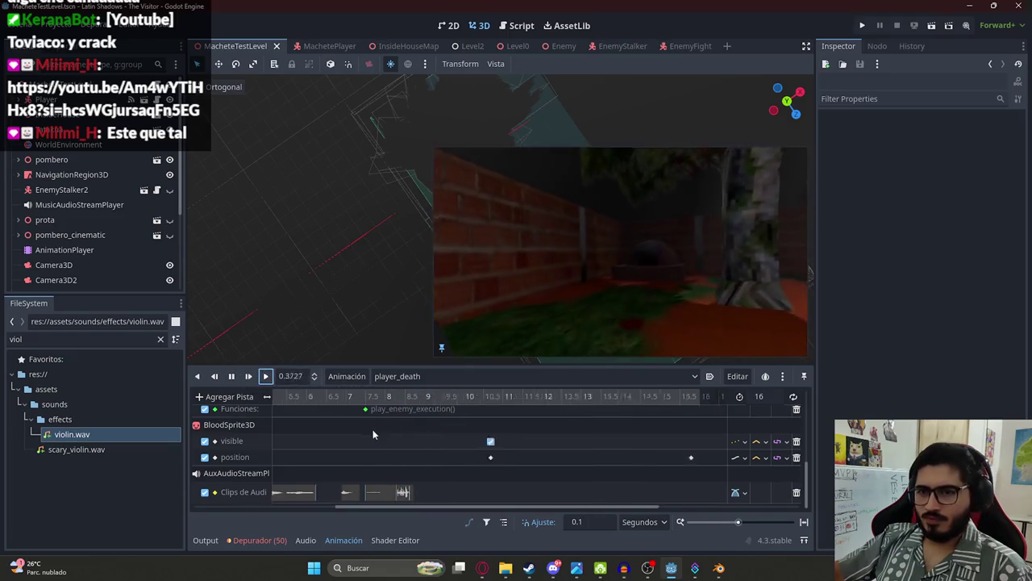
{"action": "scroll", "coordinate": [372, 429], "scroll_direction": "down", "scroll_amount": 5, "text": "ctrl"}
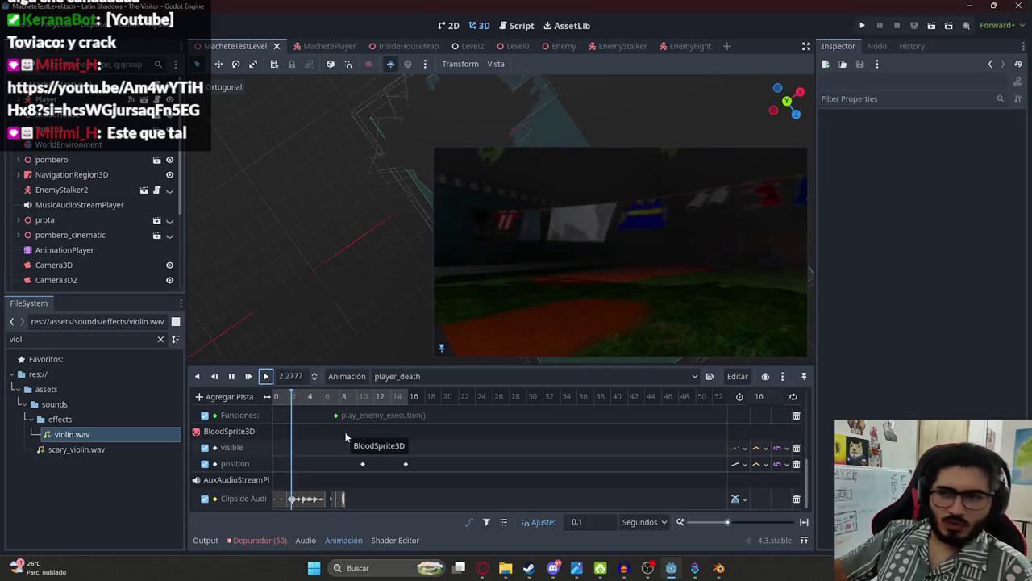
{"action": "left_click", "coordinate": [231, 377]}
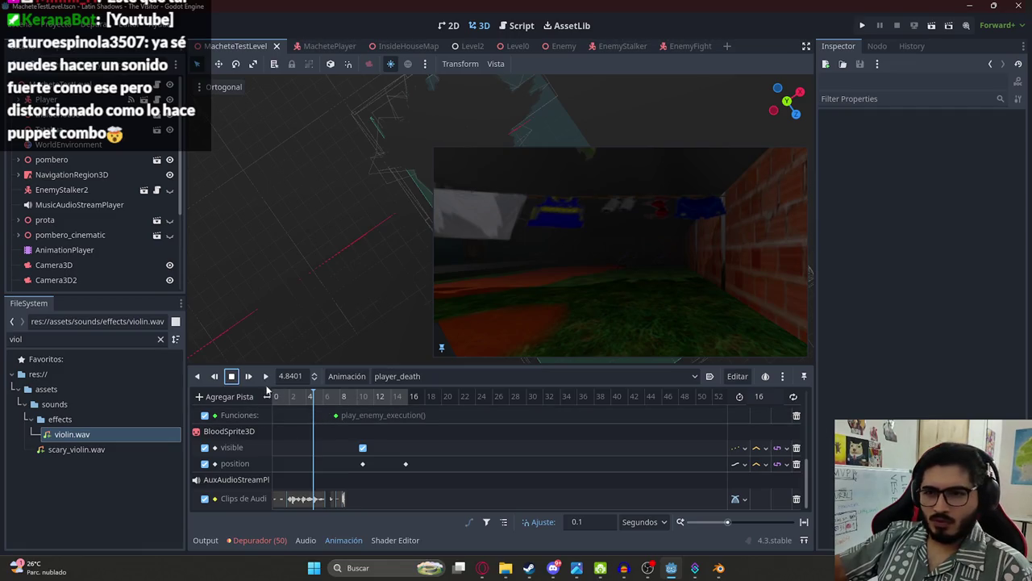
{"action": "left_click", "coordinate": [266, 377]}
{"action": "left_click", "coordinate": [265, 377]}
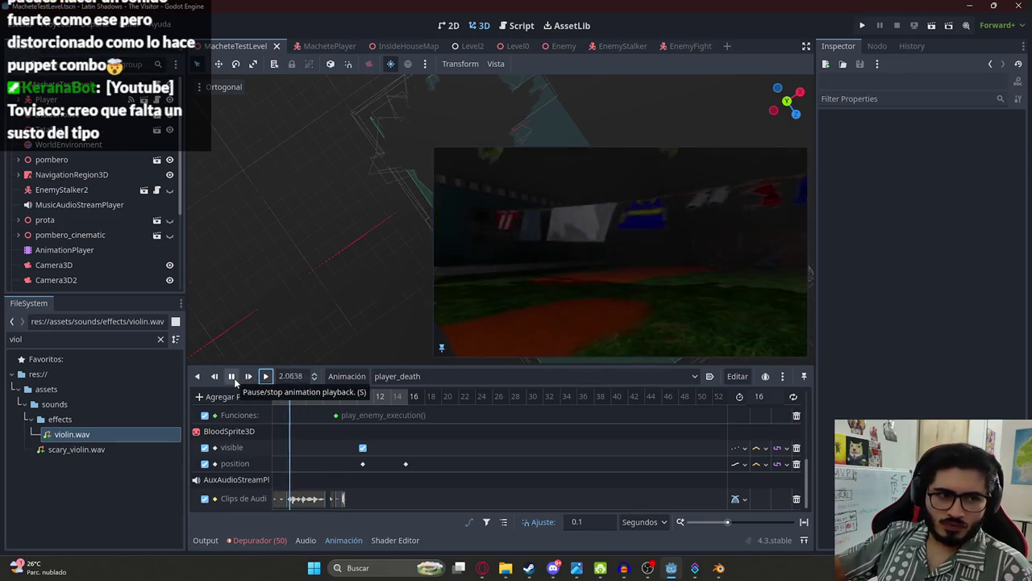
{"action": "left_click", "coordinate": [233, 378]}
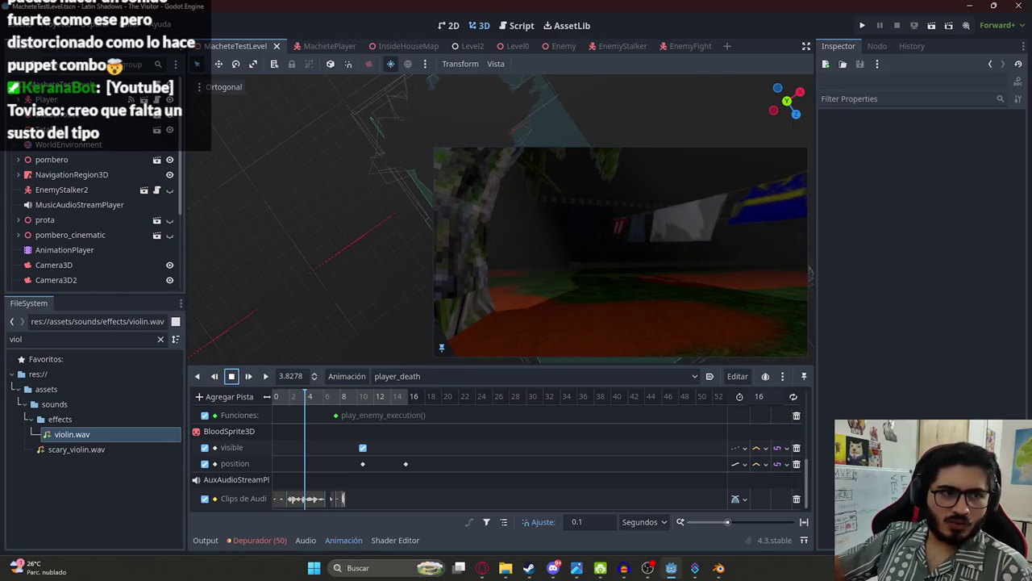
{"action": "key", "text": "d"}
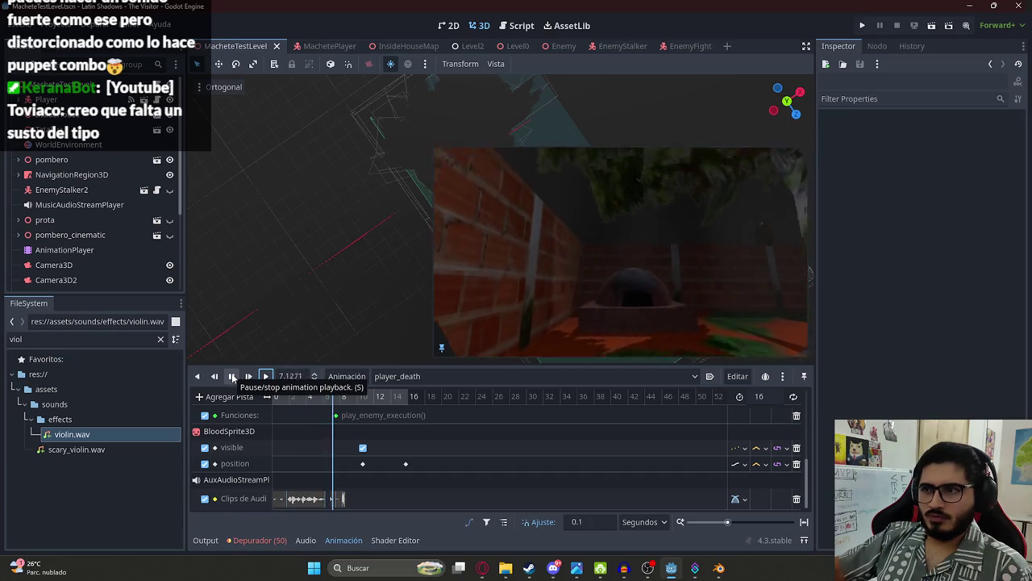
{"action": "left_click", "coordinate": [233, 377]}
Step: Select the audio clips track, preview from about 6.8 seconds, and park the playhead near 7.3 seconds
{"action": "scroll", "coordinate": [363, 462], "scroll_direction": "up", "scroll_amount": 3}
{"action": "left_click", "coordinate": [426, 498]}
{"action": "left_click", "coordinate": [422, 484]}
{"action": "left_click", "coordinate": [390, 396]}
{"action": "left_click", "coordinate": [266, 376]}
{"action": "left_click", "coordinate": [231, 376]}
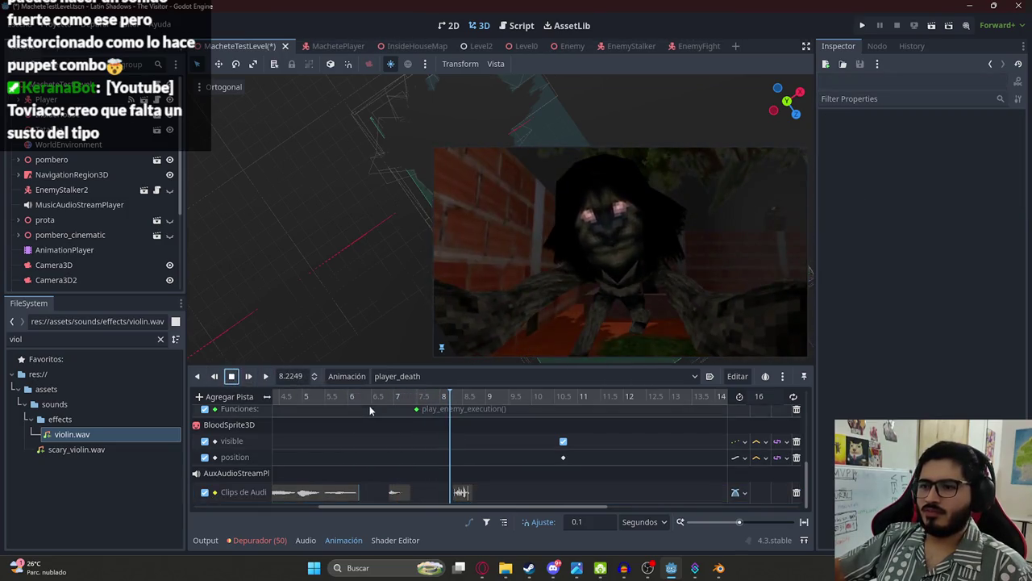
{"action": "mouse_move", "coordinate": [388, 397]}
{"action": "left_mouse_down"}
{"action": "mouse_move", "coordinate": [419, 405]}
{"action": "mouse_move", "coordinate": [427, 456]}
{"action": "left_mouse_up"}
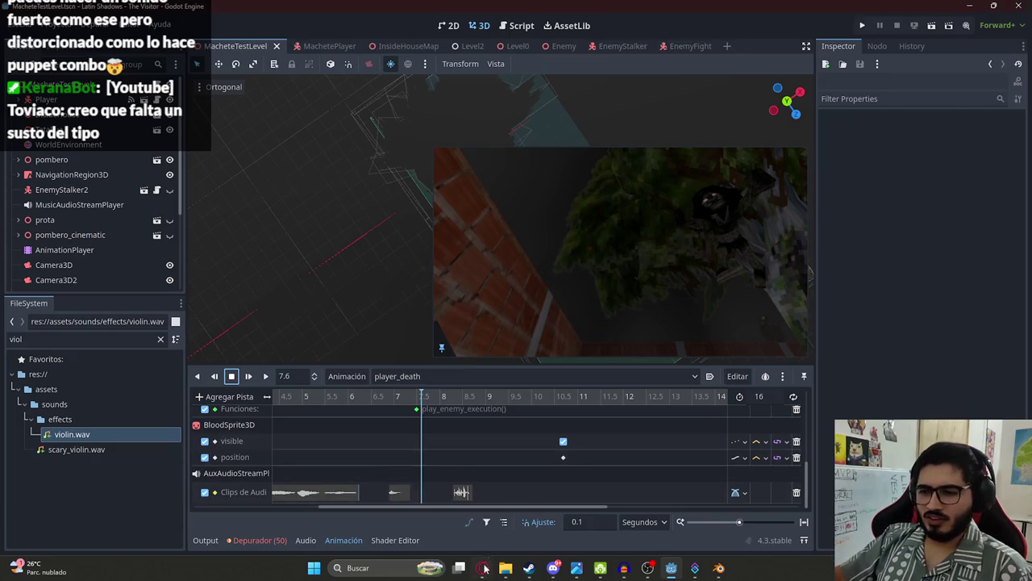
{"action": "left_click", "coordinate": [482, 568]}
Step: Edit the word 'hojas' on the Google Translate page
{"action": "left_click", "coordinate": [710, 12]}
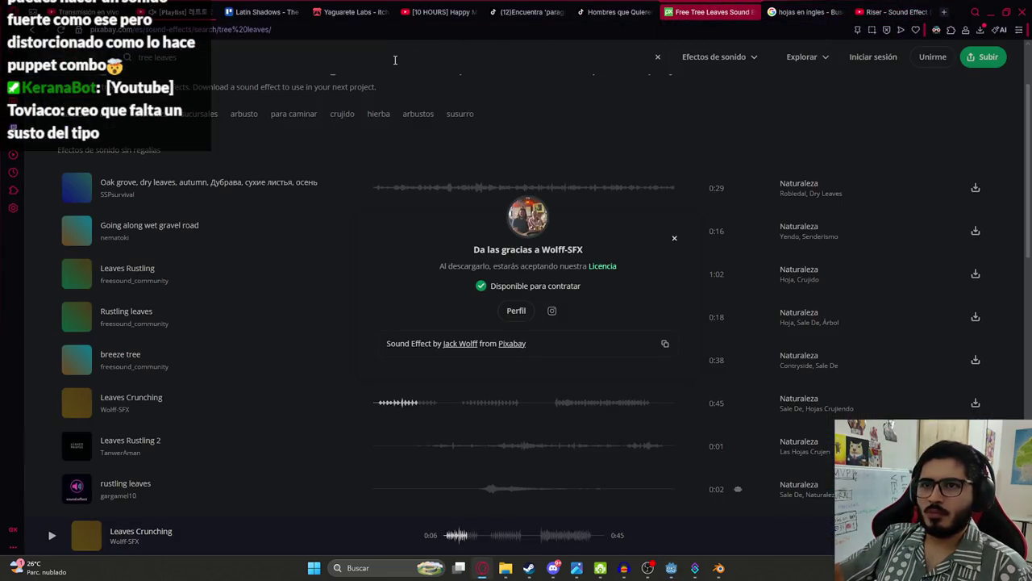
{"action": "left_click", "coordinate": [798, 12]}
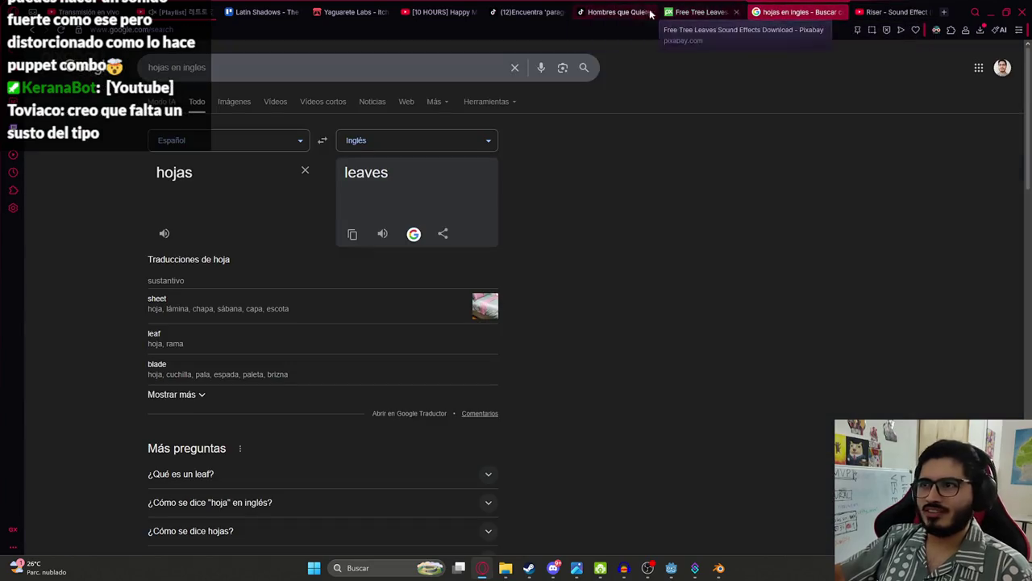
{"action": "double_click", "coordinate": [214, 174]}
{"action": "type", "text": "susto"}
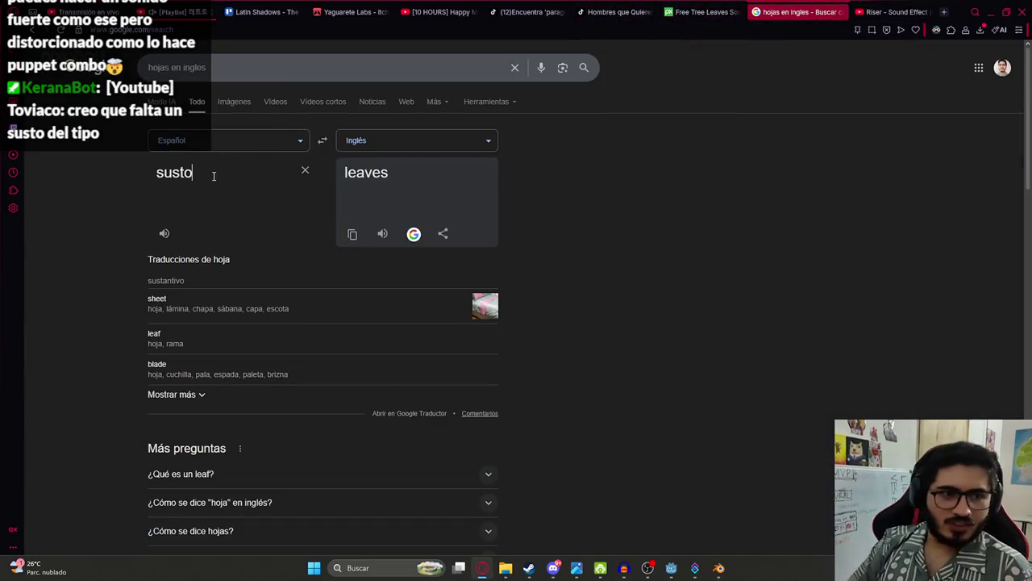
Step: Search Pixabay sound effects for 'scare'
{"action": "left_click", "coordinate": [710, 11]}
{"action": "left_click", "coordinate": [273, 65]}
{"action": "type", "text": "scare"}
{"action": "key", "text": "Return"}
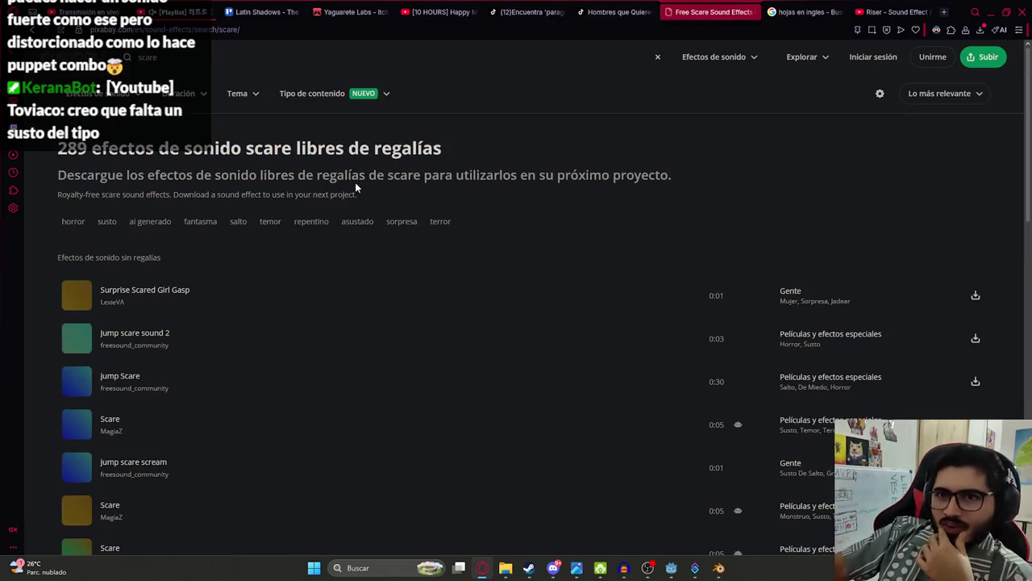
{"action": "scroll", "coordinate": [473, 214], "scroll_direction": "down", "scroll_amount": 1}
Step: Preview 'Surprise Scared Girl Gasp' and, repeatedly, 'Jump scare sound 2'
{"action": "left_click", "coordinate": [479, 242]}
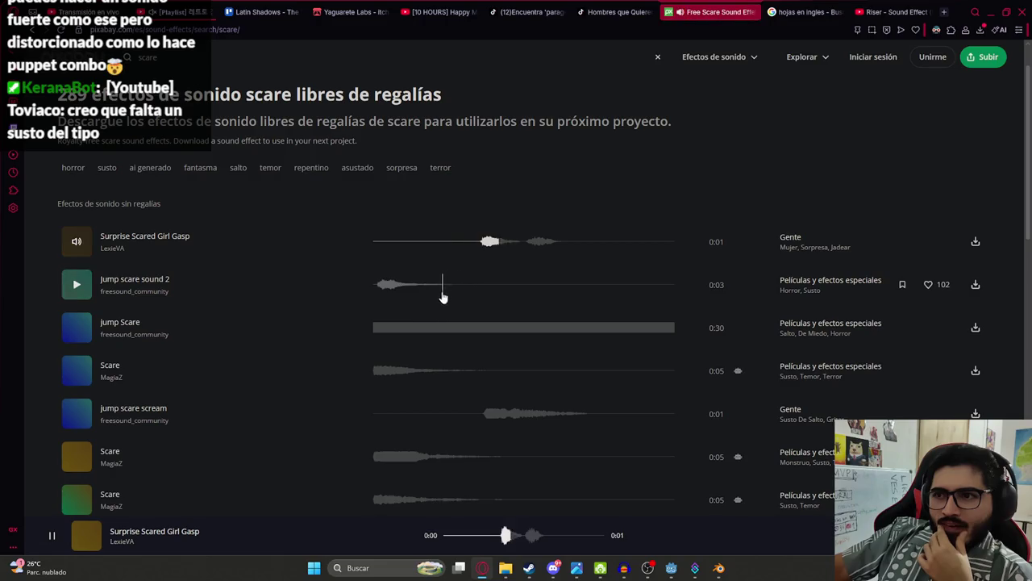
{"action": "left_click", "coordinate": [480, 244]}
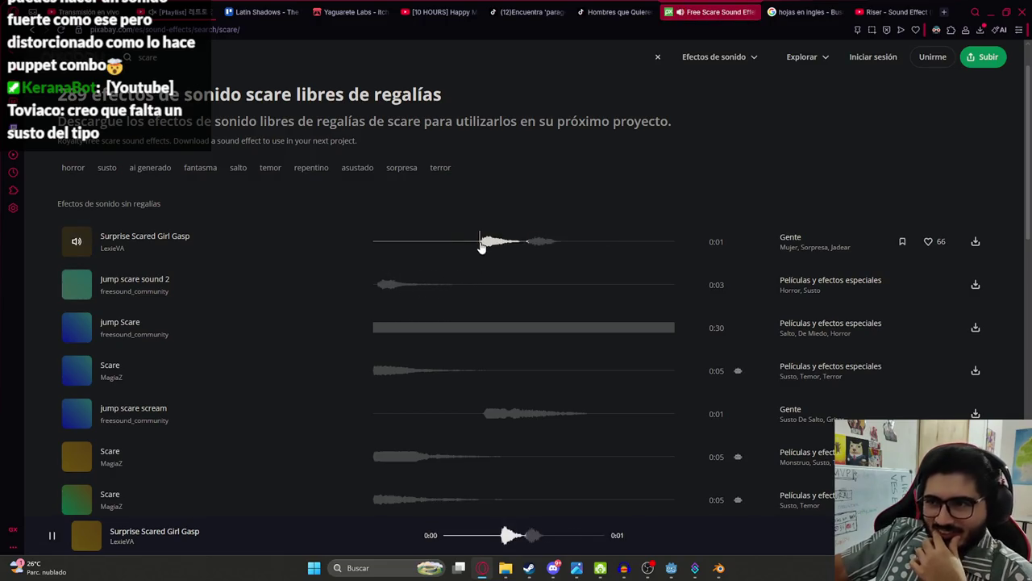
{"action": "left_click", "coordinate": [480, 246]}
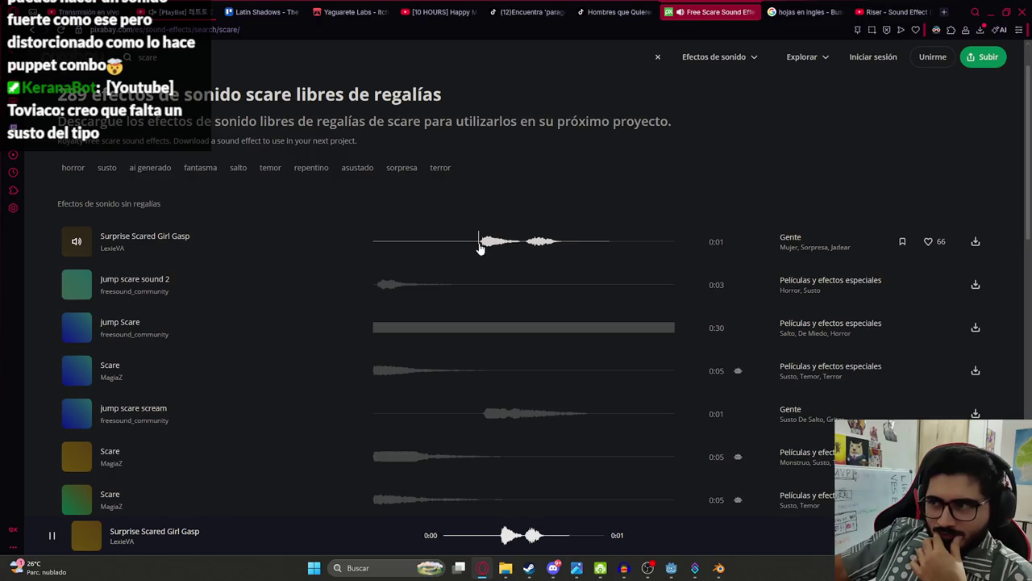
{"action": "left_click", "coordinate": [377, 286]}
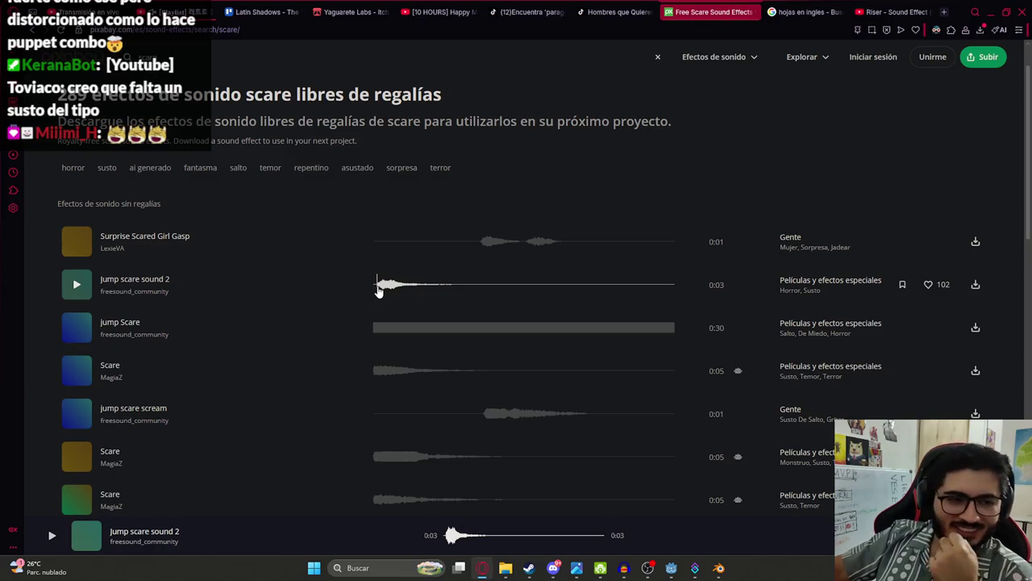
{"action": "left_click", "coordinate": [379, 289]}
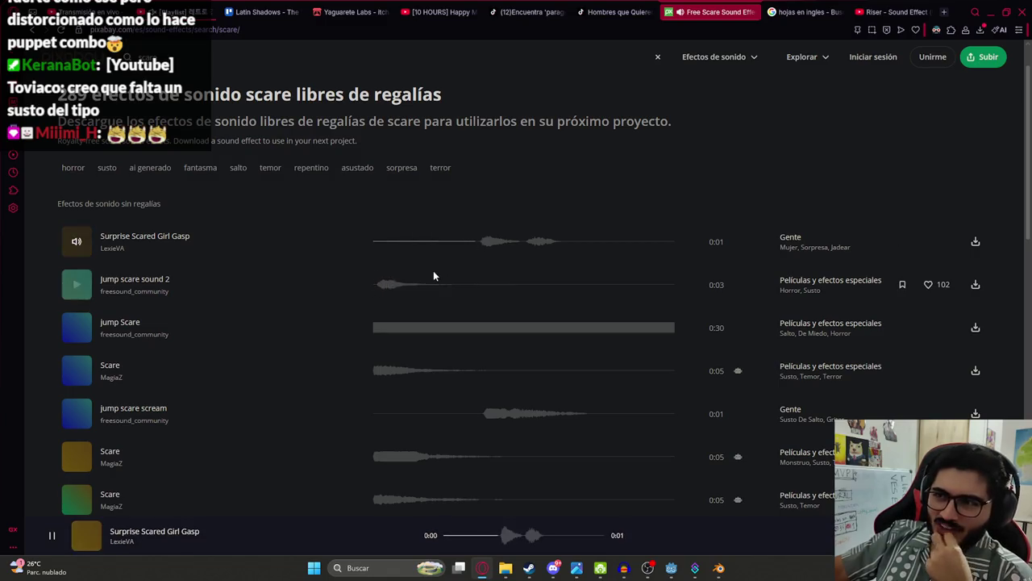
{"action": "left_click", "coordinate": [379, 286]}
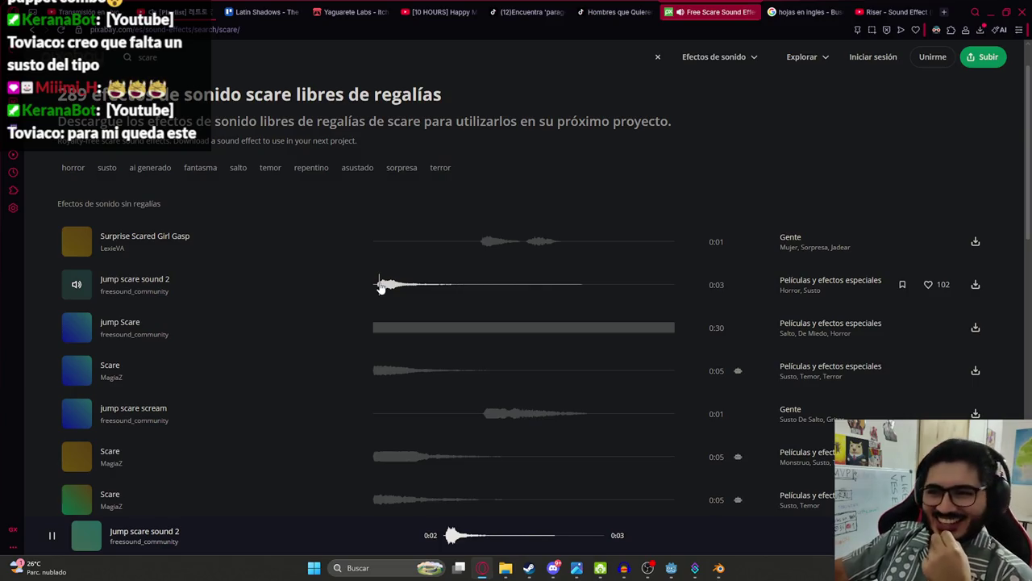
{"action": "left_click", "coordinate": [379, 286]}
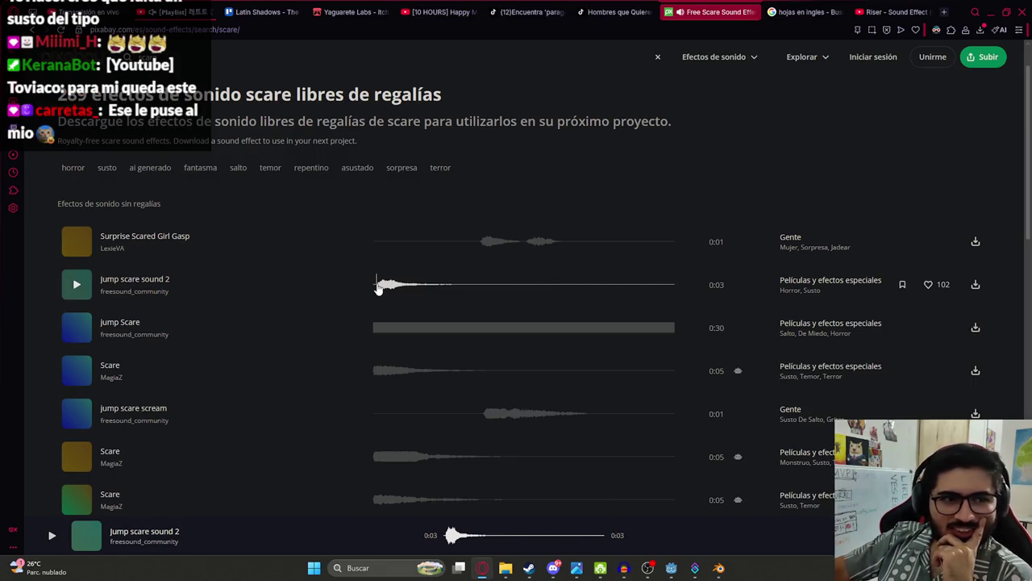
{"action": "left_click", "coordinate": [378, 286]}
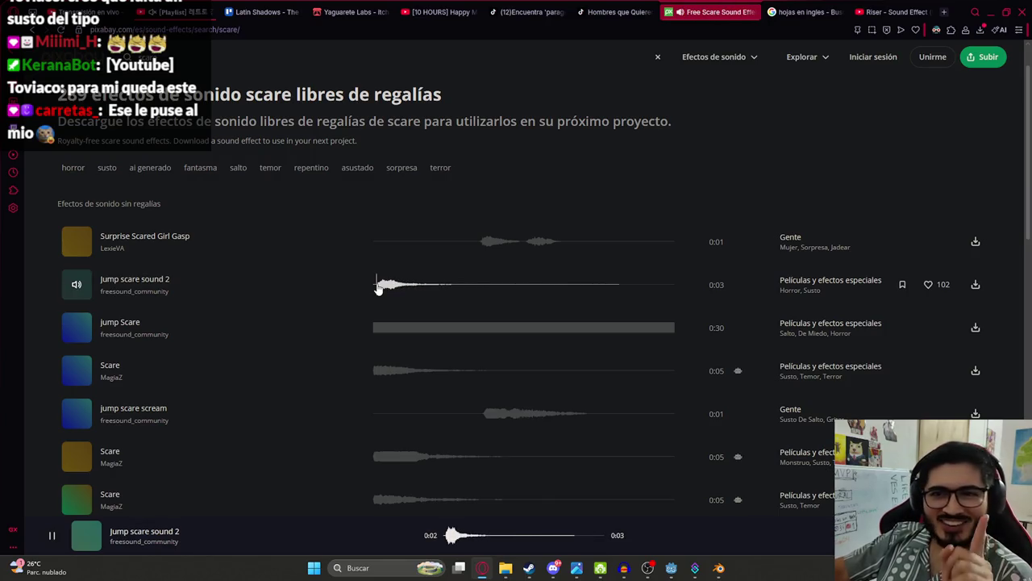
{"action": "left_click", "coordinate": [377, 286]}
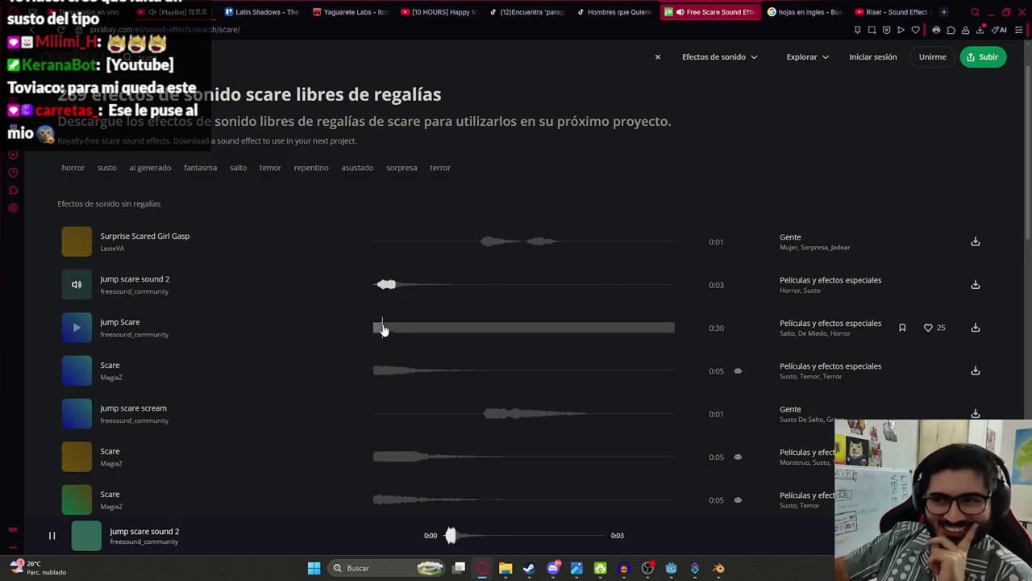
Step: Compare the jump Scare, MagiaZ Scare, jump scare scream and girl gasp previews
{"action": "left_click", "coordinate": [373, 329]}
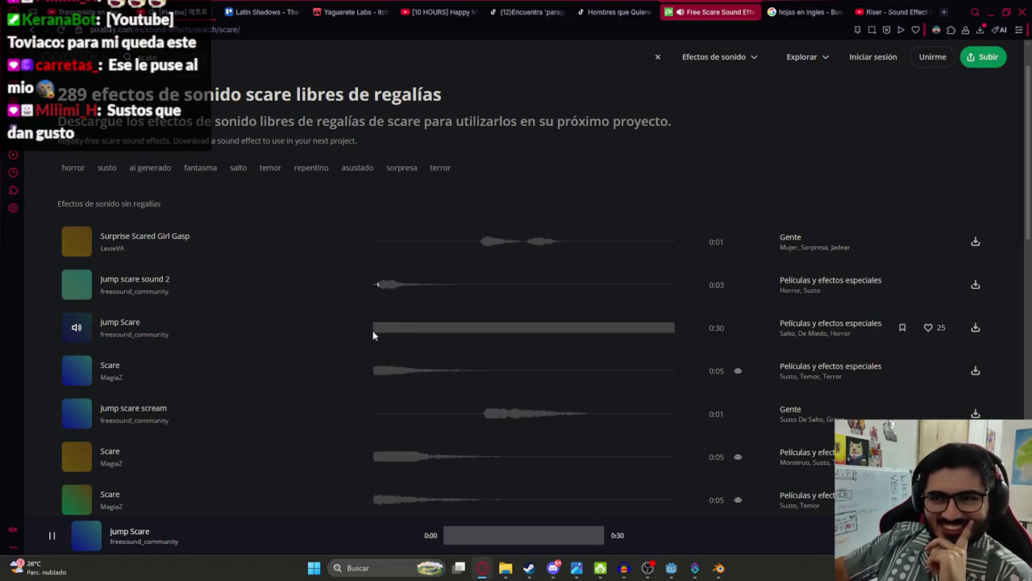
{"action": "left_click", "coordinate": [375, 370]}
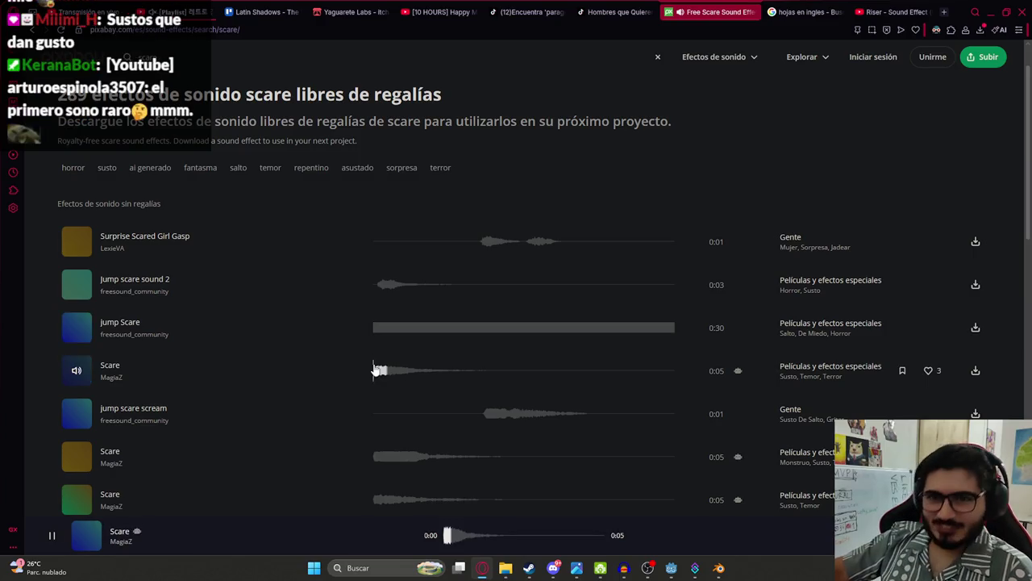
{"action": "left_click", "coordinate": [480, 412]}
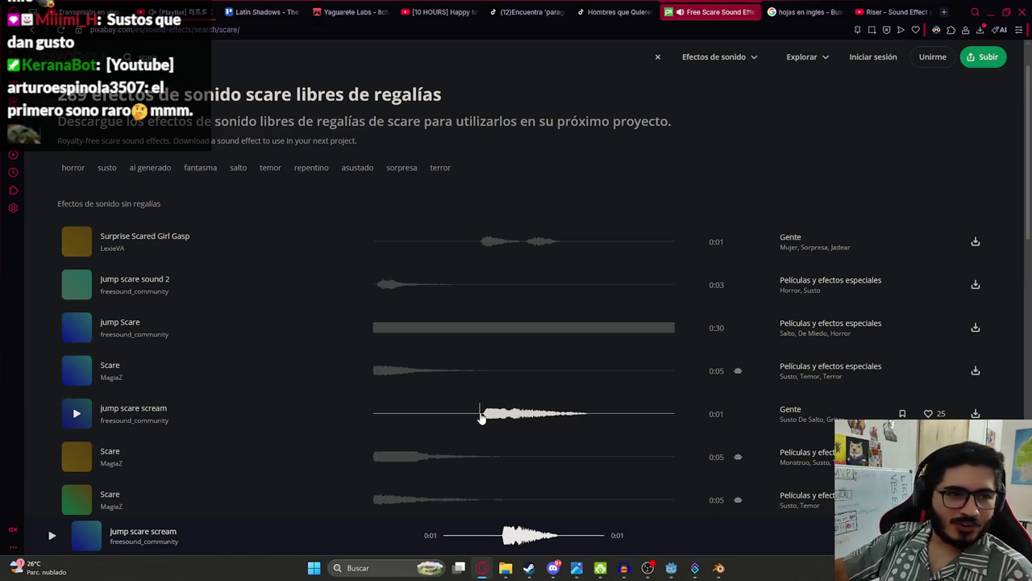
{"action": "left_click", "coordinate": [479, 240]}
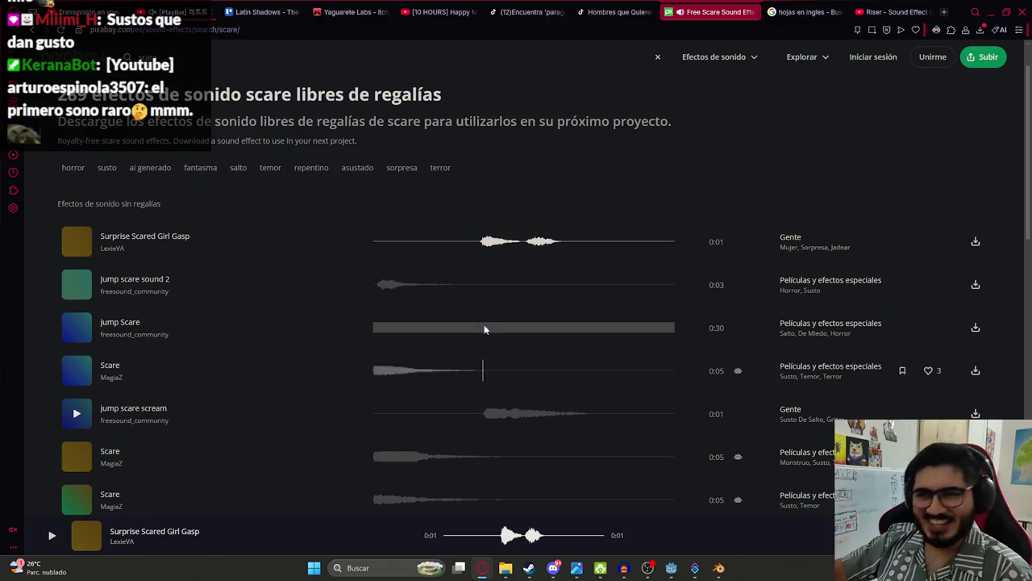
{"action": "left_click", "coordinate": [477, 247]}
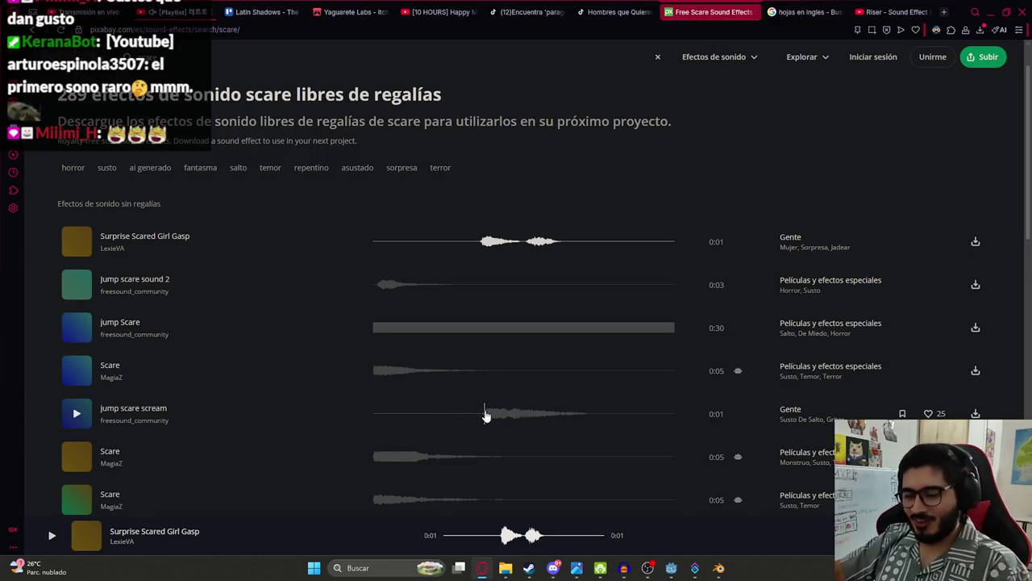
{"action": "left_click", "coordinate": [524, 12]}
{"action": "left_click", "coordinate": [714, 12]}
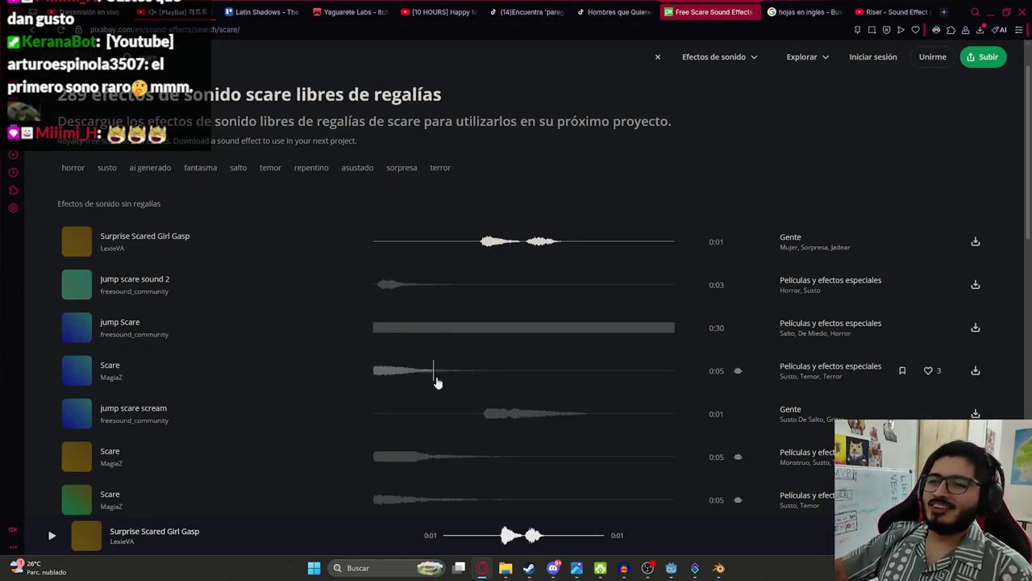
{"action": "left_click", "coordinate": [482, 416]}
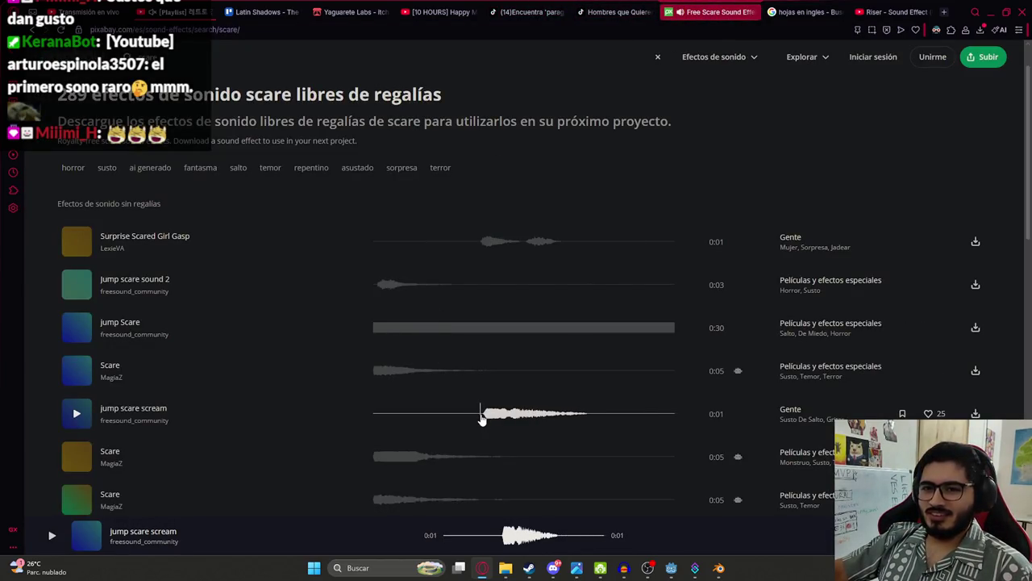
{"action": "left_click", "coordinate": [372, 454]}
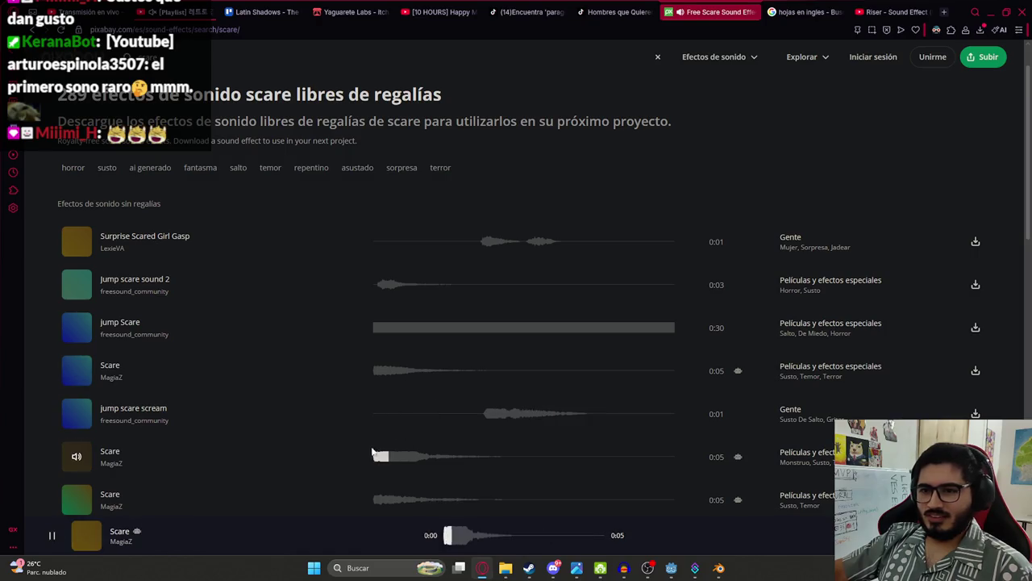
Step: Preview 'Passing by Ghost Scare Sound', replay 'jump scare scream', and move the Pixabay tab left of TikTok
{"action": "scroll", "coordinate": [384, 451], "scroll_direction": "down", "scroll_amount": 1}
{"action": "left_click", "coordinate": [419, 438]}
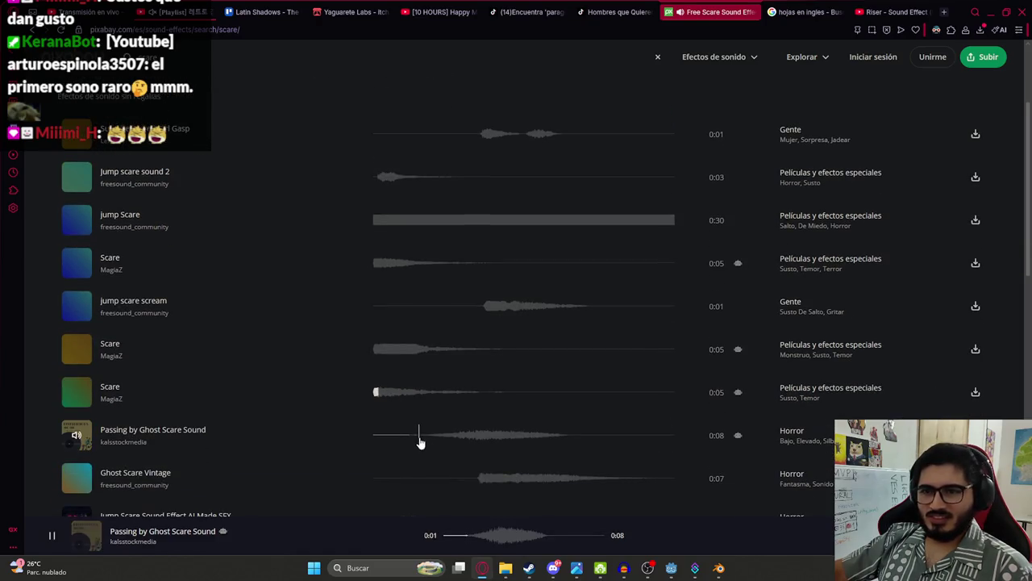
{"action": "left_click", "coordinate": [482, 306]}
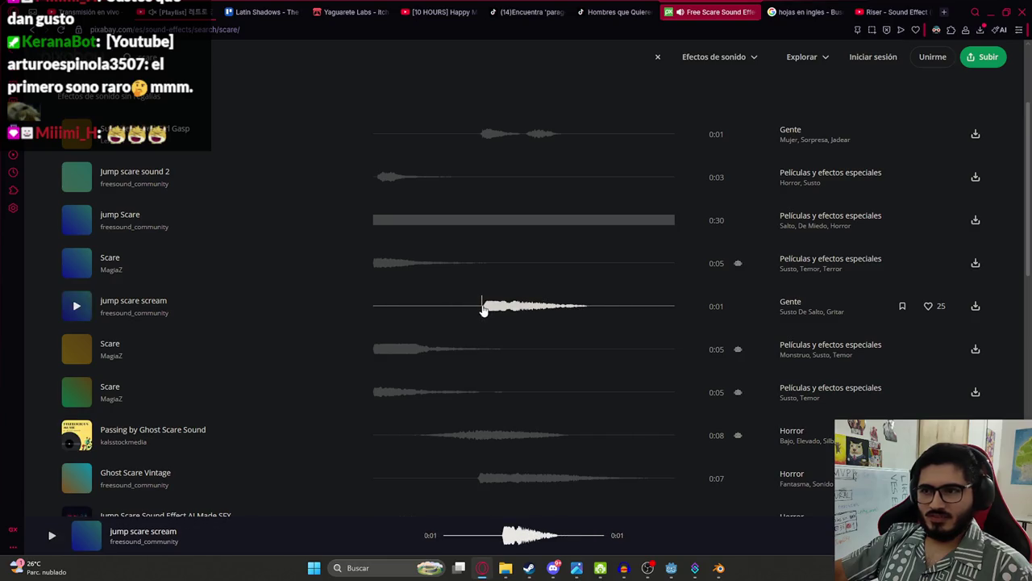
{"action": "left_click", "coordinate": [483, 309]}
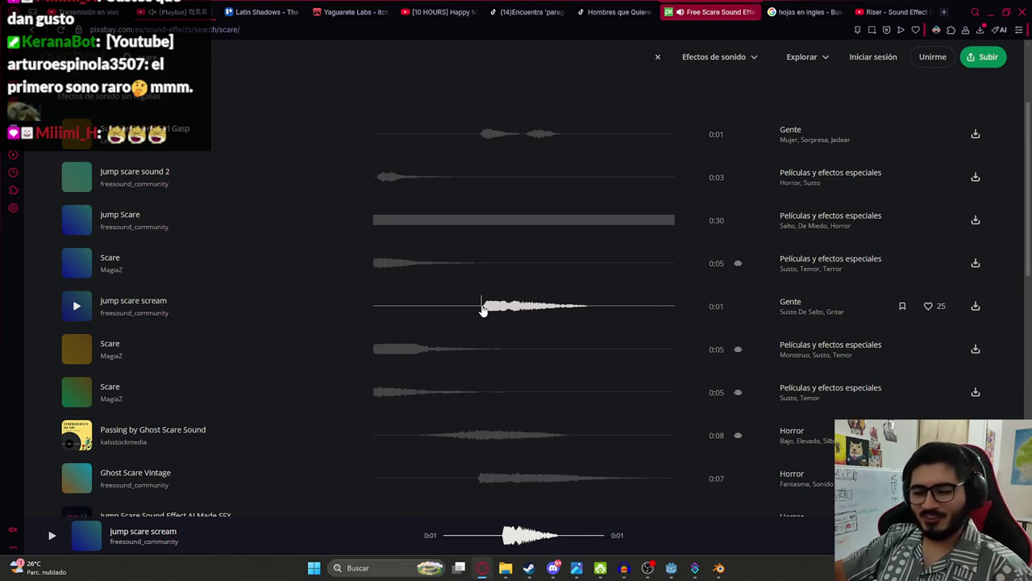
{"action": "left_click", "coordinate": [524, 11]}
{"action": "left_click_drag", "start_coordinate": [685, 11], "coordinate": [500, 8]}
{"action": "left_click", "coordinate": [480, 310]}
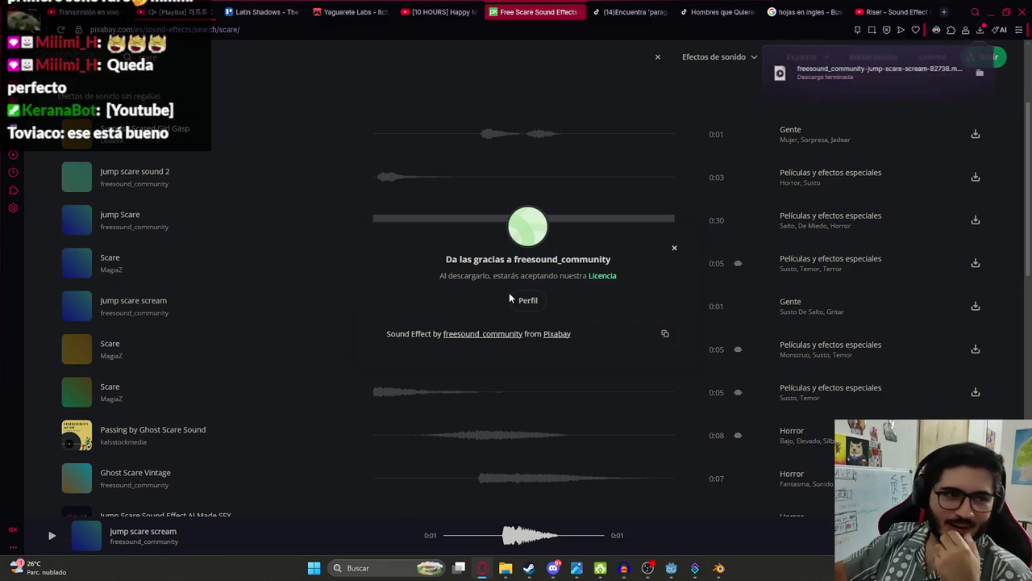
Step: Import the downloaded scream into Audacity and delete its leading silence
{"action": "mouse_move", "coordinate": [955, 90]}
{"action": "left_mouse_down"}
{"action": "mouse_move", "coordinate": [776, 131]}
{"action": "mouse_move", "coordinate": [622, 532]}
{"action": "mouse_move", "coordinate": [624, 565]}
{"action": "mouse_move", "coordinate": [450, 375]}
{"action": "left_mouse_up"}
{"action": "scroll", "coordinate": [442, 232], "scroll_direction": "down", "scroll_amount": 2}
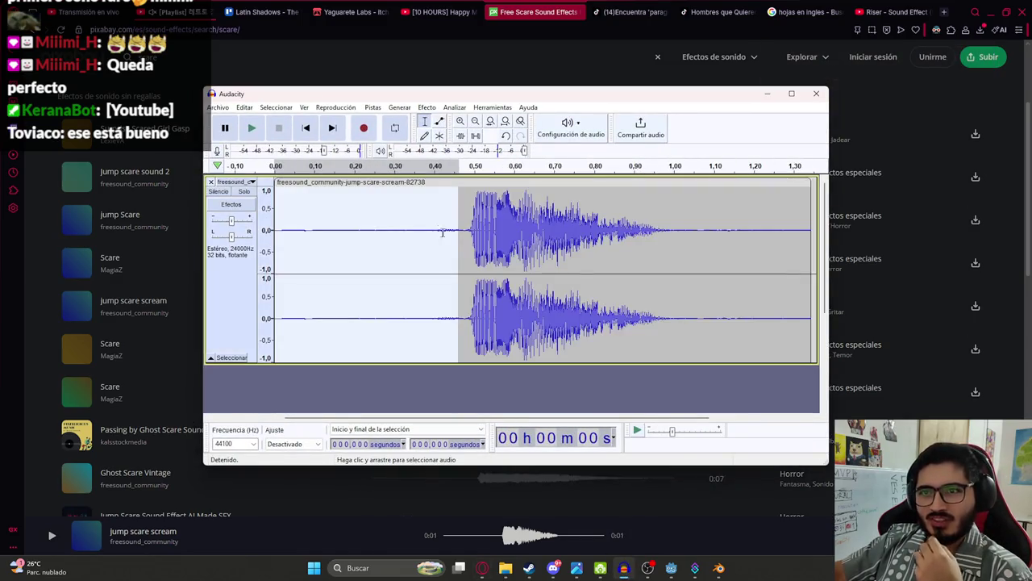
{"action": "left_click_drag", "start_coordinate": [472, 230], "coordinate": [275, 230]}
{"action": "key", "text": "Delete"}
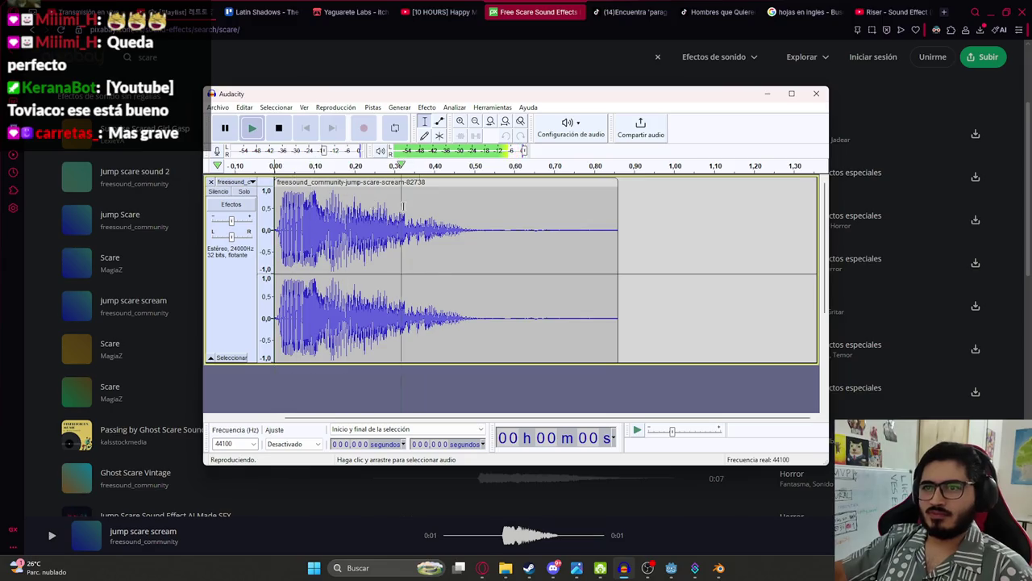
Step: Resample the scream track to 8000 Hz
{"action": "left_click", "coordinate": [372, 107]}
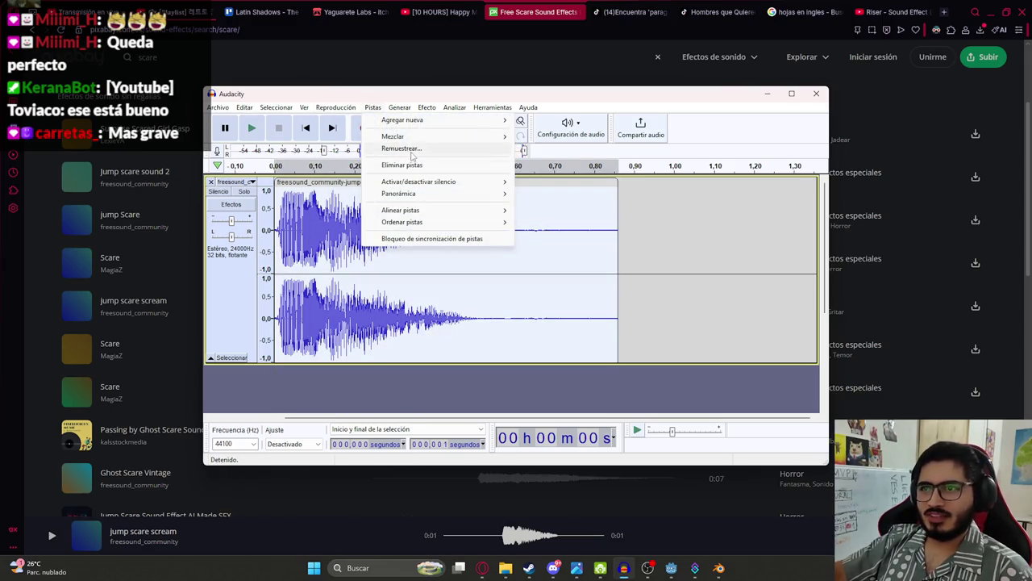
{"action": "left_click", "coordinate": [408, 150]}
{"action": "type", "text": "0"}
{"action": "left_click", "coordinate": [520, 300]}
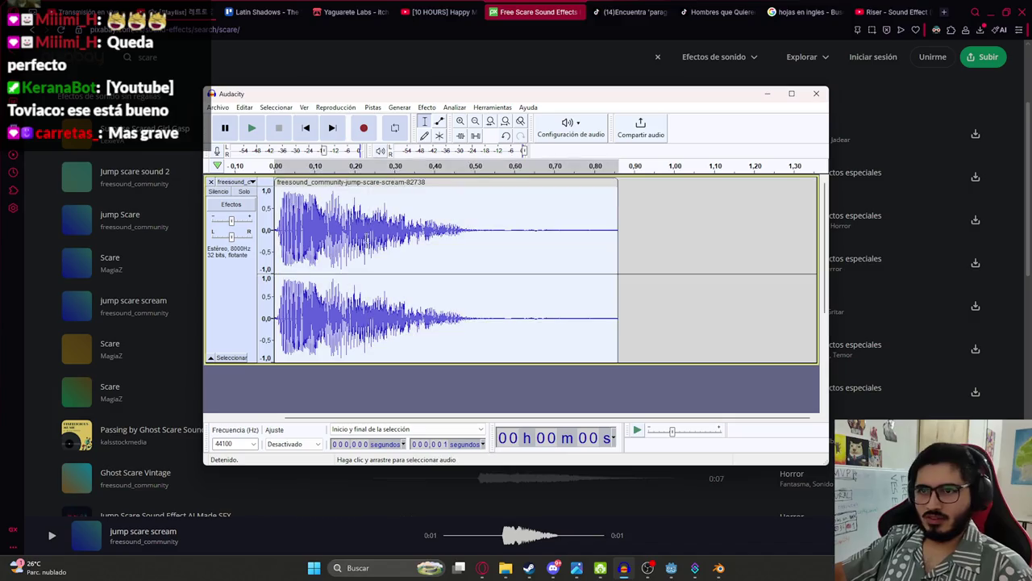
Step: Amplify the scream by -10 dB to make it quieter
{"action": "left_click", "coordinate": [400, 108]}
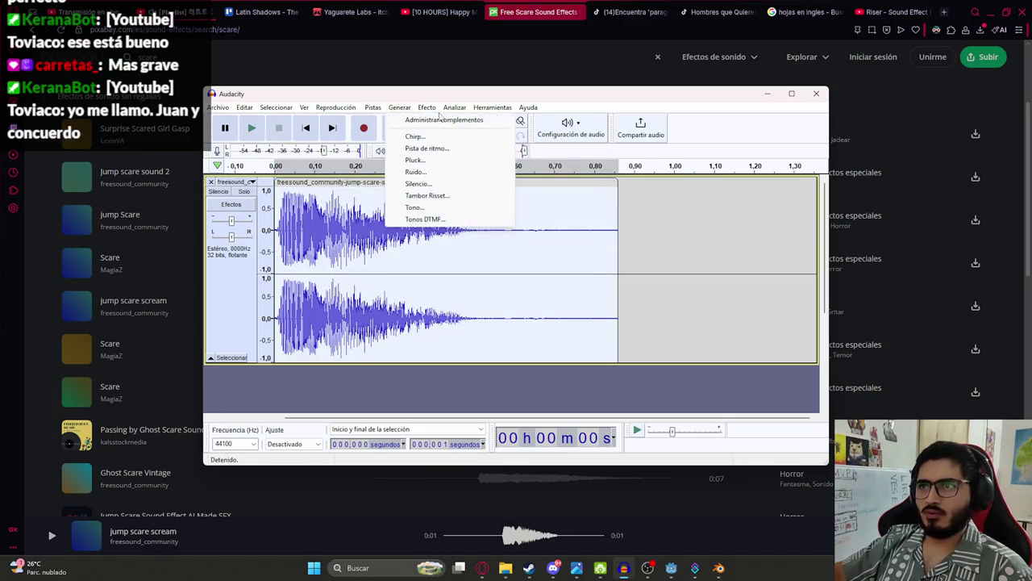
{"action": "mouse_move", "coordinate": [544, 177]}
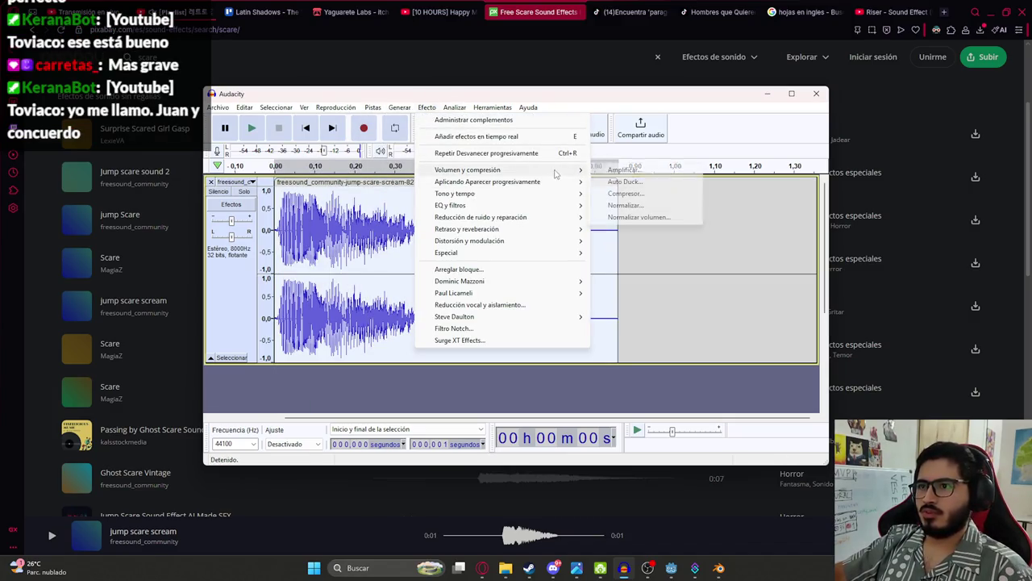
{"action": "left_click", "coordinate": [646, 173]}
{"action": "left_click", "coordinate": [543, 247]}
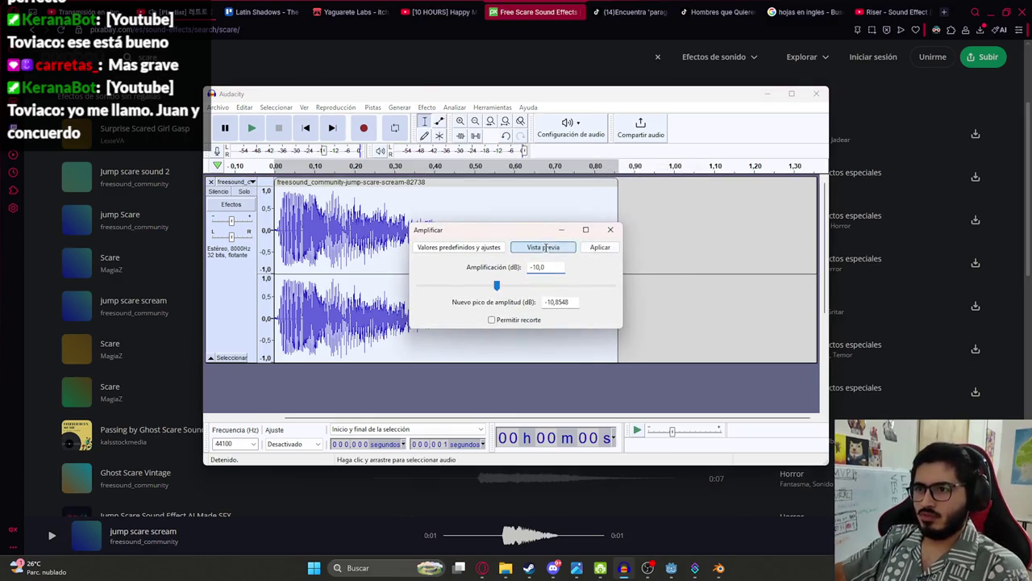
{"action": "left_click", "coordinate": [599, 247]}
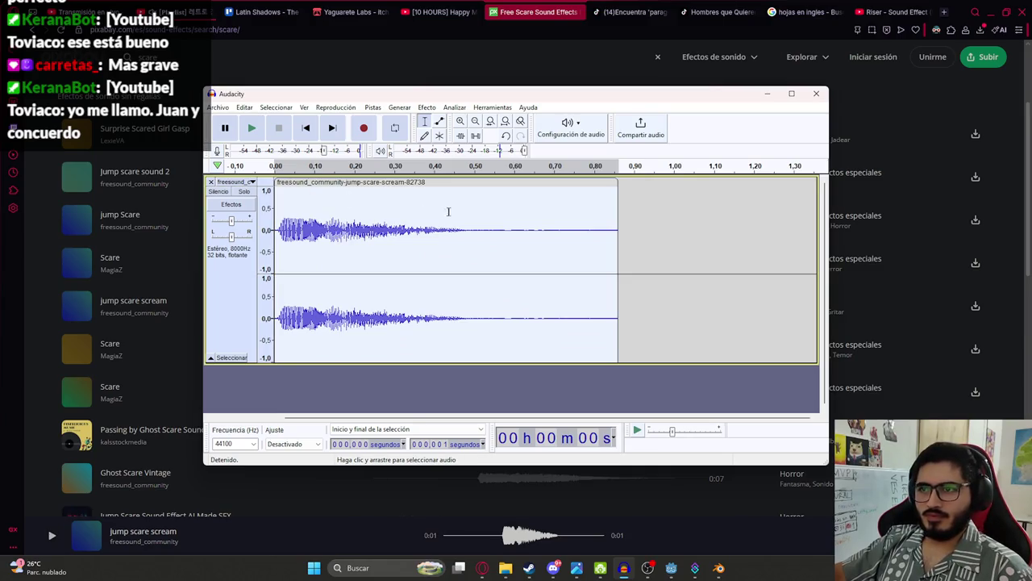
Step: Play the scream and shorten the clip to end near 0.54 s
{"action": "left_click", "coordinate": [342, 224]}
{"action": "key", "text": "space"}
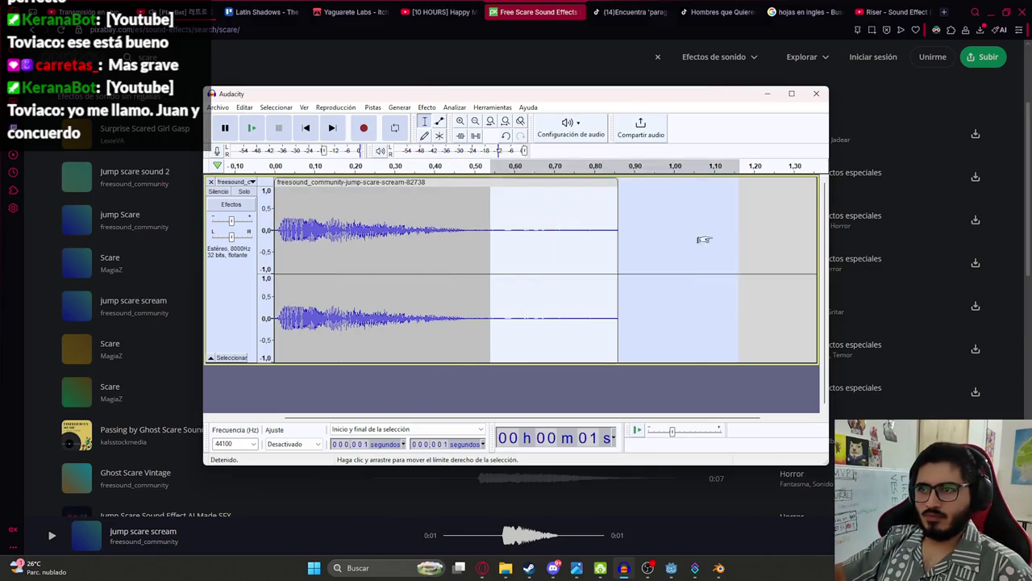
{"action": "left_click_drag", "start_coordinate": [617, 226], "coordinate": [490, 226]}
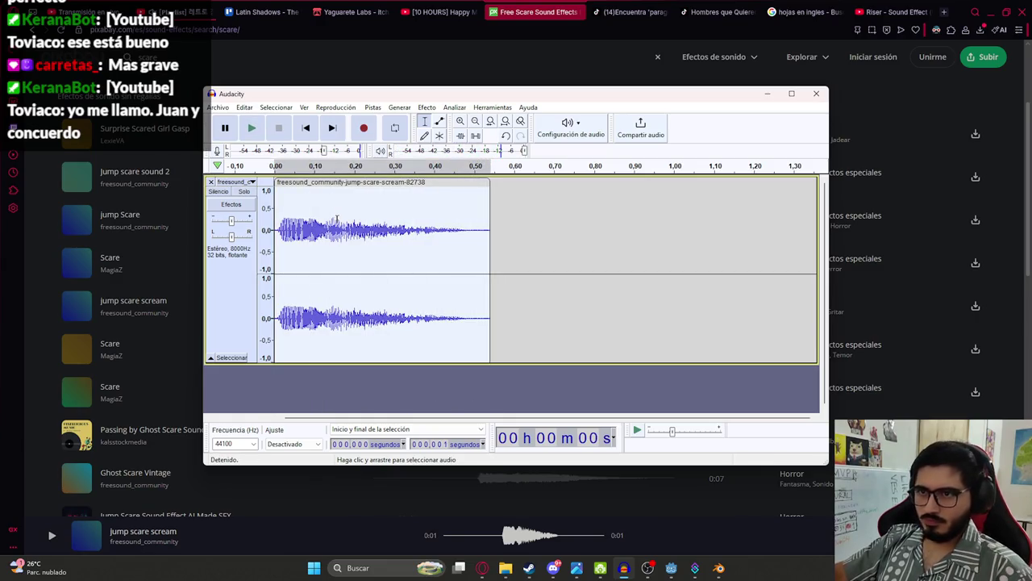
Step: Select the whole scream clip in Audacity and play it back to check it
{"action": "left_click", "coordinate": [218, 107]}
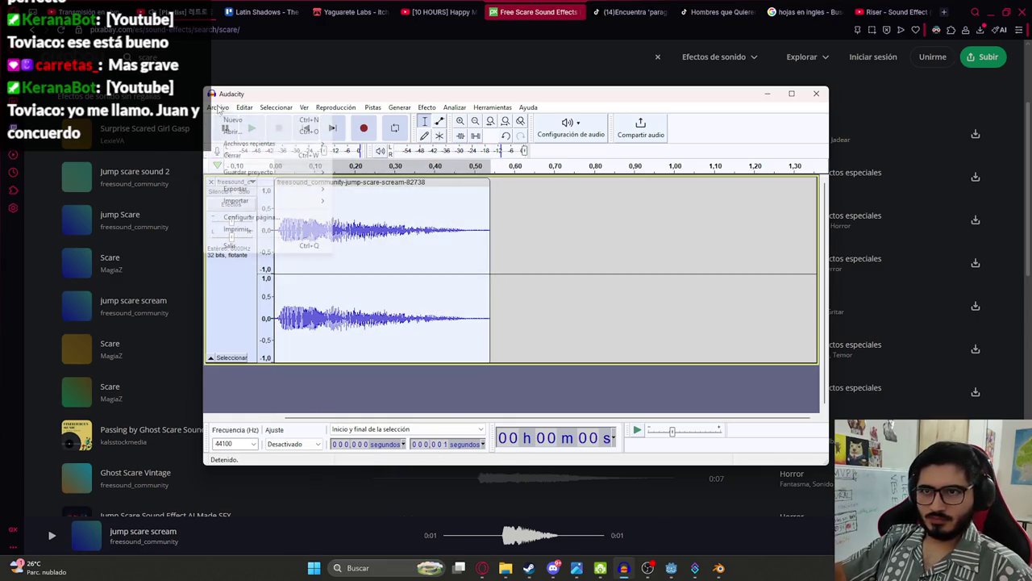
{"action": "left_click", "coordinate": [325, 245]}
{"action": "double_click", "coordinate": [278, 230]}
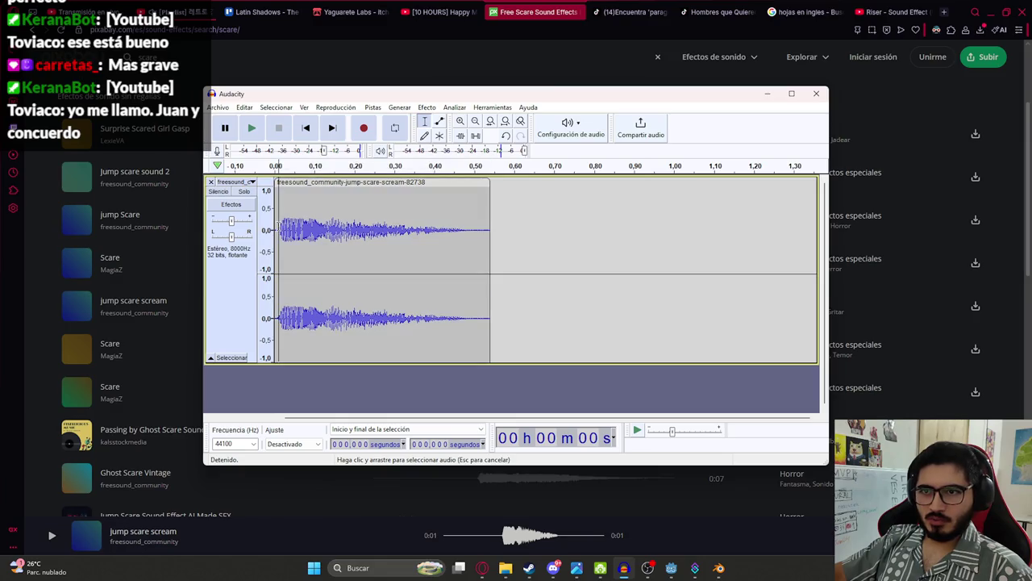
{"action": "key", "text": "space"}
{"action": "left_click", "coordinate": [276, 230]}
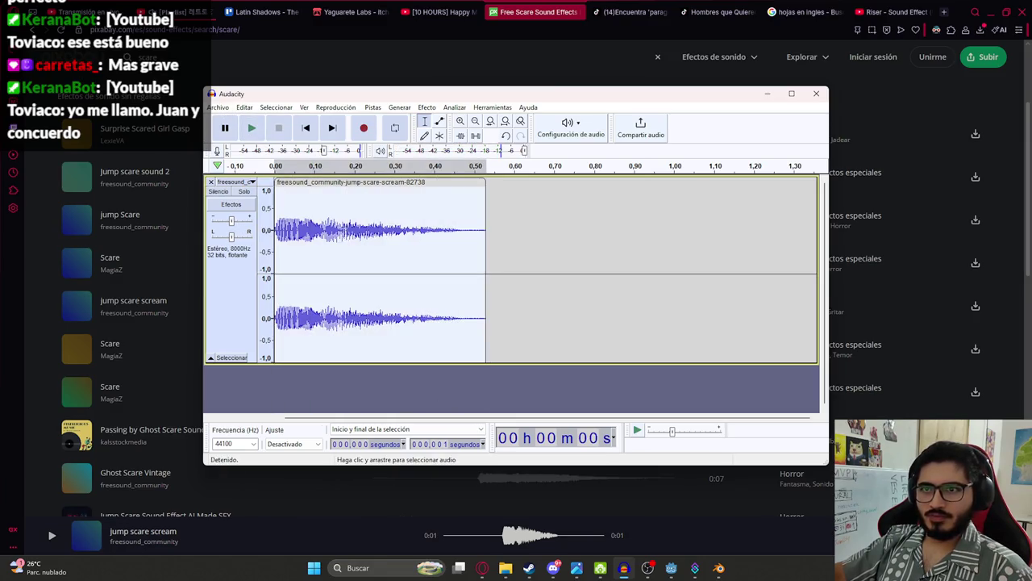
Step: Export the scream as prota_scream.wav into the sounds folder, then return to Godot
{"action": "left_click", "coordinate": [218, 107]}
{"action": "mouse_move", "coordinate": [274, 188]}
{"action": "left_click", "coordinate": [388, 201]}
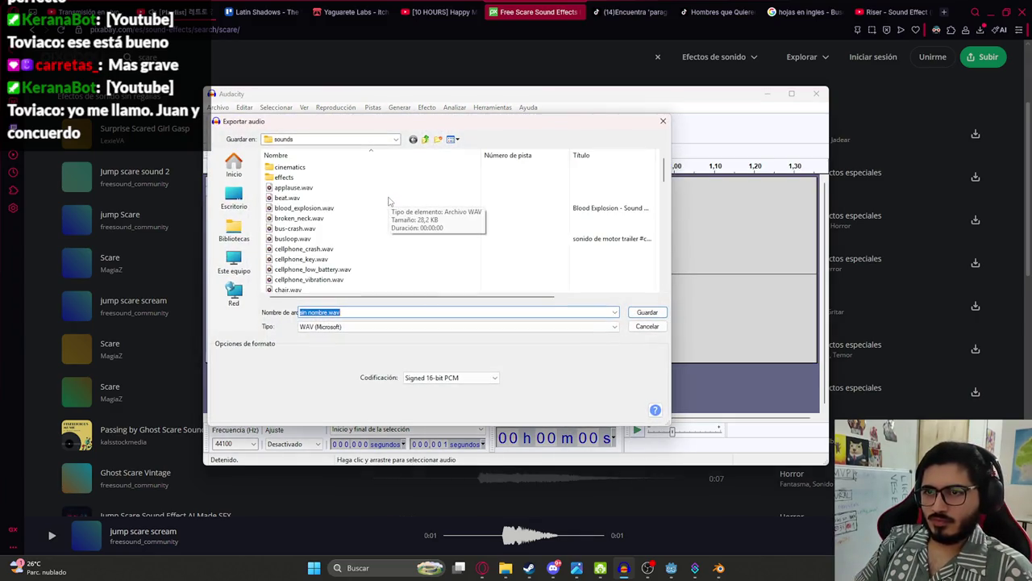
{"action": "type", "text": "prota_scream"}
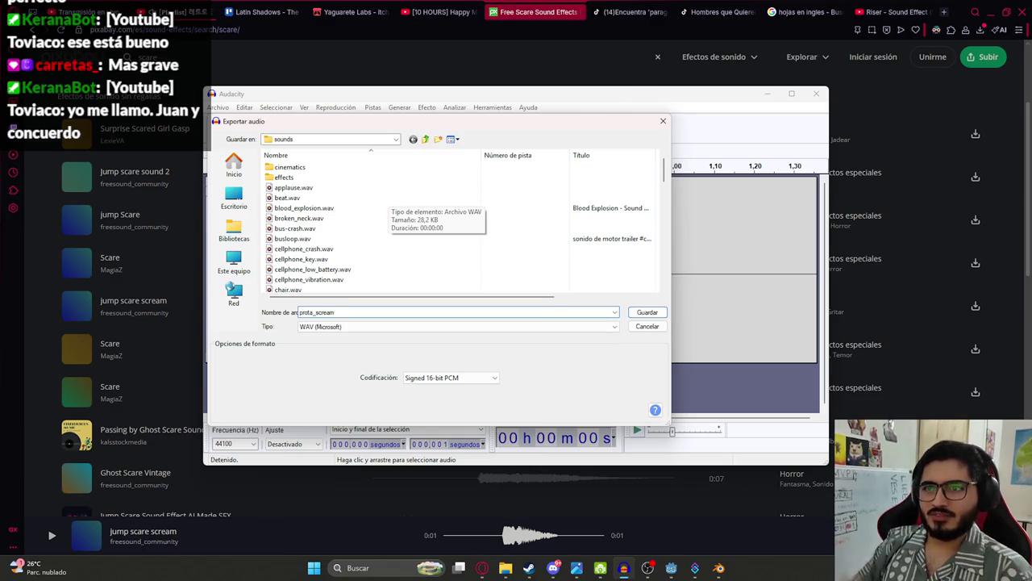
{"action": "key", "text": "Return"}
{"action": "left_click", "coordinate": [671, 568]}
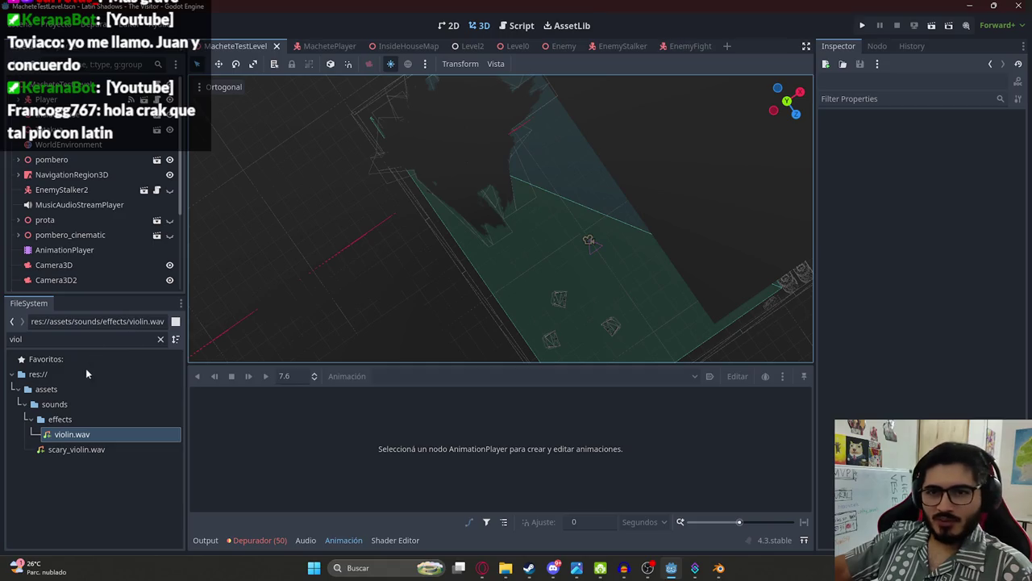
Step: Open the player_death animation in the AnimationPlayer's timeline
{"action": "left_click", "coordinate": [73, 239]}
{"action": "left_click", "coordinate": [65, 250]}
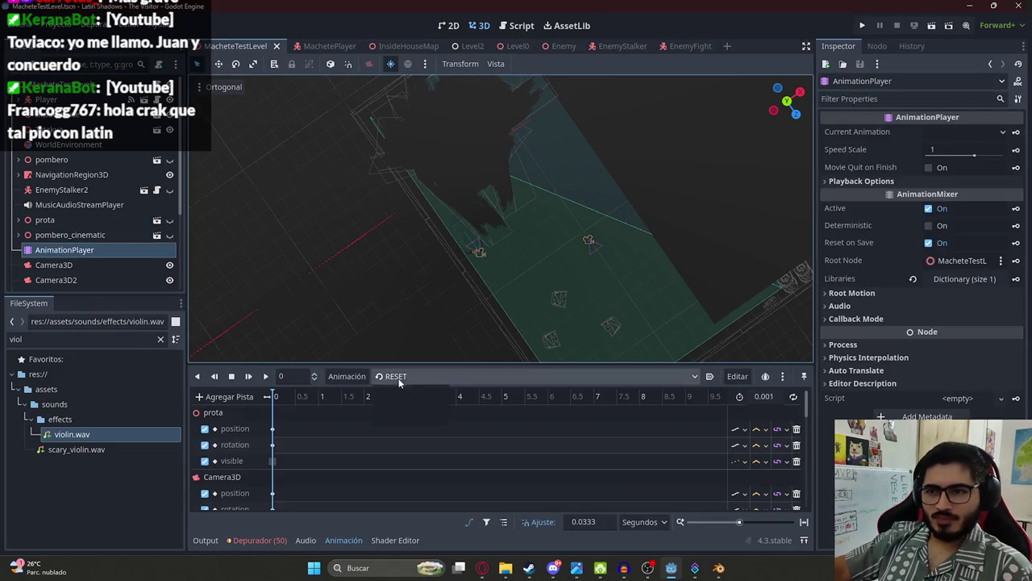
{"action": "left_click", "coordinate": [399, 376]}
{"action": "left_click", "coordinate": [417, 407]}
{"action": "scroll", "coordinate": [413, 471], "scroll_direction": "down", "scroll_amount": 3}
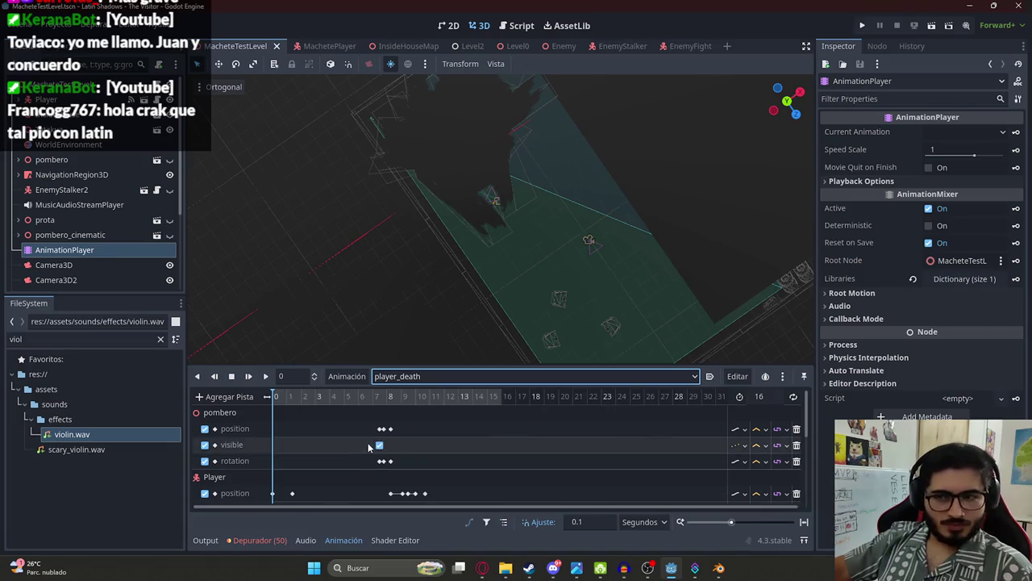
{"action": "scroll", "coordinate": [359, 427], "scroll_direction": "down", "scroll_amount": 2}
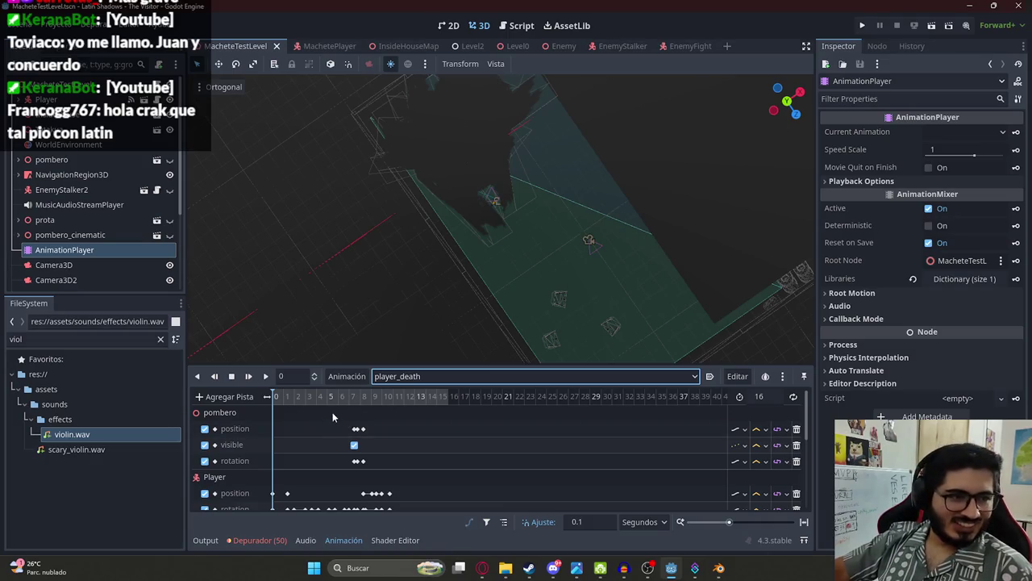
{"action": "scroll", "coordinate": [291, 407], "scroll_direction": "down", "scroll_amount": 1}
{"action": "scroll", "coordinate": [291, 409], "scroll_direction": "down", "scroll_amount": 2}
Step: Scrub the cutscene through the Camera3D view and park the playhead at 7.4 s
{"action": "left_click", "coordinate": [281, 398]}
{"action": "left_click_drag", "start_coordinate": [282, 404], "coordinate": [311, 400]}
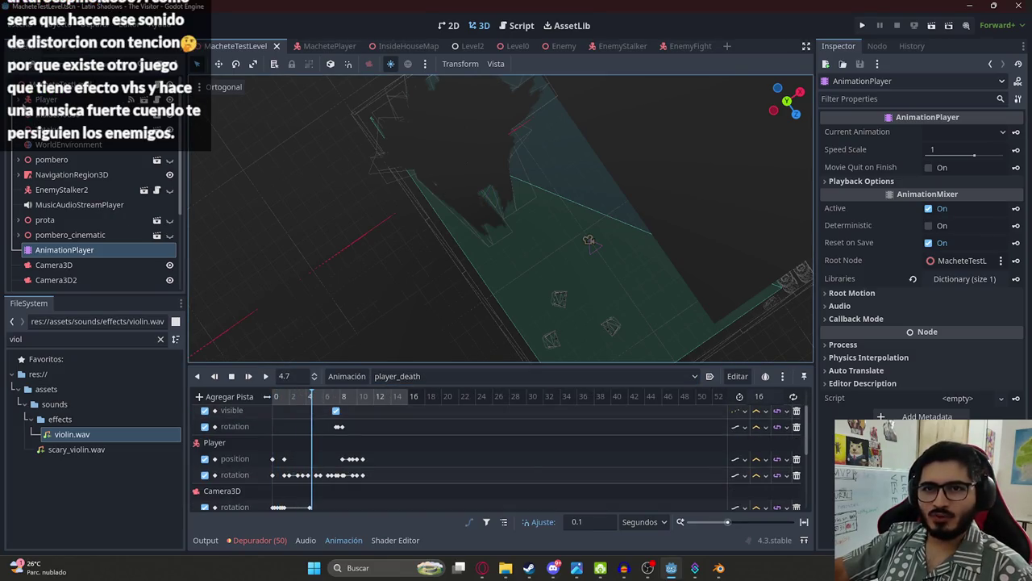
{"action": "left_click", "coordinate": [53, 265]}
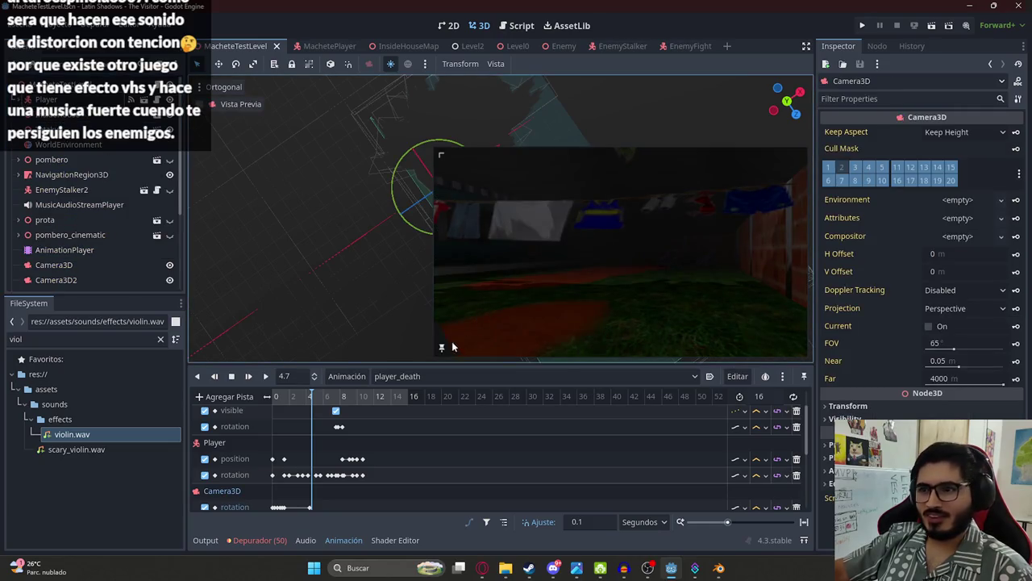
{"action": "mouse_move", "coordinate": [292, 396]}
{"action": "left_mouse_down"}
{"action": "mouse_move", "coordinate": [346, 400]}
{"action": "mouse_move", "coordinate": [334, 401]}
{"action": "left_mouse_up"}
{"action": "scroll", "coordinate": [387, 451], "scroll_direction": "up", "scroll_amount": 3, "text": "ctrl"}
{"action": "scroll", "coordinate": [455, 459], "scroll_direction": "down", "scroll_amount": 5}
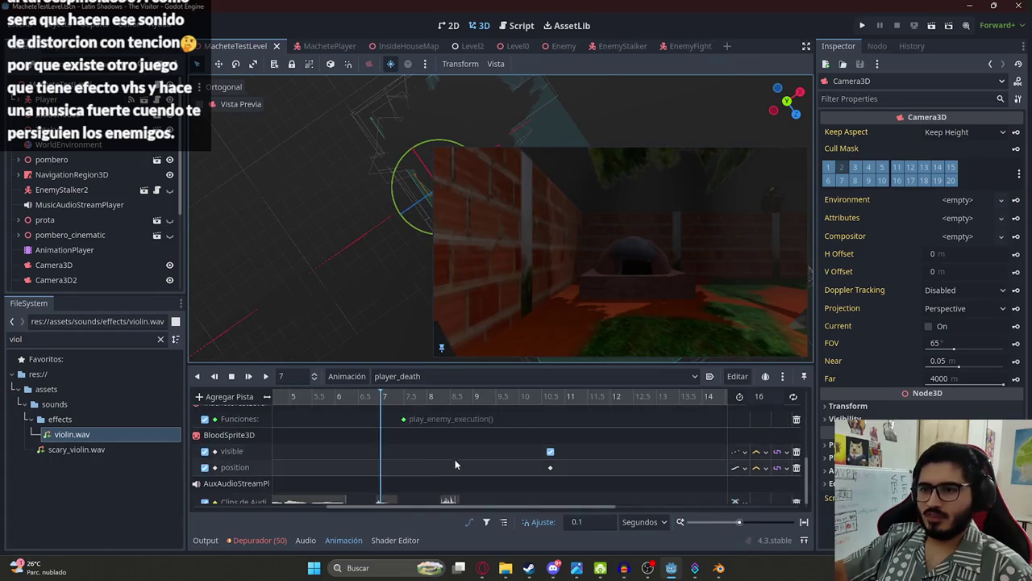
{"action": "left_click", "coordinate": [400, 402]}
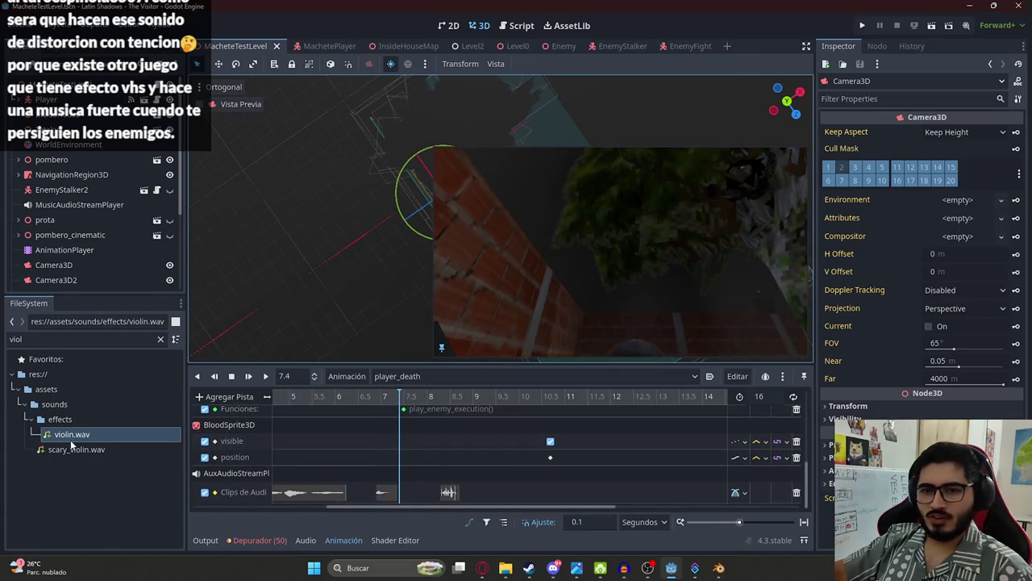
Step: Filter the files for 'prota' and add prota_scream.wav to the audio track at 7.4 s
{"action": "double_click", "coordinate": [72, 340]}
{"action": "type", "text": "scar"}
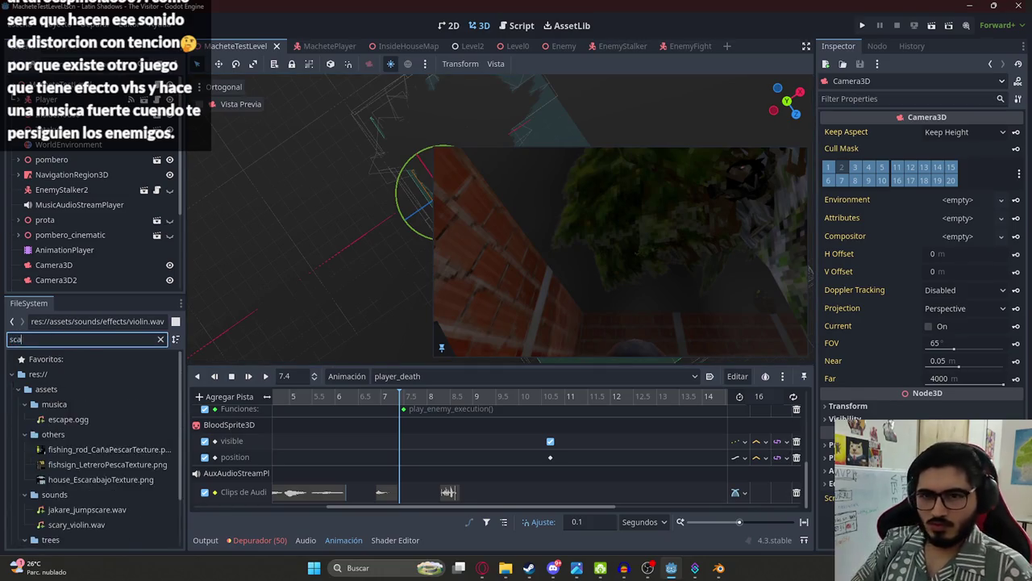
{"action": "scroll", "coordinate": [81, 477], "scroll_direction": "down", "scroll_amount": 1}
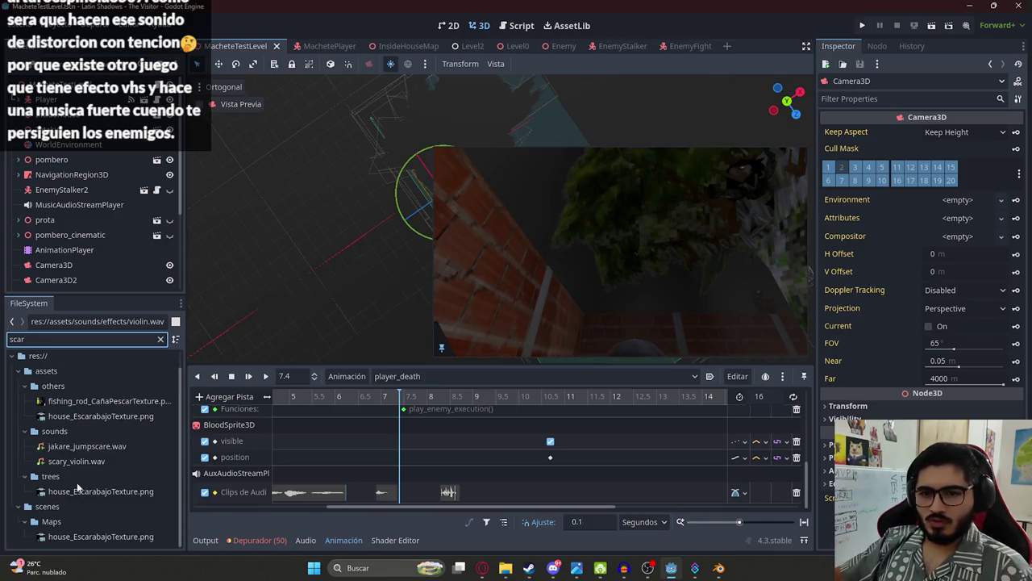
{"action": "type", "text": "prota"}
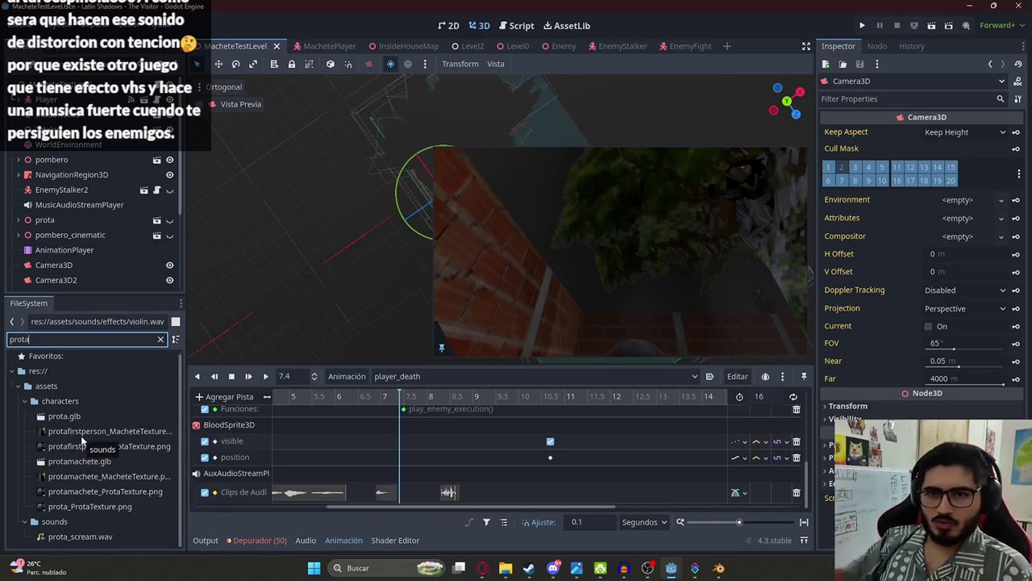
{"action": "mouse_move", "coordinate": [80, 537]}
{"action": "left_mouse_down"}
{"action": "mouse_move", "coordinate": [301, 499]}
{"action": "mouse_move", "coordinate": [495, 495]}
{"action": "mouse_move", "coordinate": [415, 497]}
{"action": "left_mouse_up"}
{"action": "left_click", "coordinate": [381, 398]}
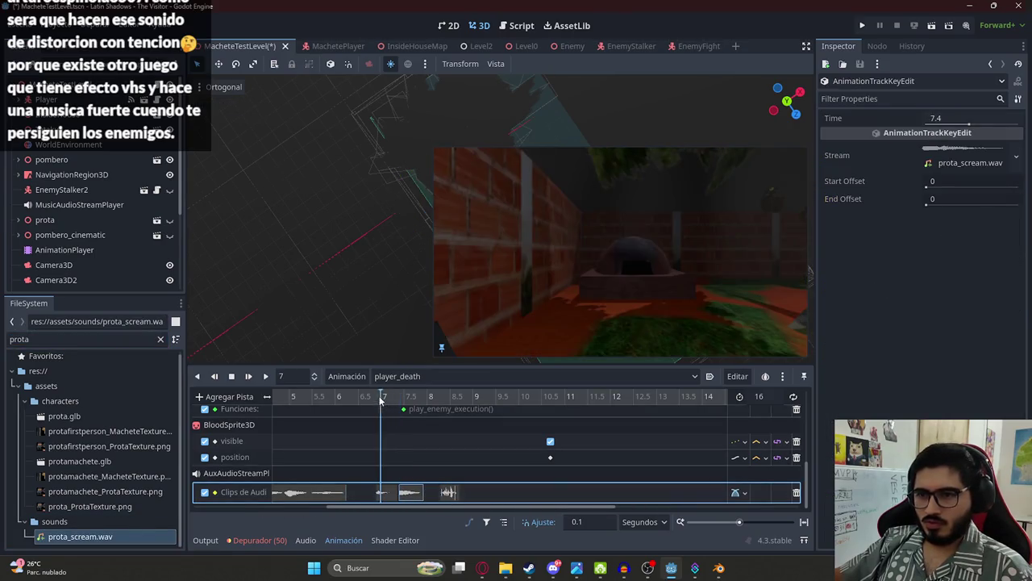
Step: Preview the scream from 7.6 s in the cutscene and save the level scene
{"action": "left_click", "coordinate": [269, 375]}
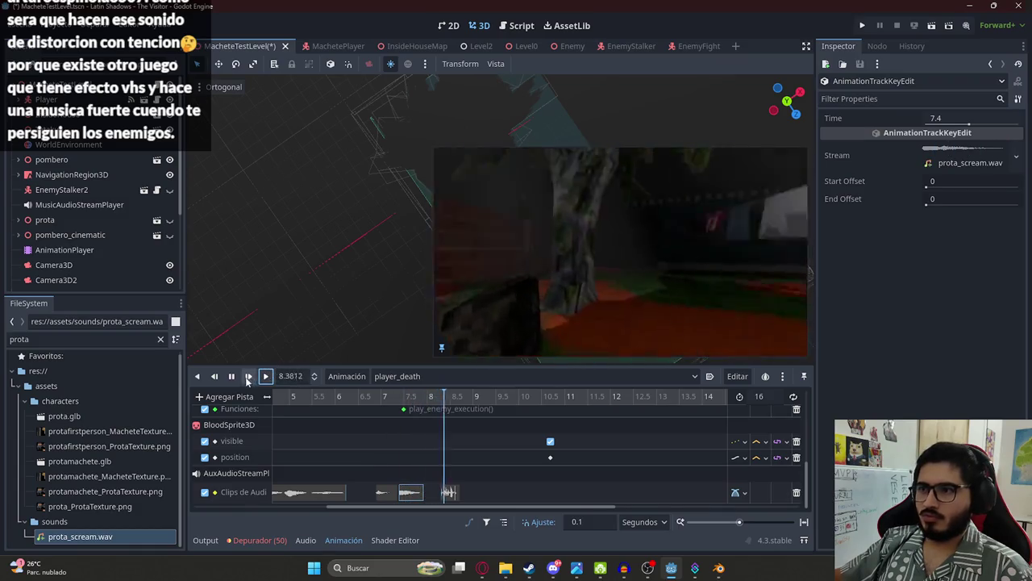
{"action": "left_click", "coordinate": [231, 376]}
{"action": "left_click_drag", "start_coordinate": [377, 401], "coordinate": [409, 408]}
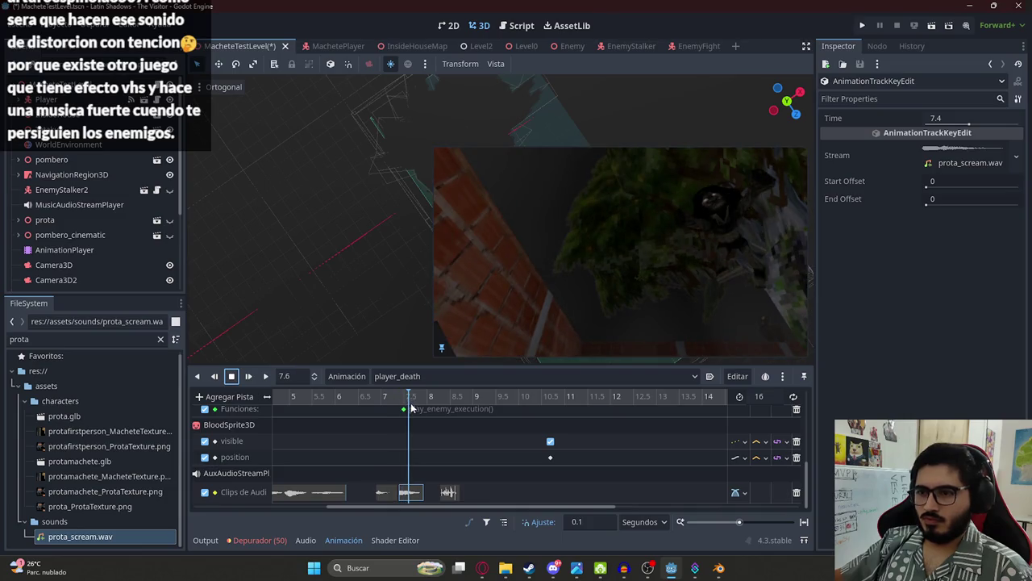
{"action": "left_click", "coordinate": [420, 494]}
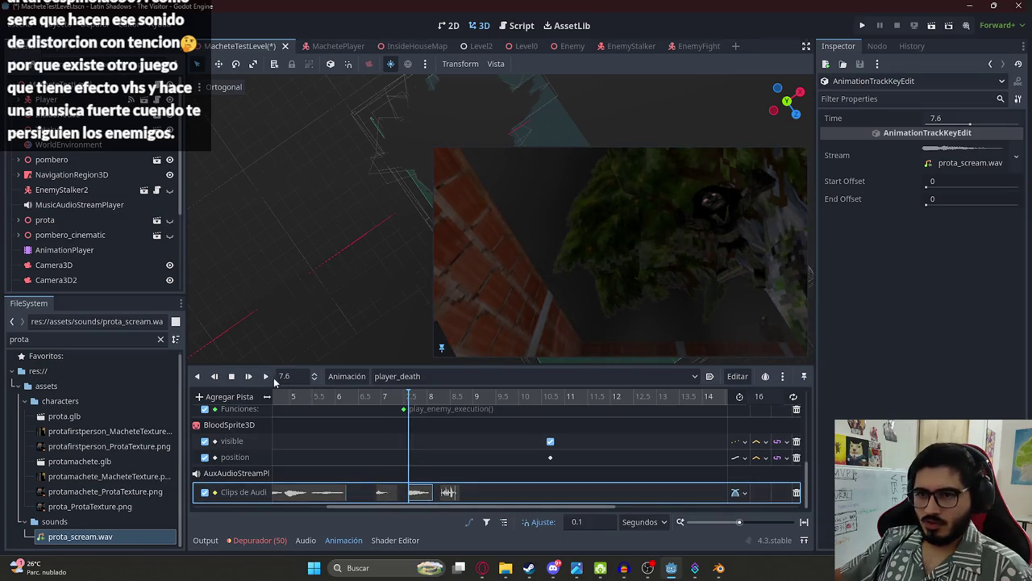
{"action": "left_click", "coordinate": [266, 376]}
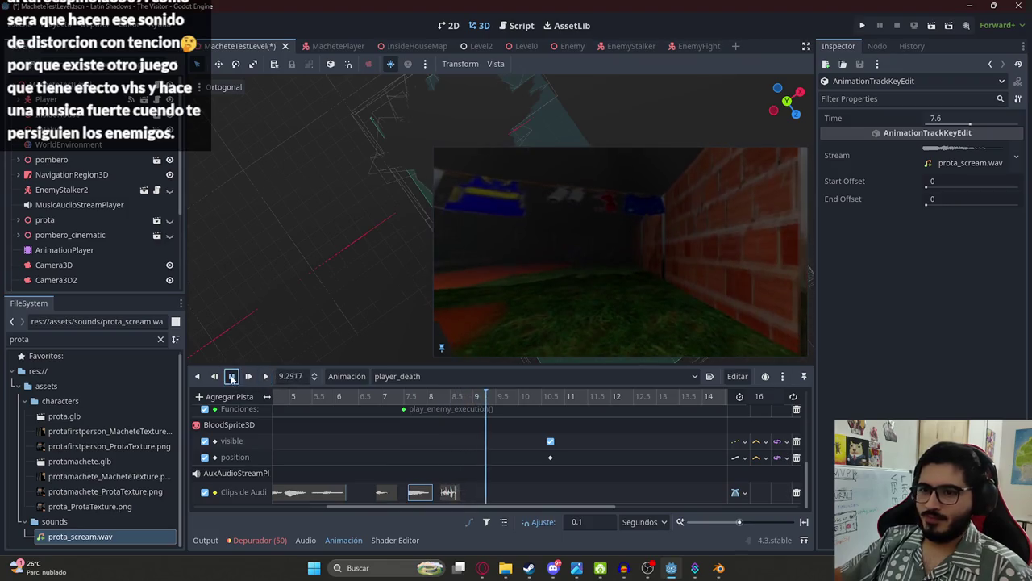
{"action": "scroll", "coordinate": [337, 418], "scroll_direction": "down", "scroll_amount": 3}
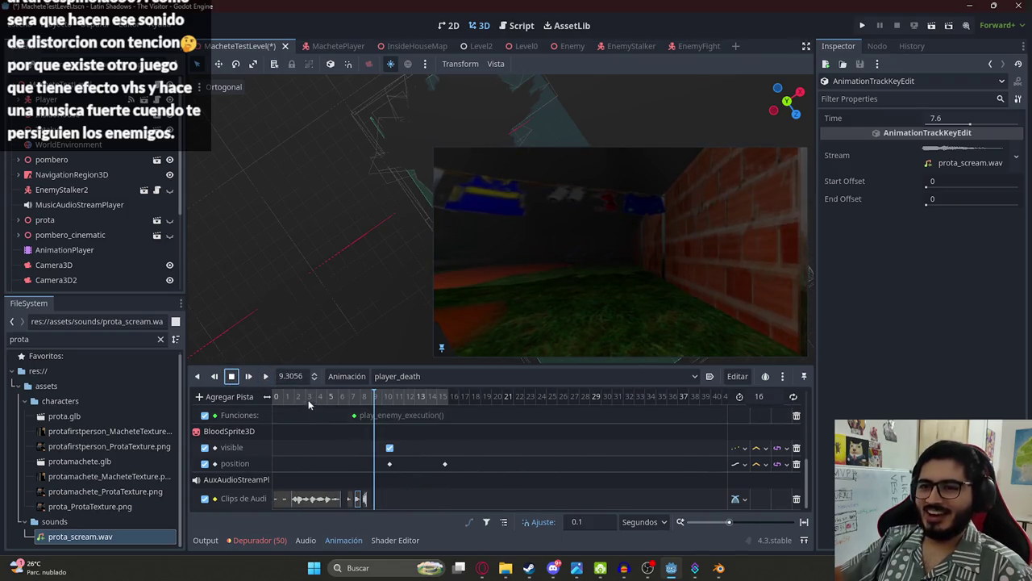
{"action": "key", "text": "ctrl+s"}
{"action": "right_click", "coordinate": [250, 46]}
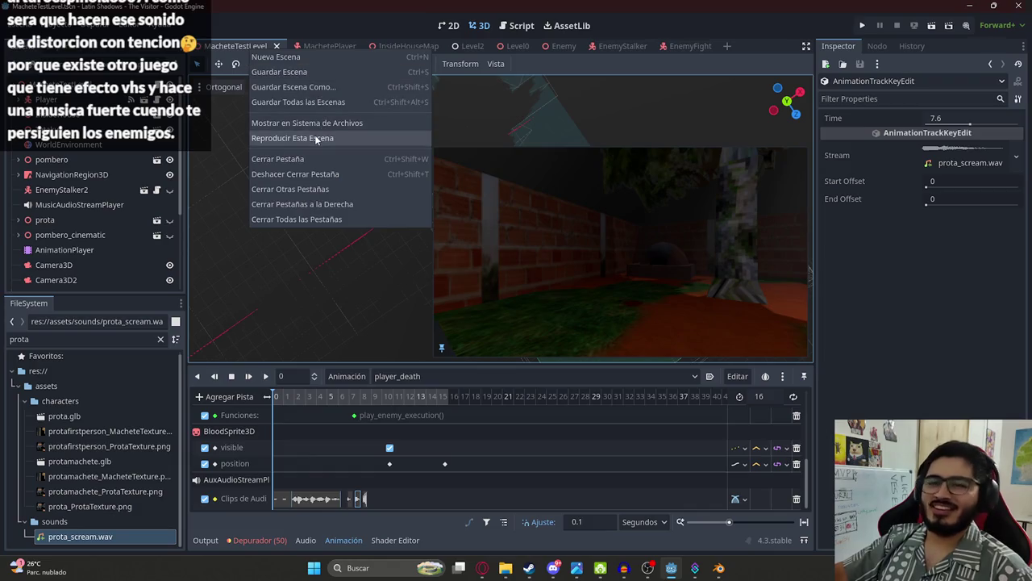
Step: Playtest the MacheteTestLevel scene, then stop it with F8
{"action": "left_click", "coordinate": [314, 135]}
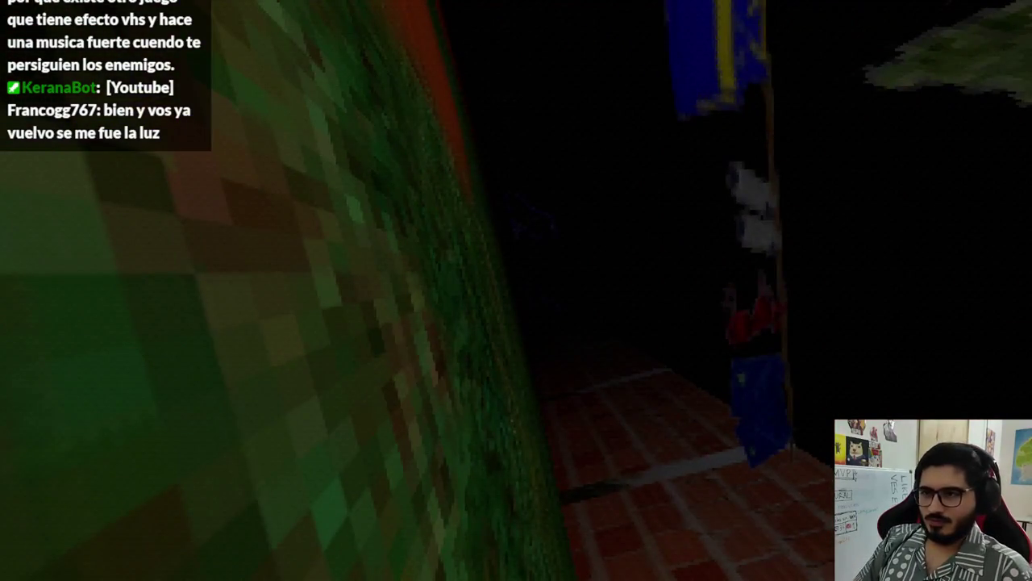
{"action": "key", "text": "F8"}
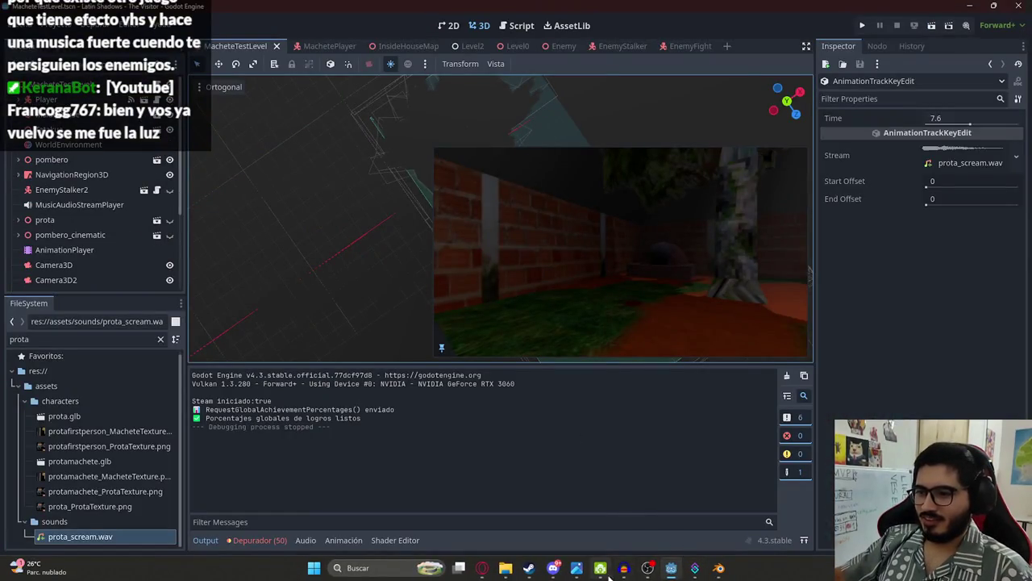
Step: Undo the earlier scream edits and delete the tail after about 0.57 s
{"action": "left_click", "coordinate": [623, 568]}
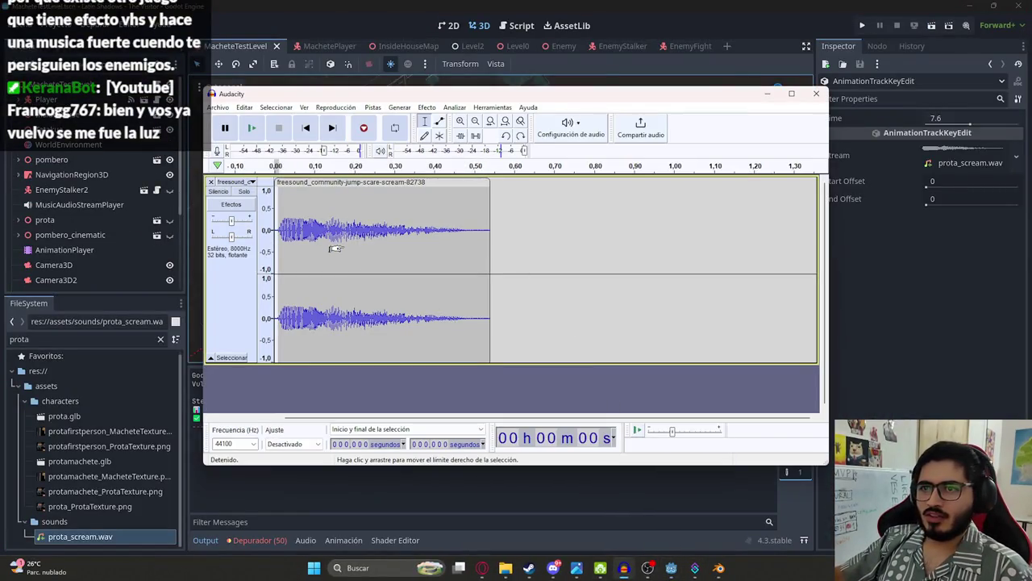
{"action": "key", "text": "ctrl+z"}
{"action": "key", "text": "ctrl+z"}
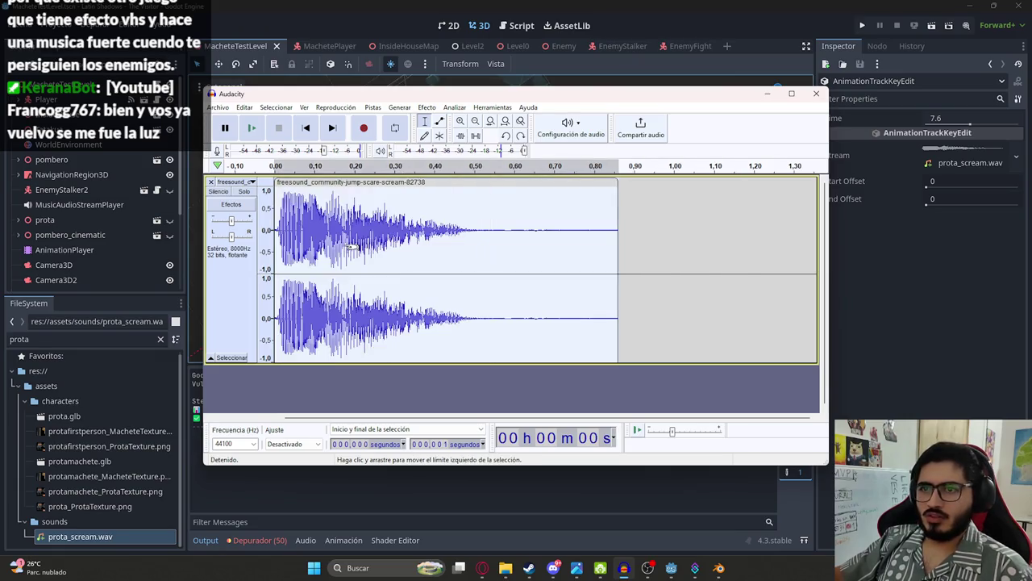
{"action": "key", "text": "ctrl+z"}
{"action": "key", "text": "ctrl+z"}
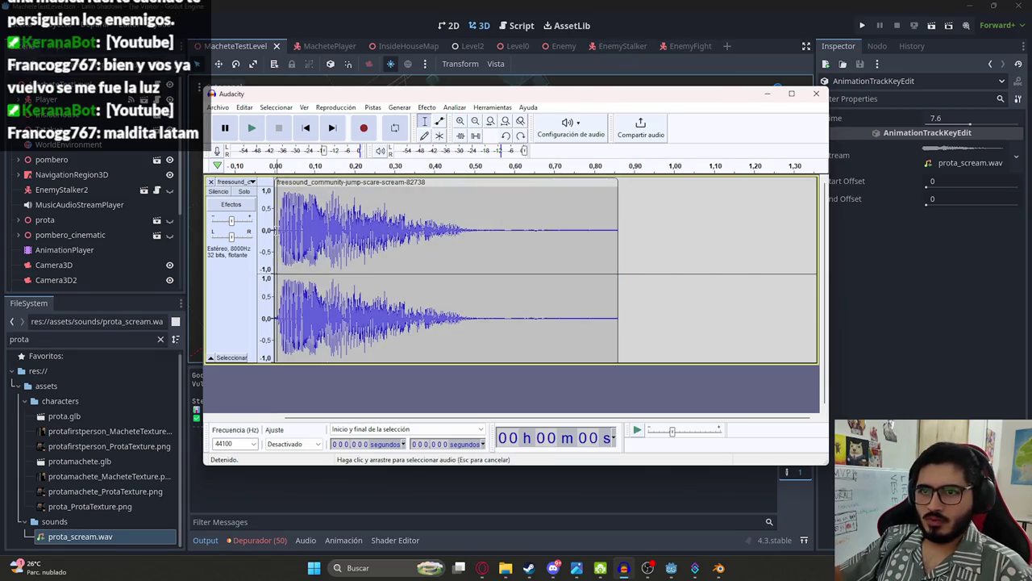
{"action": "left_click_drag", "start_coordinate": [493, 230], "coordinate": [647, 233]}
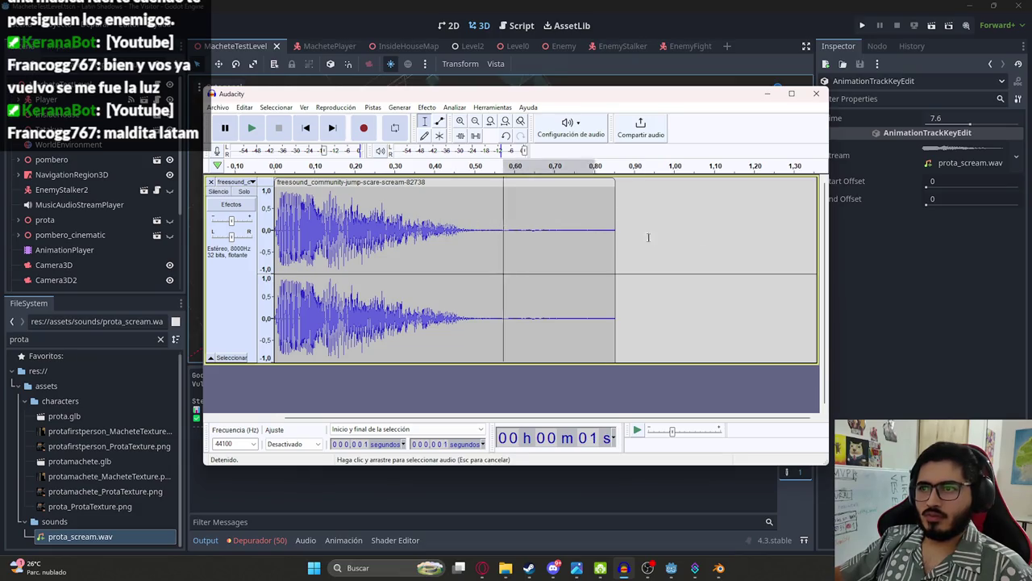
{"action": "key", "text": "Delete"}
Step: Amplify the whole remaining scream by -5 dB
{"action": "key", "text": "ctrl+a"}
{"action": "left_click", "coordinate": [425, 107]}
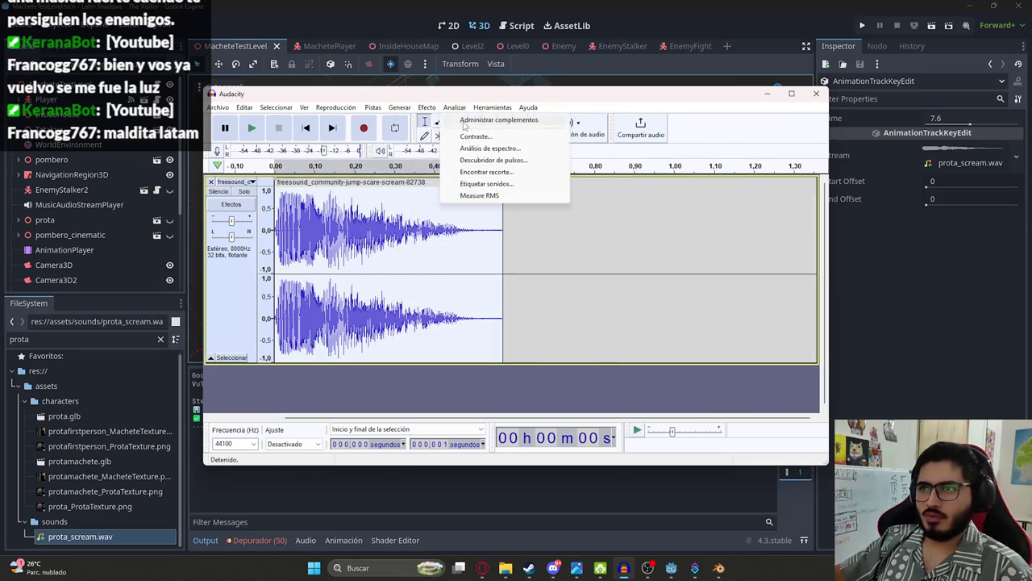
{"action": "mouse_move", "coordinate": [500, 182]}
{"action": "mouse_move", "coordinate": [557, 171]}
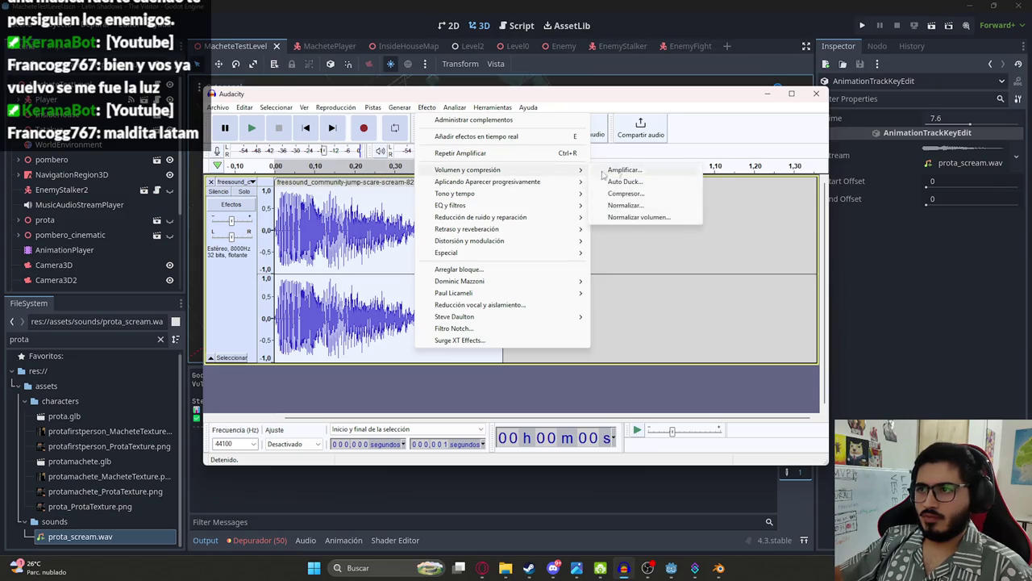
{"action": "left_click", "coordinate": [617, 169]}
{"action": "type", "text": "-5"}
{"action": "left_click", "coordinate": [542, 248]}
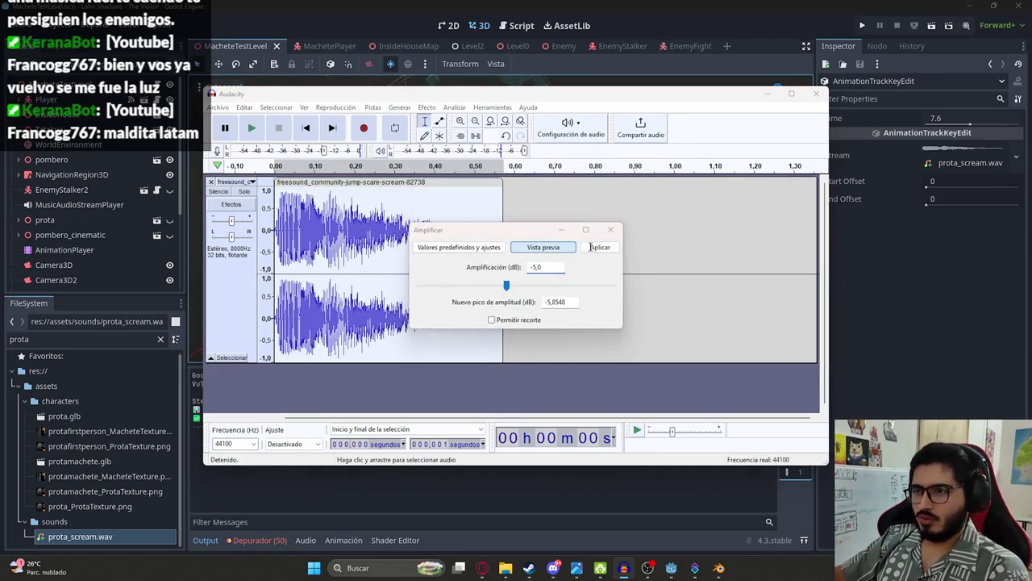
{"action": "left_click", "coordinate": [600, 247]}
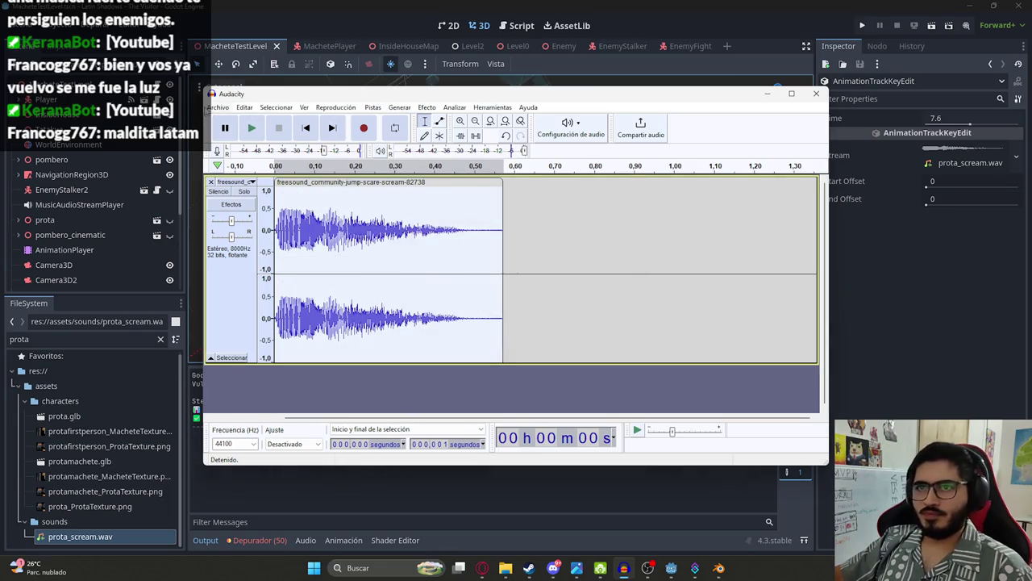
Step: Export over the existing prota_scream.wav and return to Godot
{"action": "left_click", "coordinate": [218, 107]}
{"action": "mouse_move", "coordinate": [234, 198]}
{"action": "left_click", "coordinate": [419, 200]}
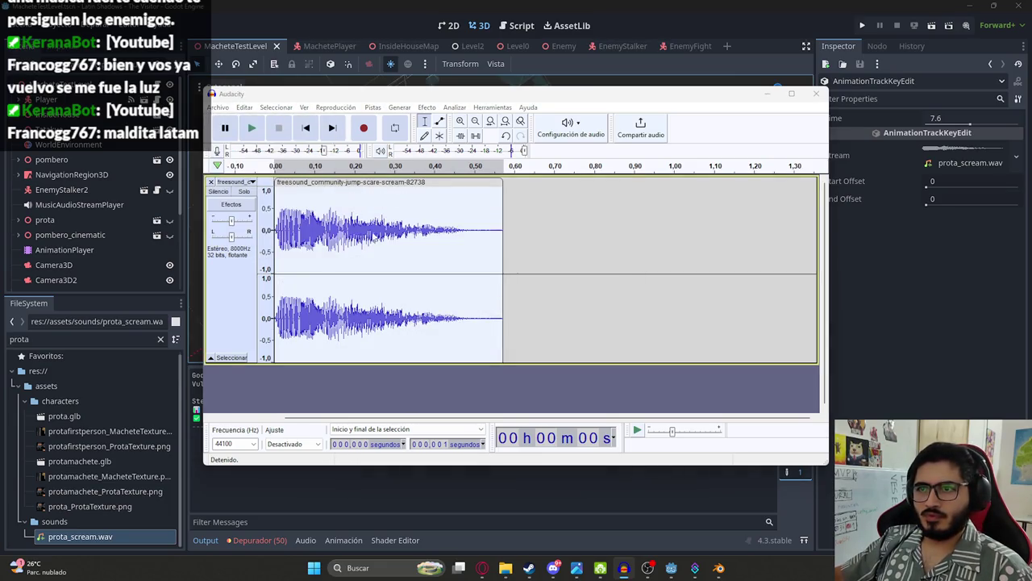
{"action": "scroll", "coordinate": [311, 273], "scroll_direction": "down", "scroll_amount": 3}
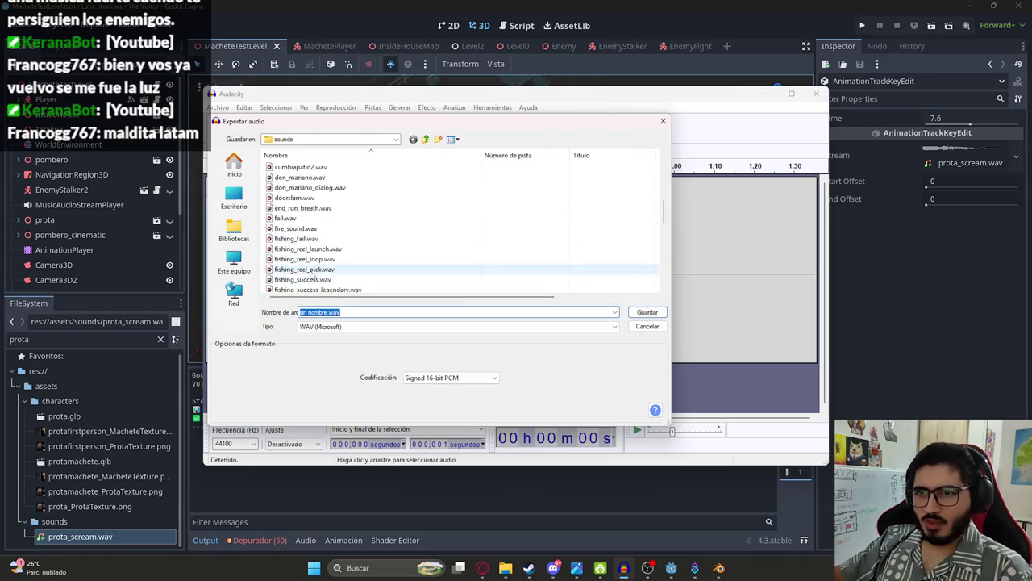
{"action": "scroll", "coordinate": [311, 258], "scroll_direction": "down", "scroll_amount": 5}
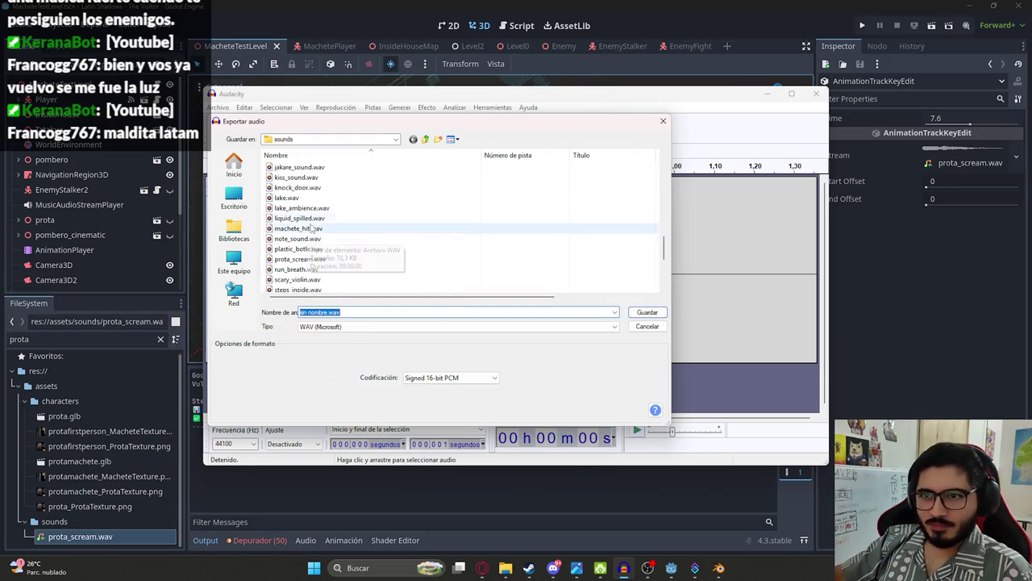
{"action": "double_click", "coordinate": [300, 259]}
{"action": "left_click", "coordinate": [591, 288]}
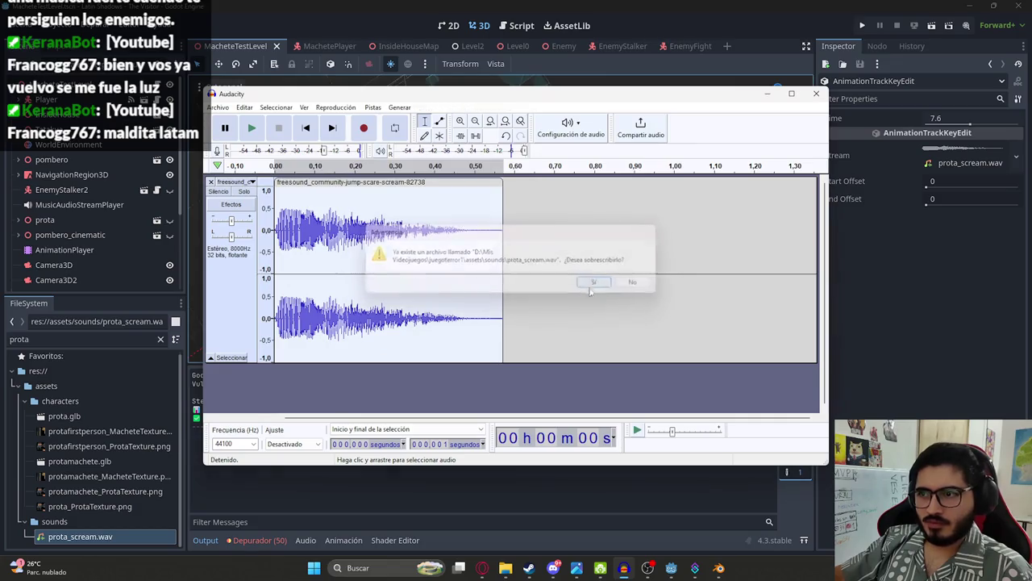
{"action": "left_click", "coordinate": [671, 568]}
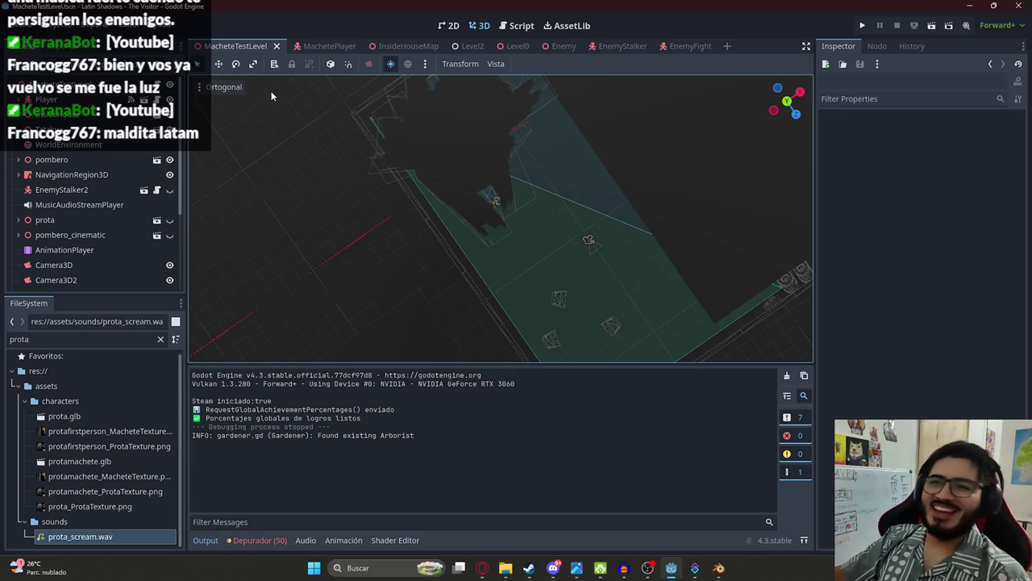
Step: Switch to the MachetePlayer tab and back, then run the MacheteTestLevel scene
{"action": "left_click", "coordinate": [303, 46]}
{"action": "left_click", "coordinate": [234, 46]}
{"action": "right_click", "coordinate": [235, 48]}
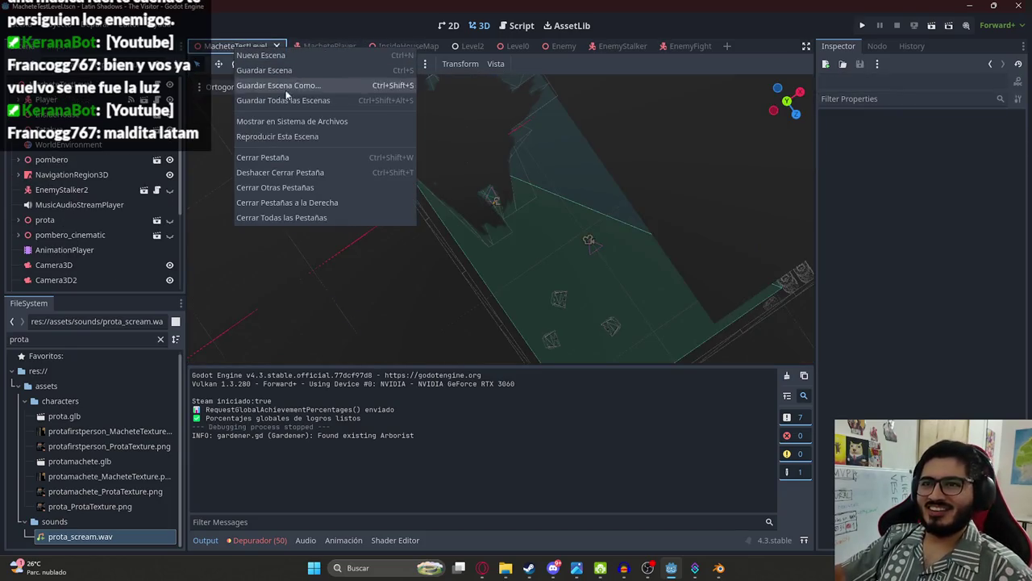
{"action": "left_click", "coordinate": [292, 137]}
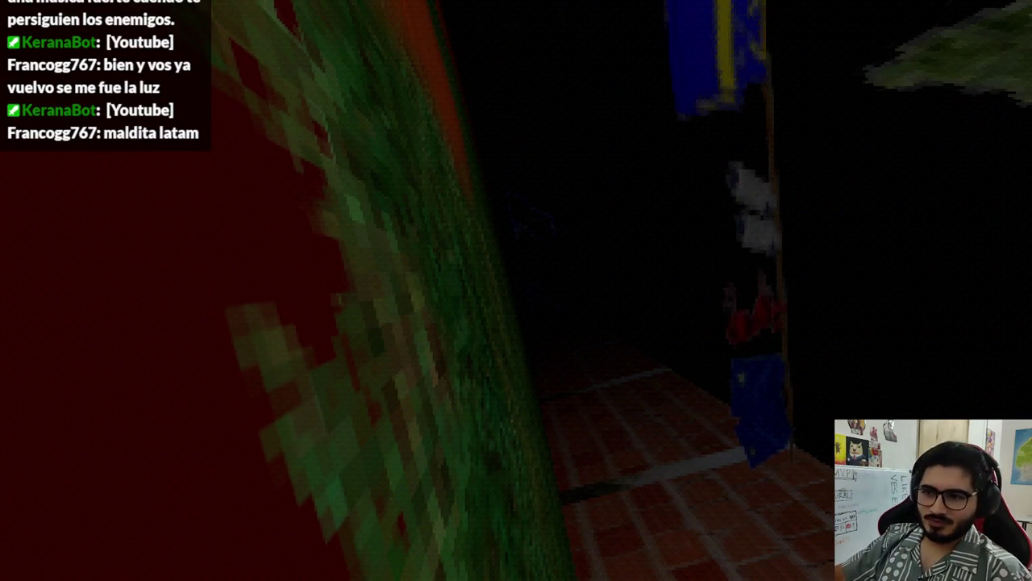
Step: Stop the game, make EnemyStalker2 visible, and save the level scene
{"action": "key", "text": "F8"}
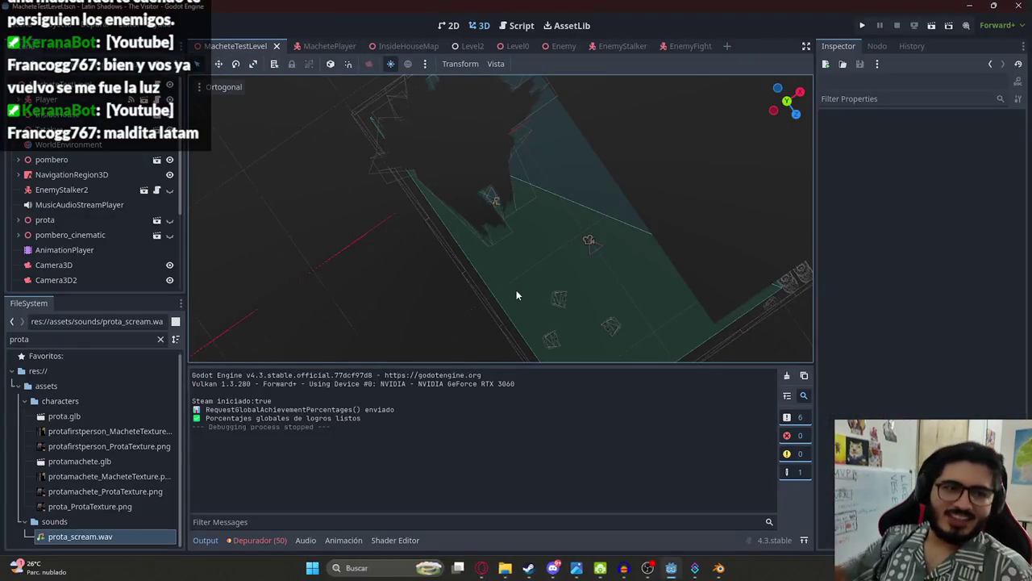
{"action": "left_click", "coordinate": [169, 190]}
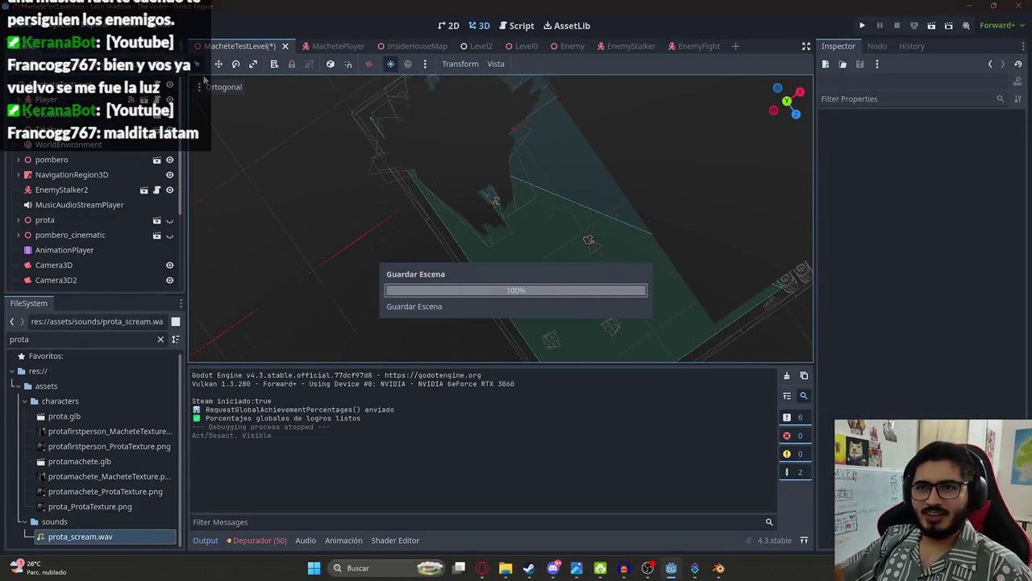
{"action": "right_click", "coordinate": [226, 46]}
{"action": "key", "text": "Escape"}
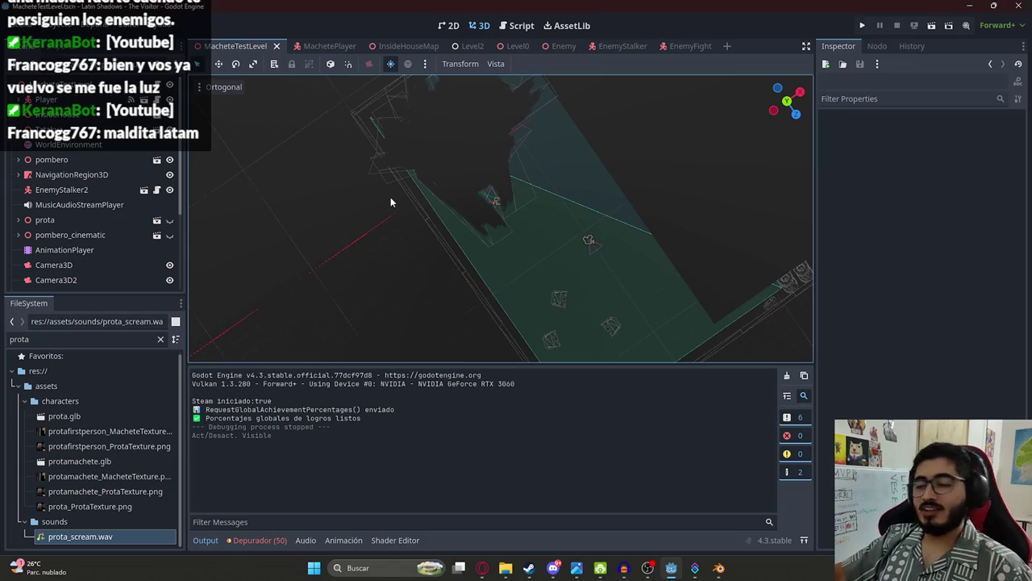
Step: Run the level again with F5, then zoom the viewport after stopping
{"action": "key", "text": "F5"}
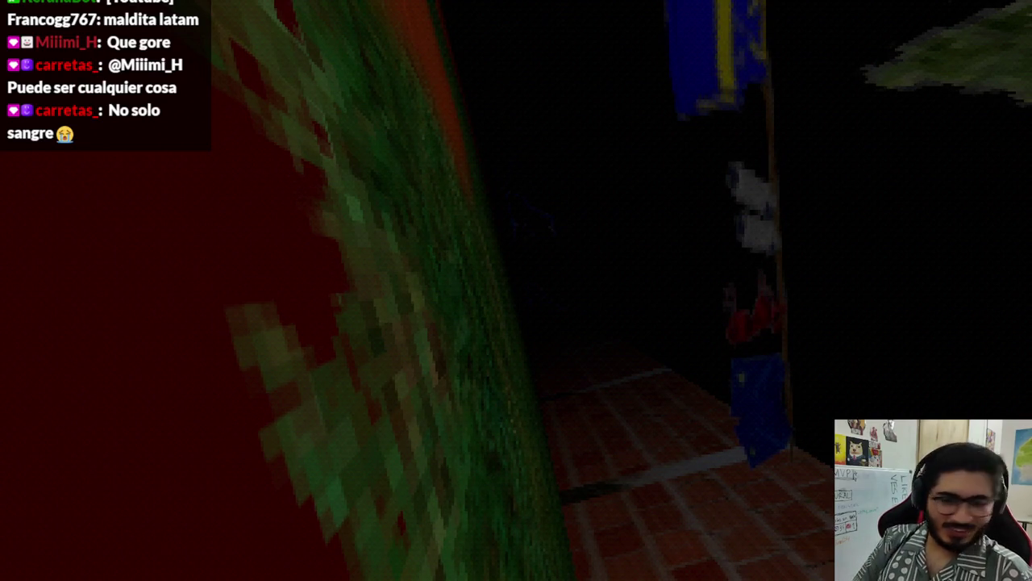
{"action": "scroll", "coordinate": [532, 258], "scroll_direction": "up", "scroll_amount": 3}
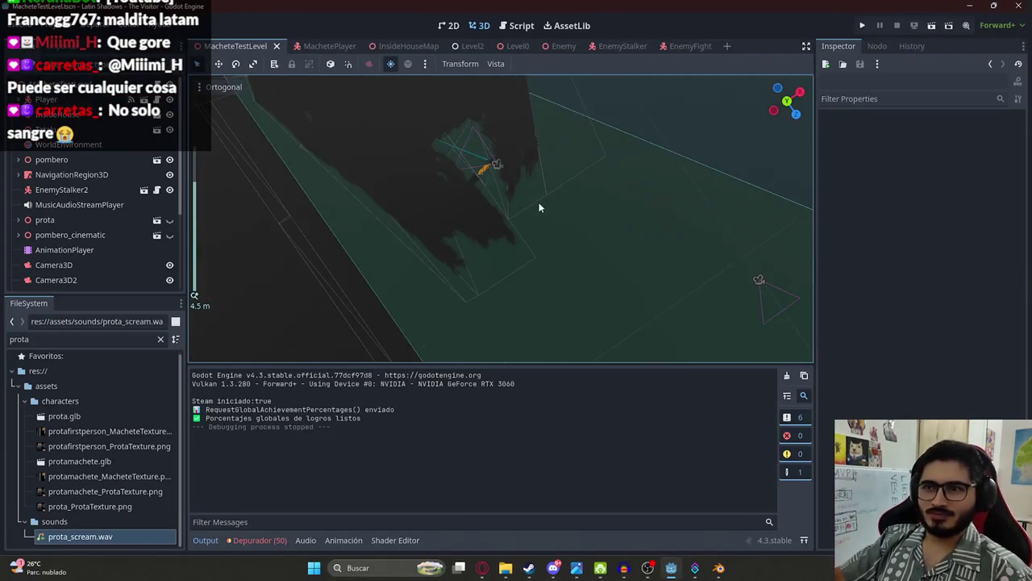
{"action": "scroll", "coordinate": [553, 184], "scroll_direction": "up", "scroll_amount": 5}
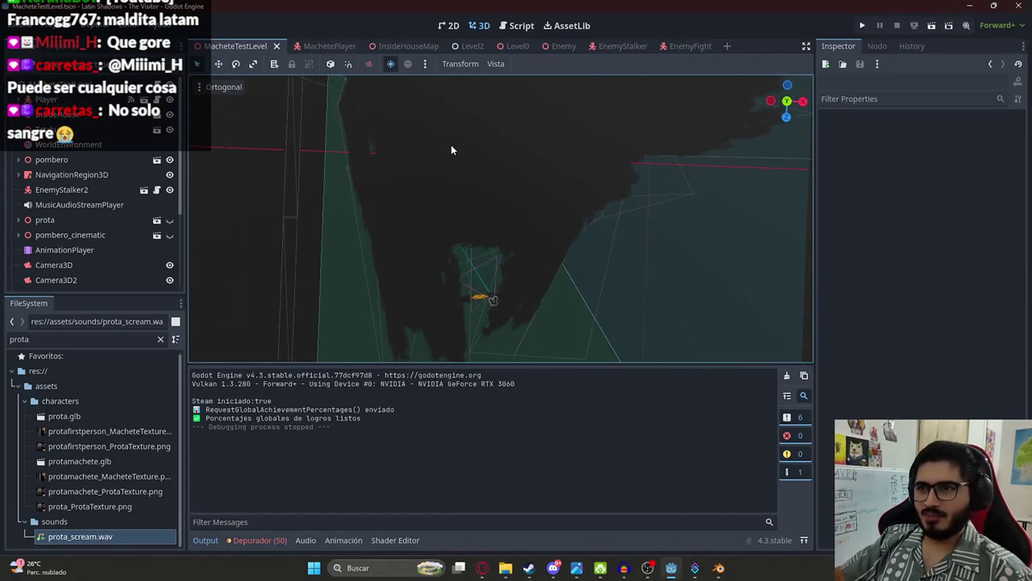
{"action": "scroll", "coordinate": [397, 222], "scroll_direction": "down", "scroll_amount": 4}
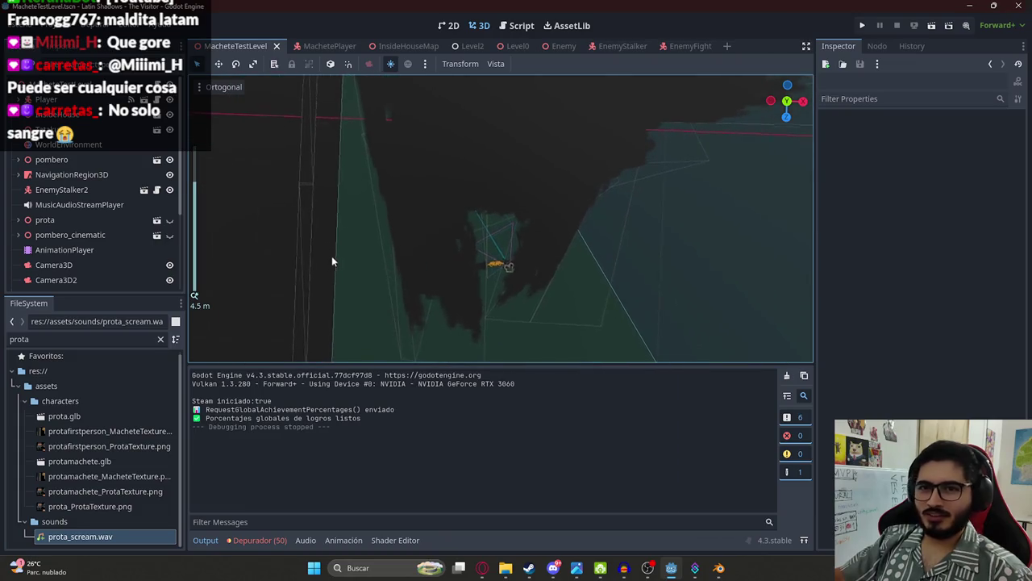
Step: Inspect the pombero_cinematic, MusicAudioStreamPlayer, BloodSprite3D and AuxAudioStreamPlayer nodes
{"action": "left_click", "coordinate": [70, 235]}
{"action": "left_click", "coordinate": [80, 205]}
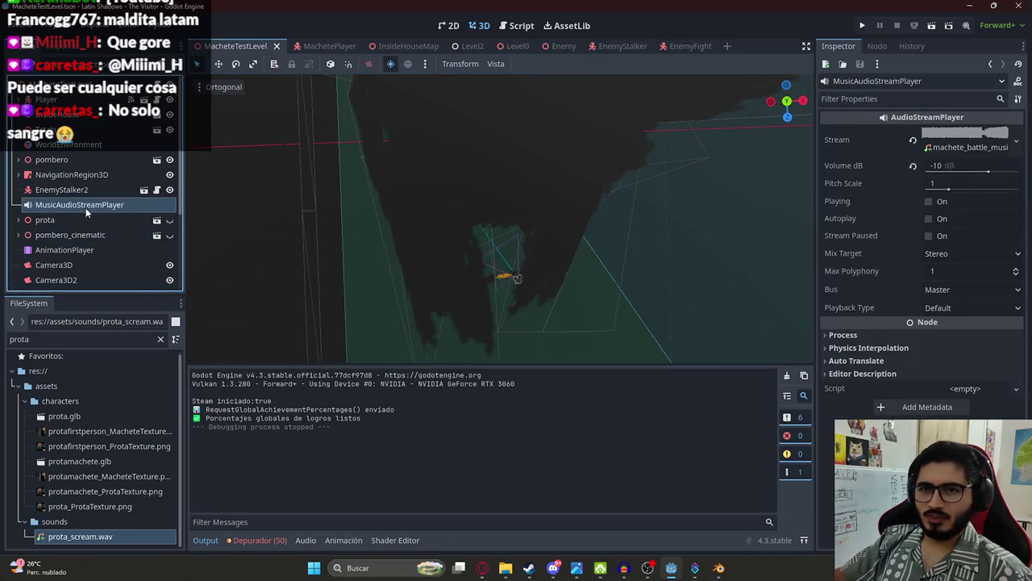
{"action": "scroll", "coordinate": [90, 234], "scroll_direction": "down", "scroll_amount": 3}
{"action": "left_click", "coordinate": [79, 270]}
{"action": "left_click", "coordinate": [78, 283]}
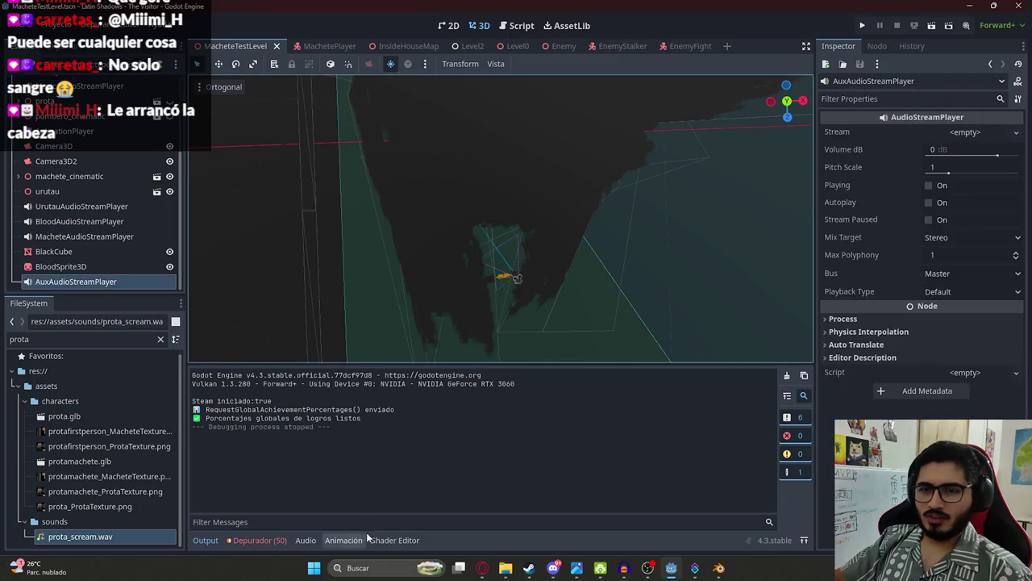
{"action": "mouse_move", "coordinate": [483, 573]}
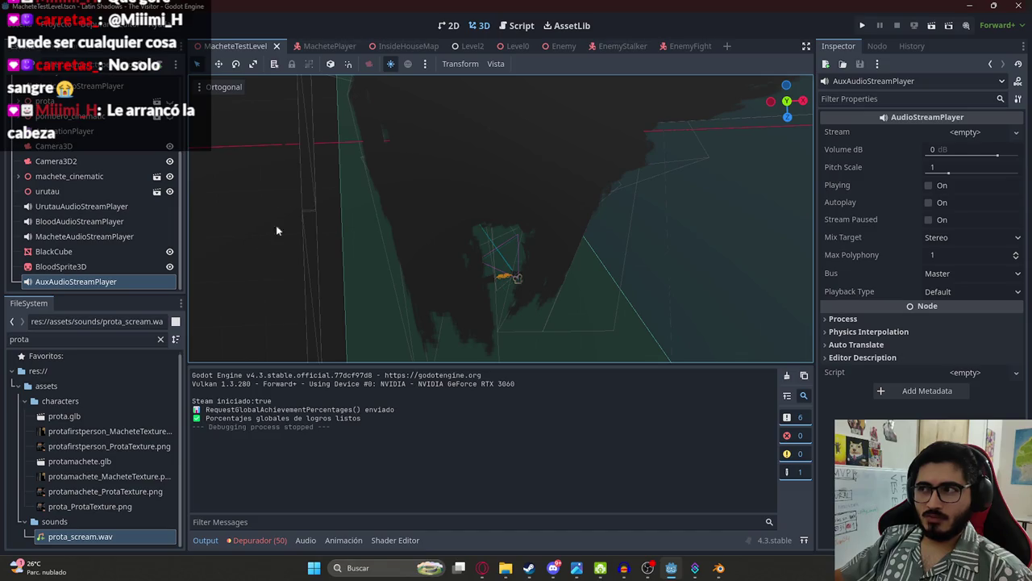
Step: Playtest the MacheteTestLevel scene, then open the AnimationPlayer's timeline
{"action": "right_click", "coordinate": [239, 47]}
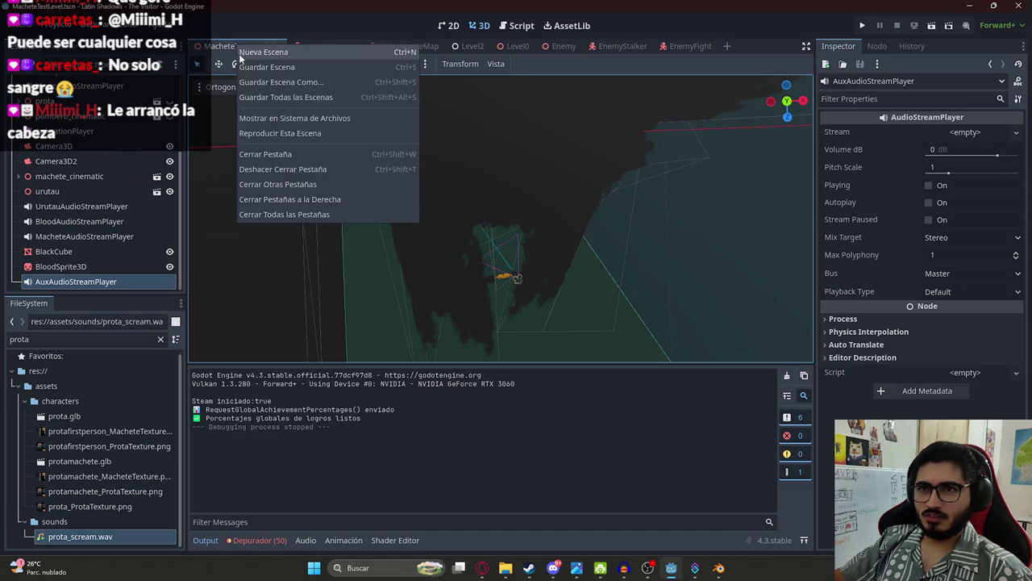
{"action": "left_click", "coordinate": [257, 138]}
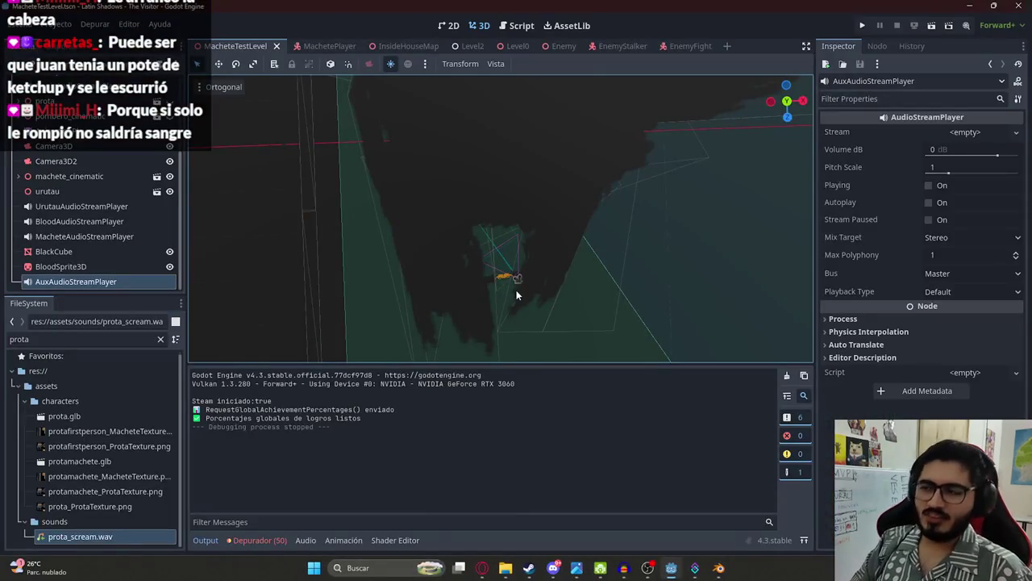
{"action": "left_click", "coordinate": [64, 130]}
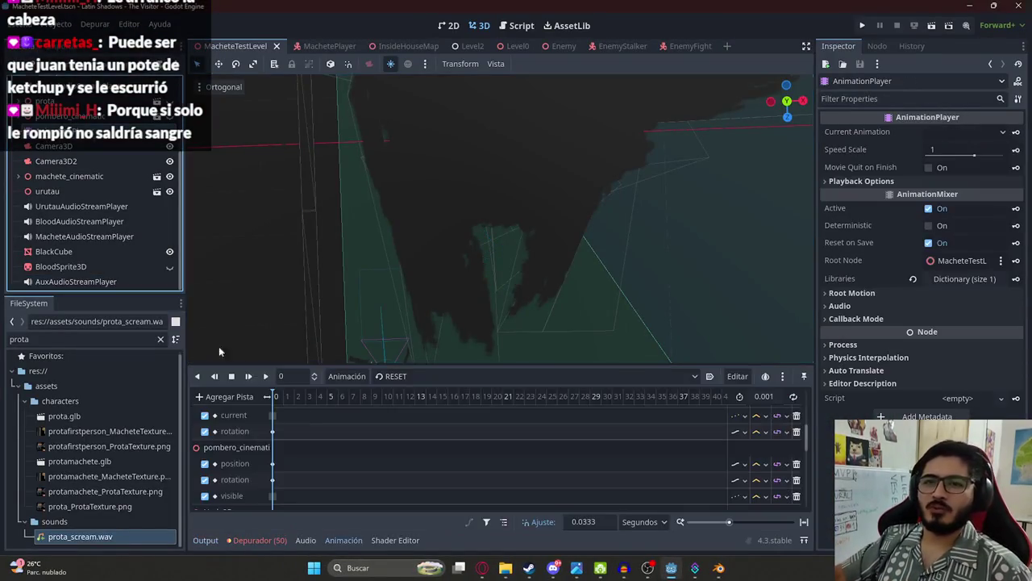
Step: Load player_death and play it through the Camera3D view, pausing once
{"action": "scroll", "coordinate": [92, 210], "scroll_direction": "up", "scroll_amount": 5}
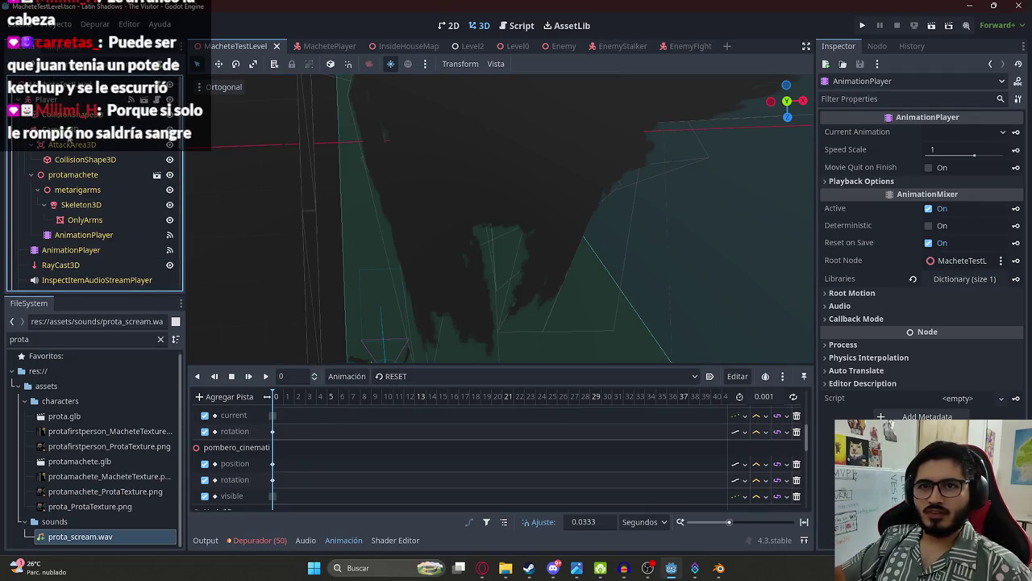
{"action": "left_click", "coordinate": [72, 136]}
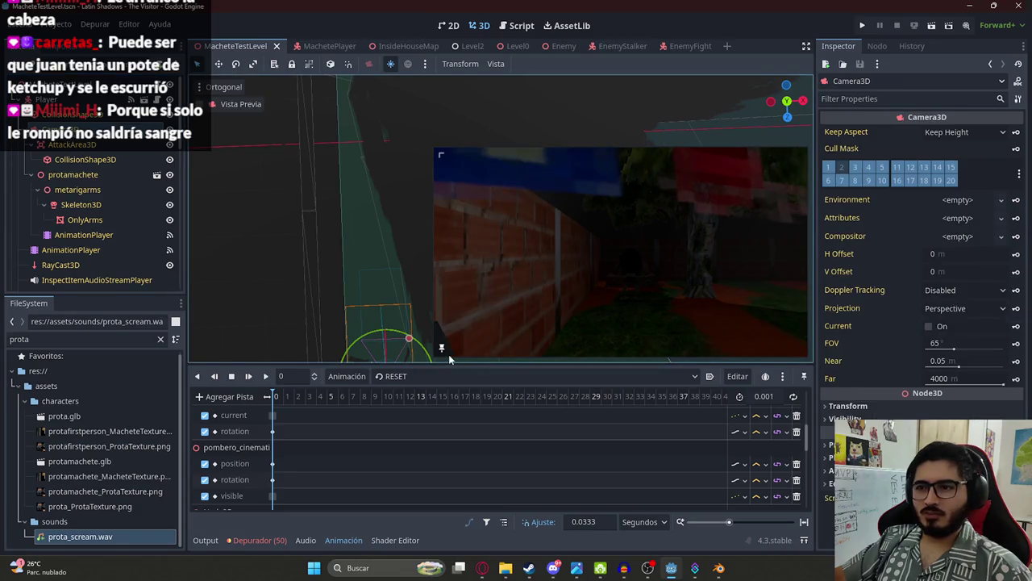
{"action": "left_click", "coordinate": [407, 377]}
{"action": "left_click", "coordinate": [419, 409]}
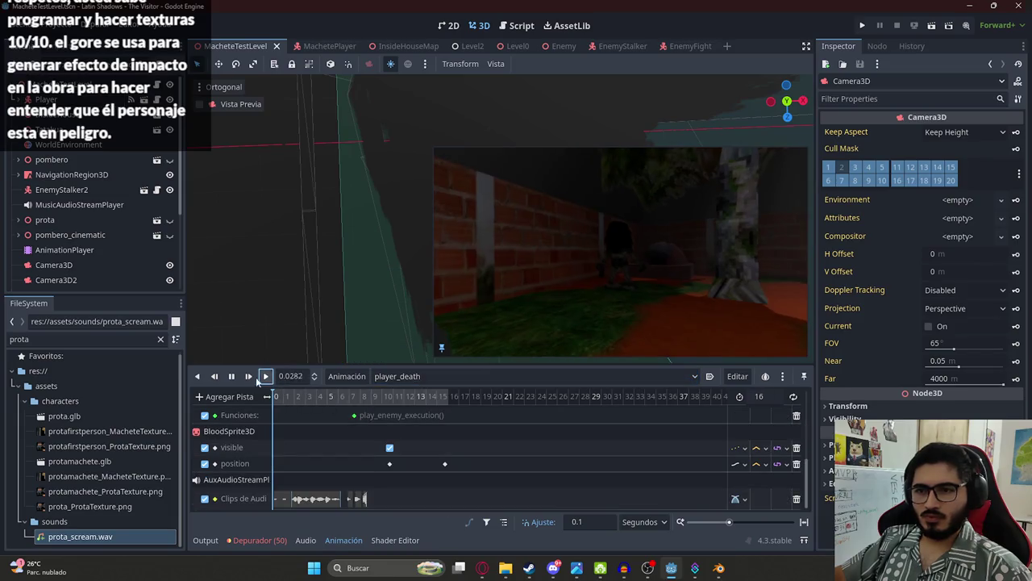
{"action": "left_click", "coordinate": [265, 376]}
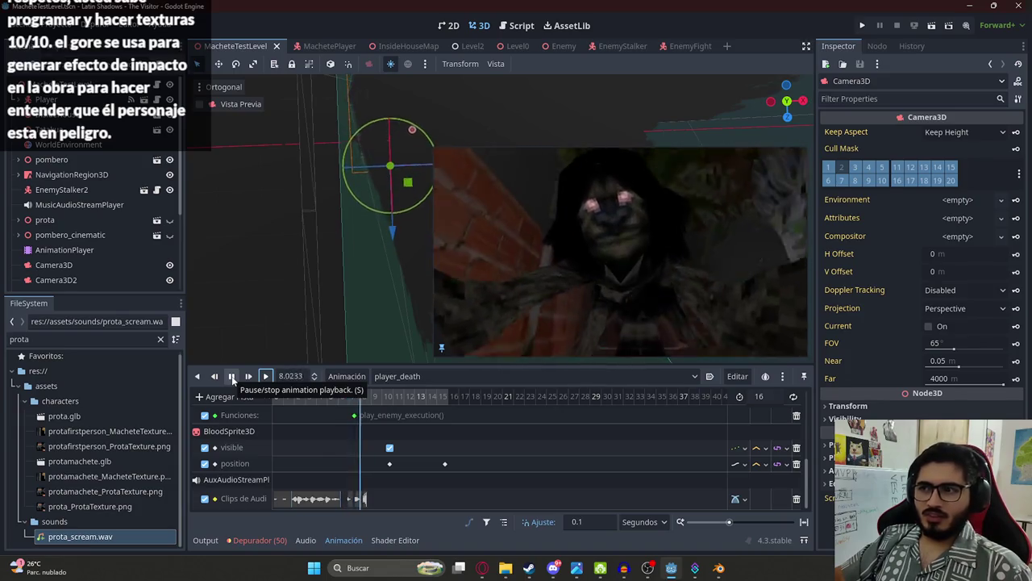
{"action": "left_click", "coordinate": [233, 377]}
{"action": "left_click", "coordinate": [232, 377]}
Step: Scrub the player_death playhead back to 9.5 s
{"action": "scroll", "coordinate": [411, 441], "scroll_direction": "up", "scroll_amount": 5}
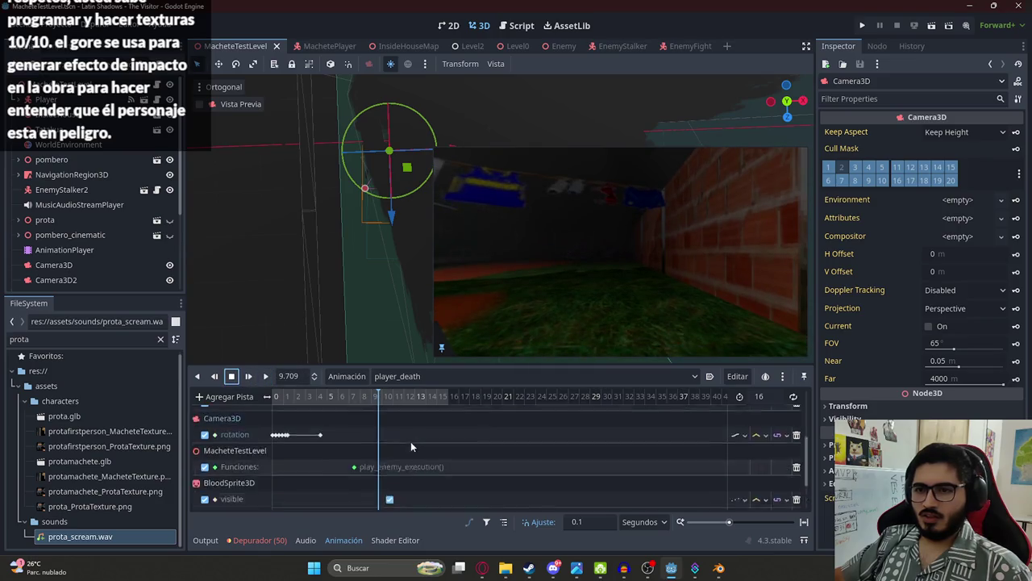
{"action": "scroll", "coordinate": [382, 427], "scroll_direction": "up", "scroll_amount": 3}
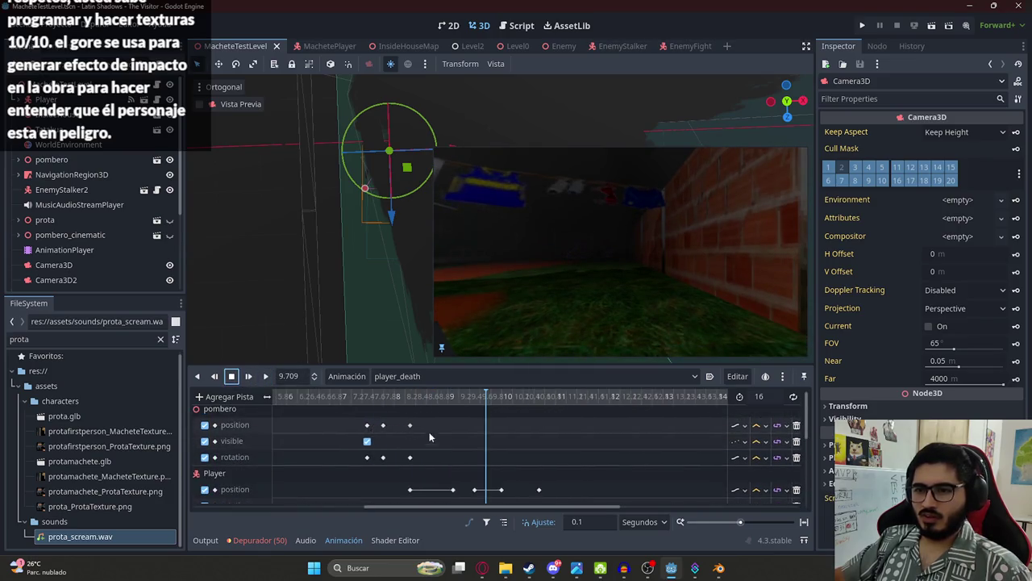
{"action": "scroll", "coordinate": [429, 431], "scroll_direction": "down", "scroll_amount": 2}
{"action": "left_click", "coordinate": [501, 402]}
{"action": "mouse_move", "coordinate": [501, 403]}
{"action": "left_mouse_down"}
{"action": "mouse_move", "coordinate": [445, 403]}
{"action": "mouse_move", "coordinate": [475, 405]}
{"action": "left_mouse_up"}
{"action": "scroll", "coordinate": [483, 452], "scroll_direction": "down", "scroll_amount": 5}
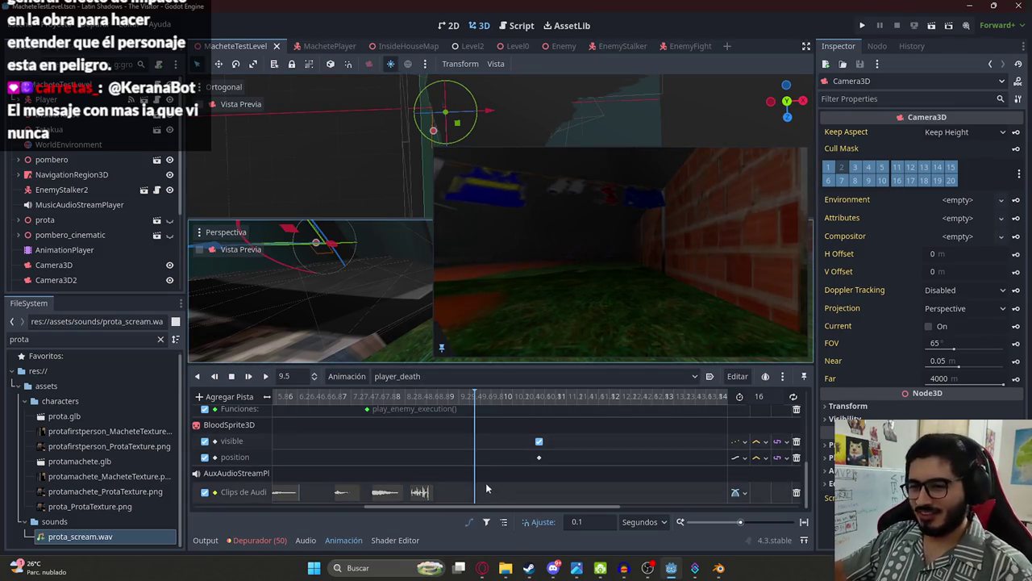
Step: Search Pixabay sound effects for 'impact floor'
{"action": "key", "text": "alt+Tab"}
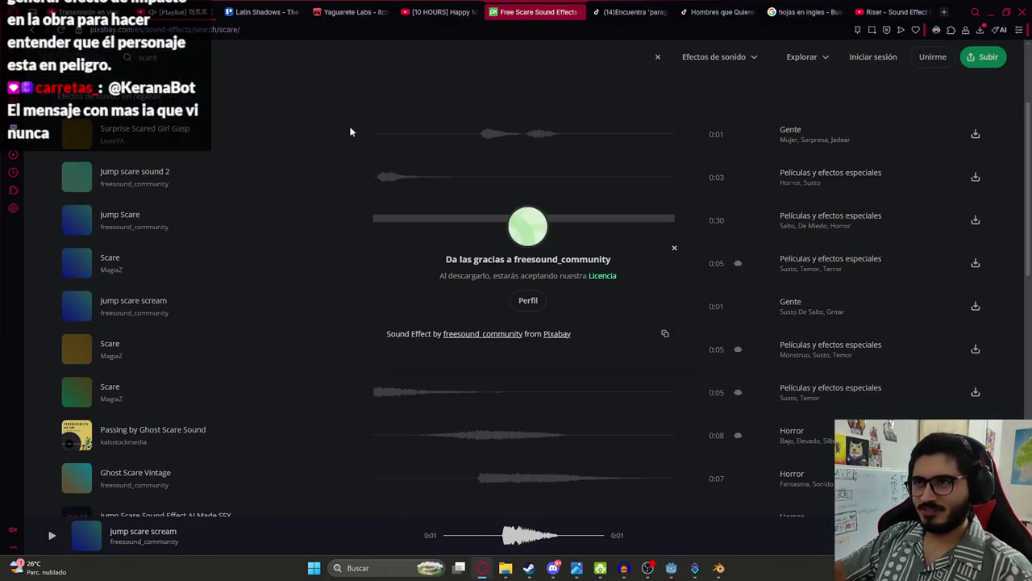
{"action": "left_click", "coordinate": [350, 131]}
{"action": "scroll", "coordinate": [34, 50], "scroll_direction": "up", "scroll_amount": 1}
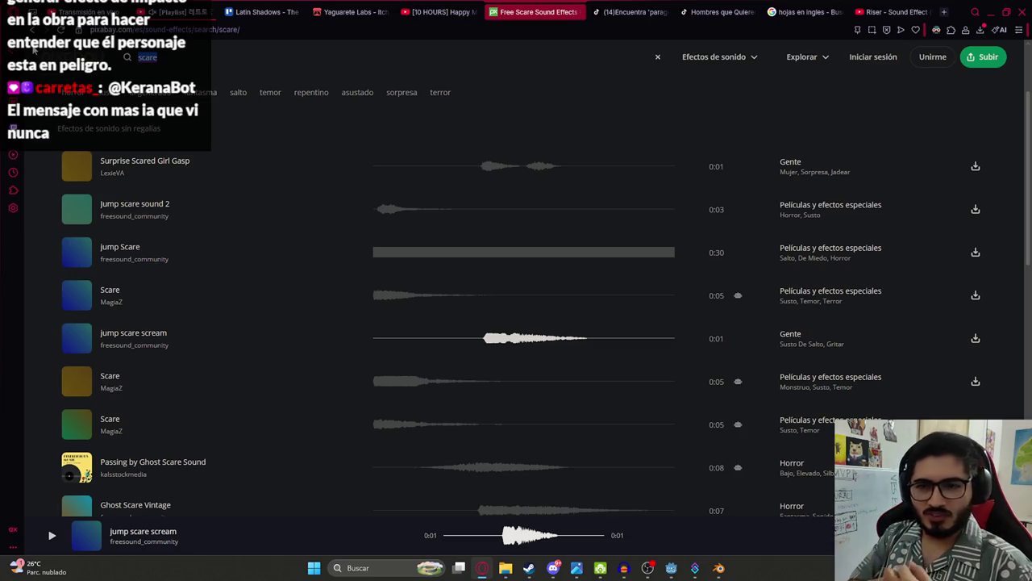
{"action": "type", "text": "impact floor"}
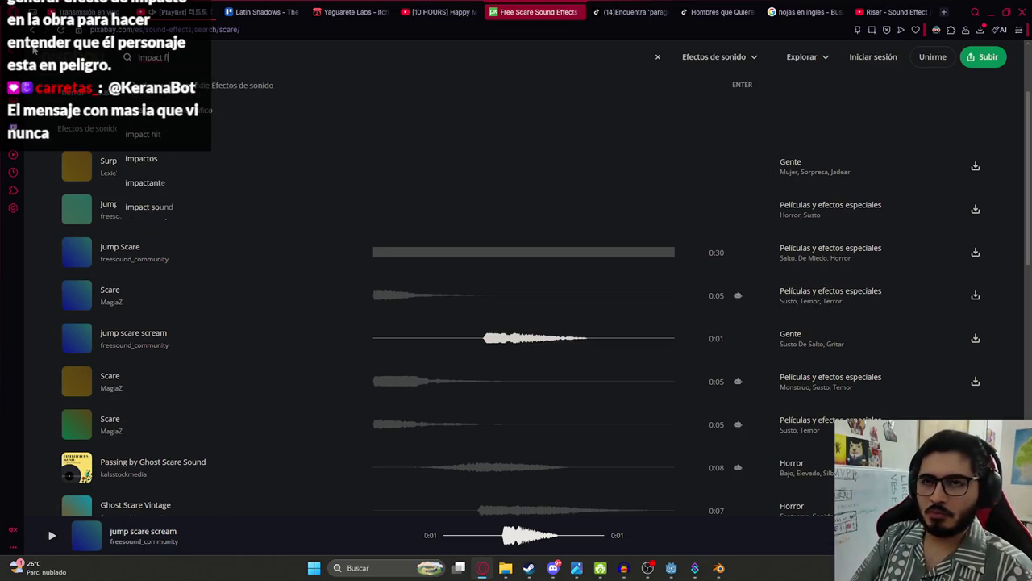
{"action": "key", "text": "Return"}
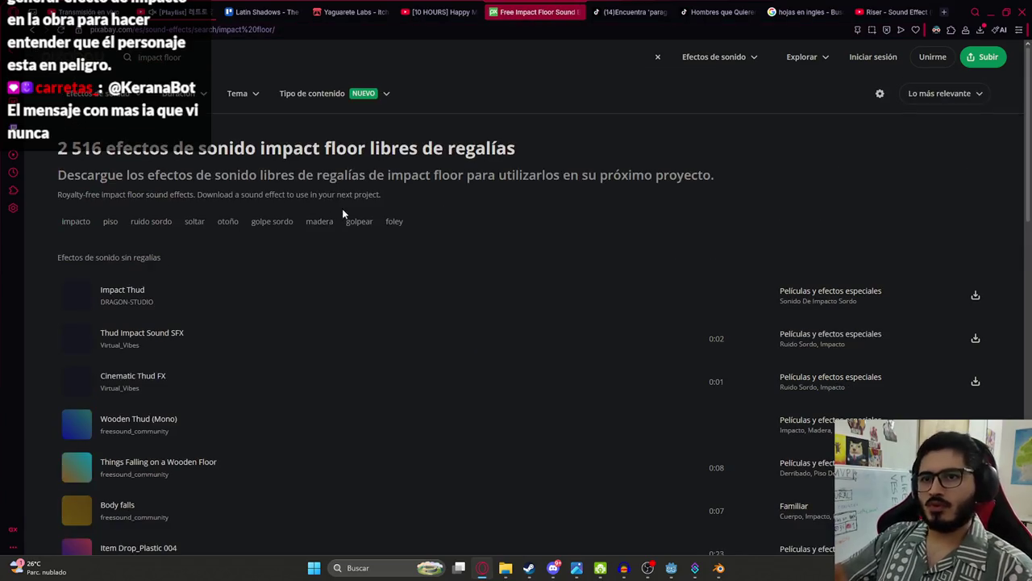
Step: Preview Impact Thud, Thud Impact Sound SFX, Cinematic Thud FX, Wooden Thud and Things Falling on a Wooden Floor
{"action": "left_click", "coordinate": [394, 305]}
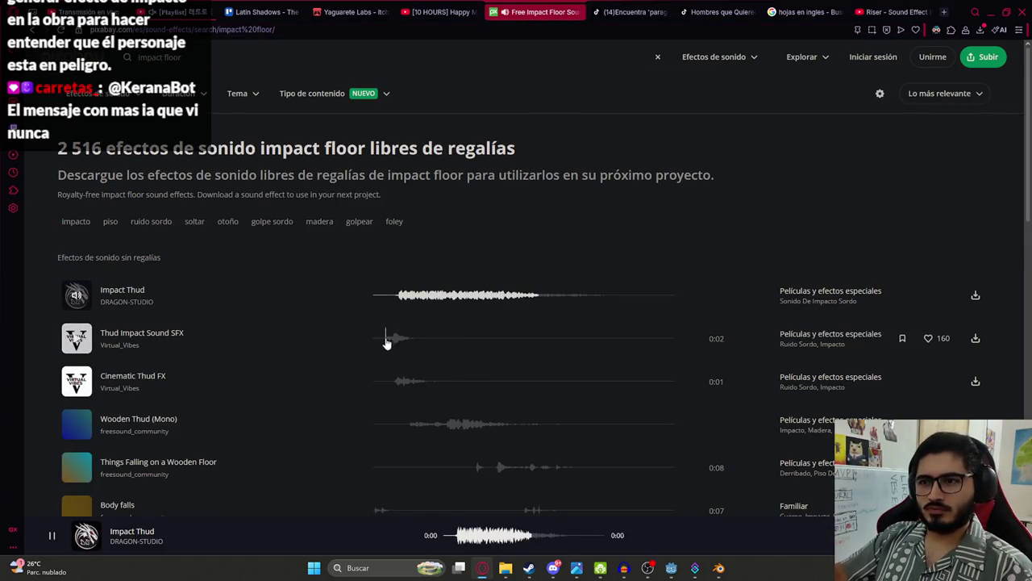
{"action": "left_click", "coordinate": [387, 340]}
{"action": "left_click", "coordinate": [391, 379]}
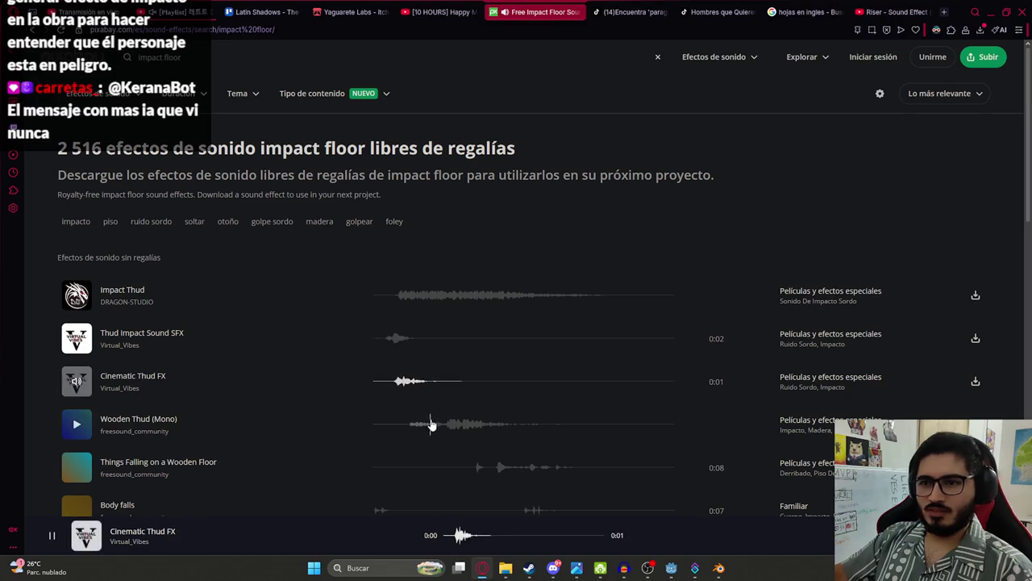
{"action": "left_click", "coordinate": [410, 426]}
{"action": "scroll", "coordinate": [450, 417], "scroll_direction": "down", "scroll_amount": 2}
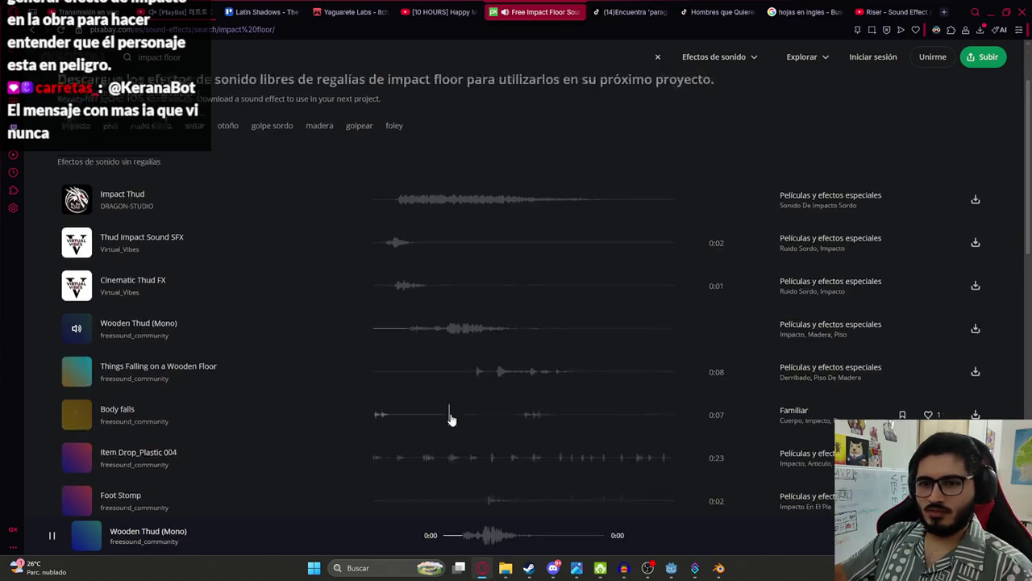
{"action": "left_click", "coordinate": [482, 362]}
{"action": "scroll", "coordinate": [459, 385], "scroll_direction": "down", "scroll_amount": 3}
Step: Preview Body falls, Deep Loud Thud, Dramatic Thud Reverb, Helmet drop Impact, drop03 and other drop sounds
{"action": "left_click", "coordinate": [377, 302]}
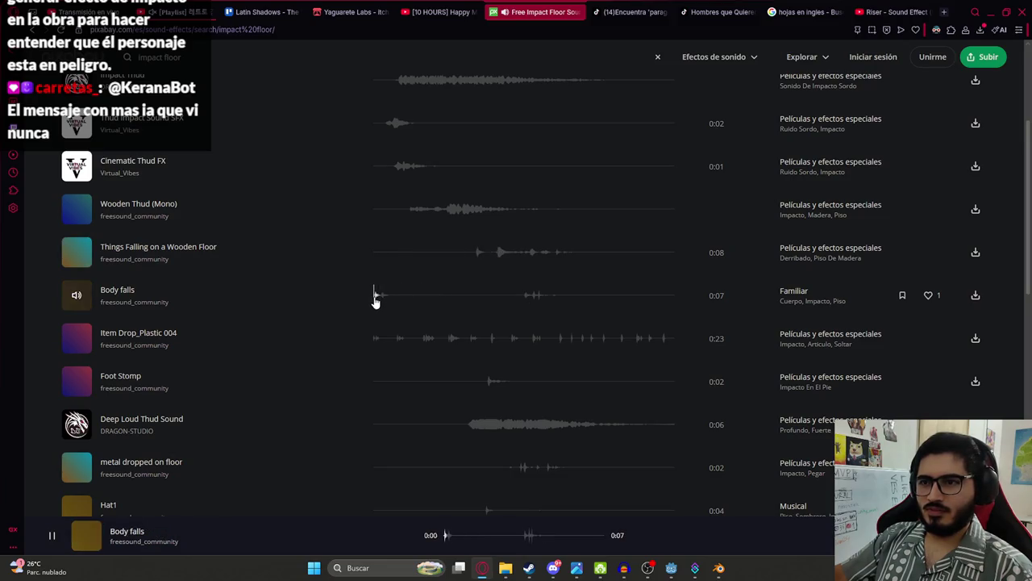
{"action": "left_click", "coordinate": [379, 339]}
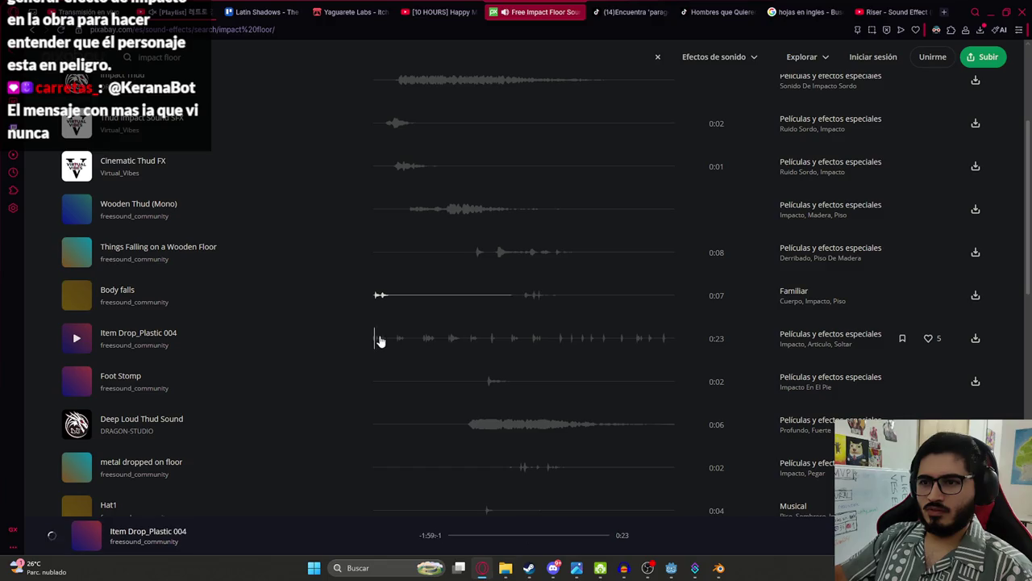
{"action": "left_click", "coordinate": [460, 422]}
{"action": "scroll", "coordinate": [484, 387], "scroll_direction": "down", "scroll_amount": 4}
{"action": "left_click", "coordinate": [500, 306]}
{"action": "left_click", "coordinate": [465, 348]}
{"action": "left_click", "coordinate": [389, 392]}
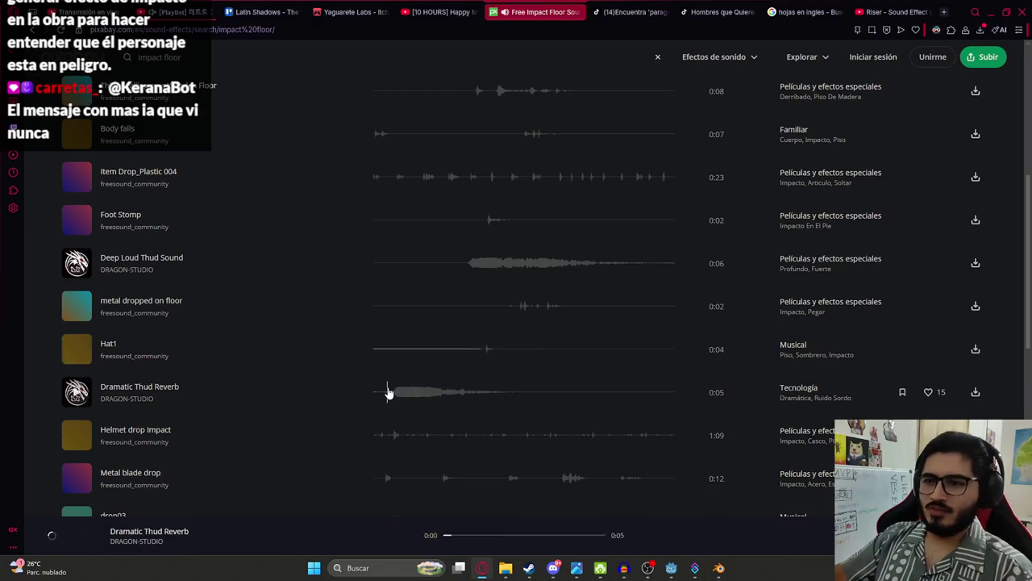
{"action": "scroll", "coordinate": [389, 363], "scroll_direction": "down", "scroll_amount": 3}
{"action": "left_click", "coordinate": [387, 329]}
{"action": "left_click", "coordinate": [385, 413]}
{"action": "scroll", "coordinate": [394, 330], "scroll_direction": "down", "scroll_amount": 3}
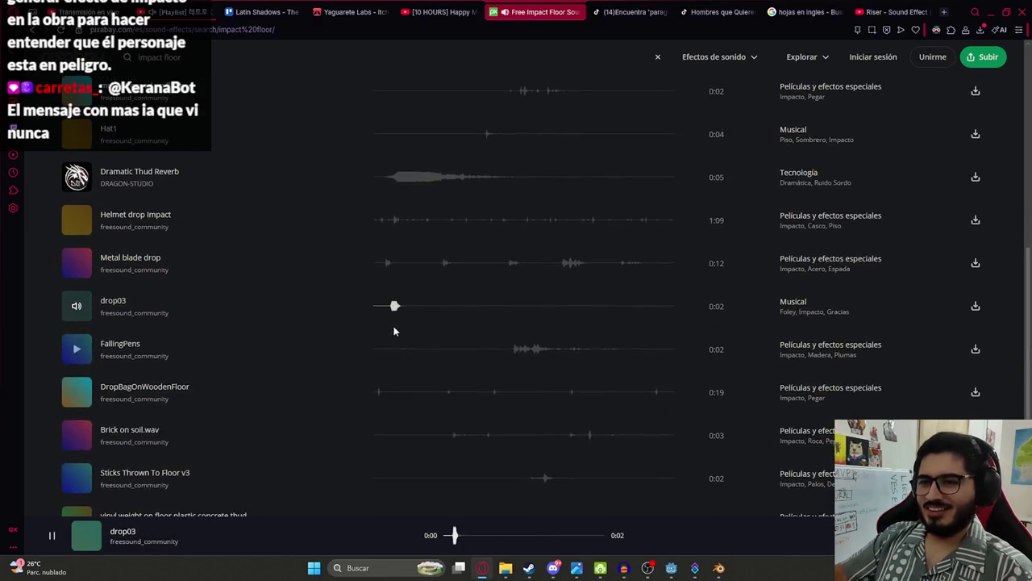
{"action": "left_click", "coordinate": [390, 308]}
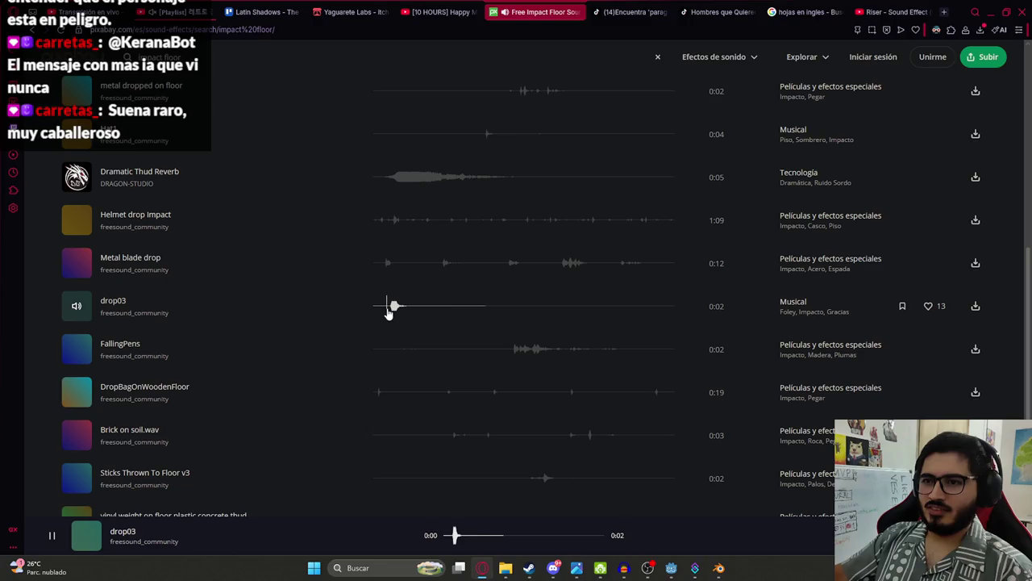
{"action": "left_click", "coordinate": [388, 310]}
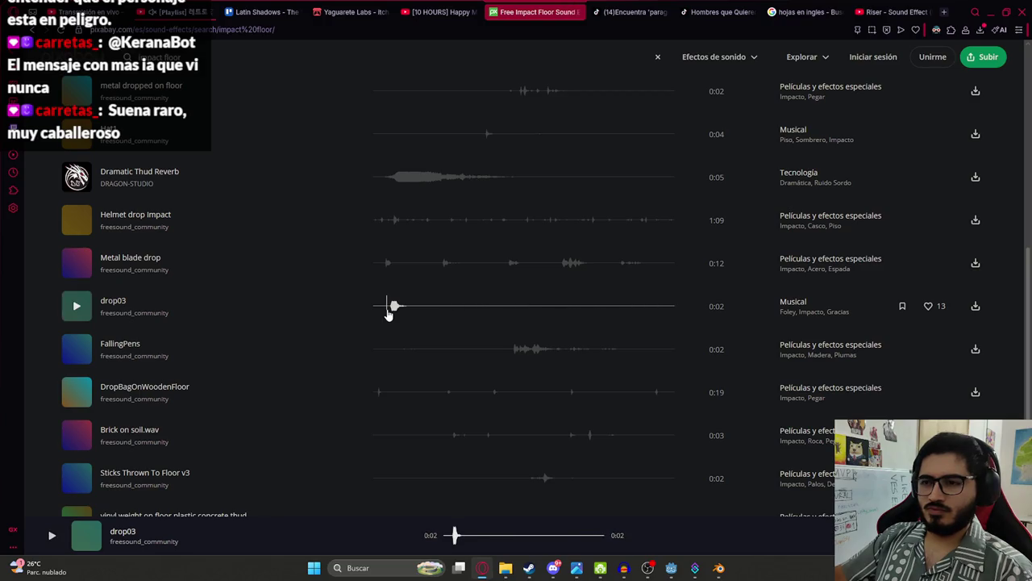
Step: Search the sound effects for 'grass'
{"action": "type", "text": "grass"}
{"action": "scroll", "coordinate": [275, 138], "scroll_direction": "up", "scroll_amount": 2}
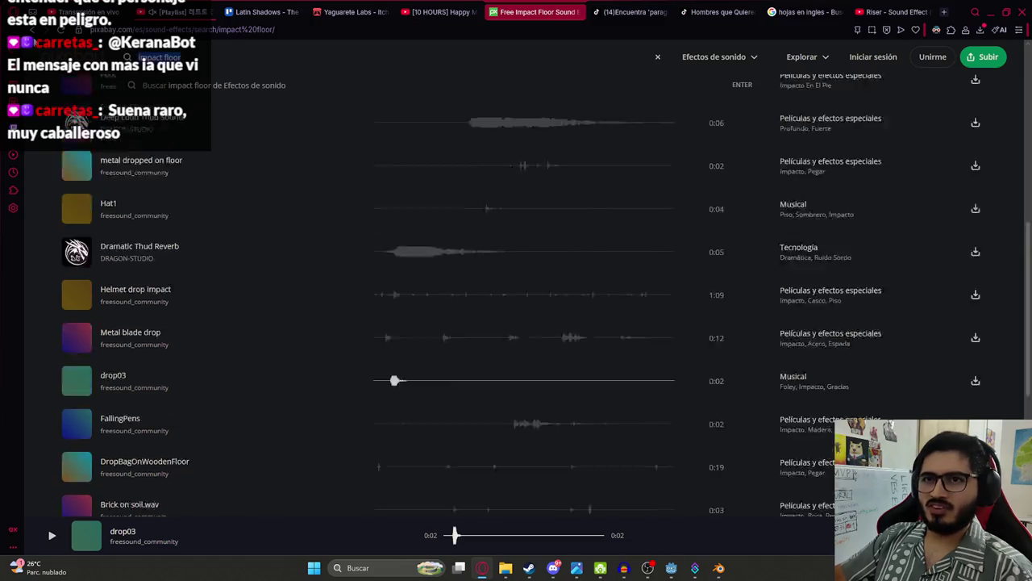
{"action": "left_click", "coordinate": [348, 82]}
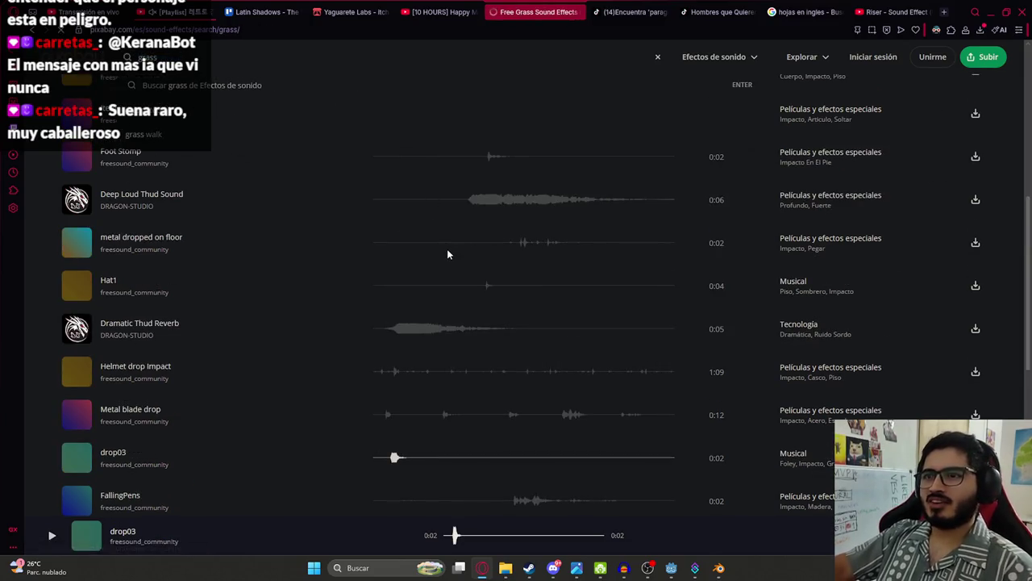
Step: Preview the Dry Grass Rustling and Dry Field Grass Rustling sounds
{"action": "scroll", "coordinate": [256, 274], "scroll_direction": "down", "scroll_amount": 1}
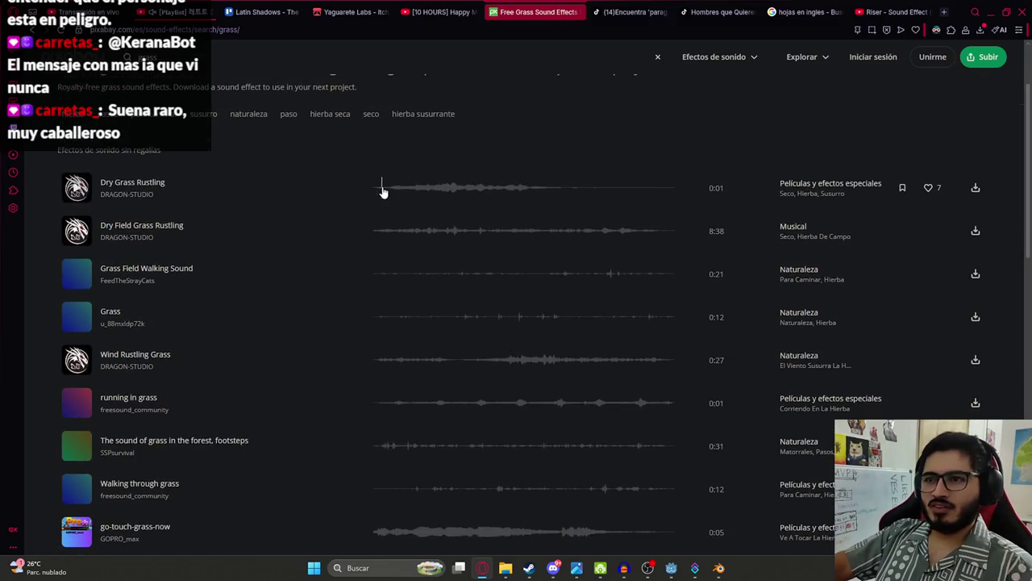
{"action": "left_click", "coordinate": [383, 188]}
{"action": "left_click", "coordinate": [396, 231]}
{"action": "left_click", "coordinate": [410, 191]}
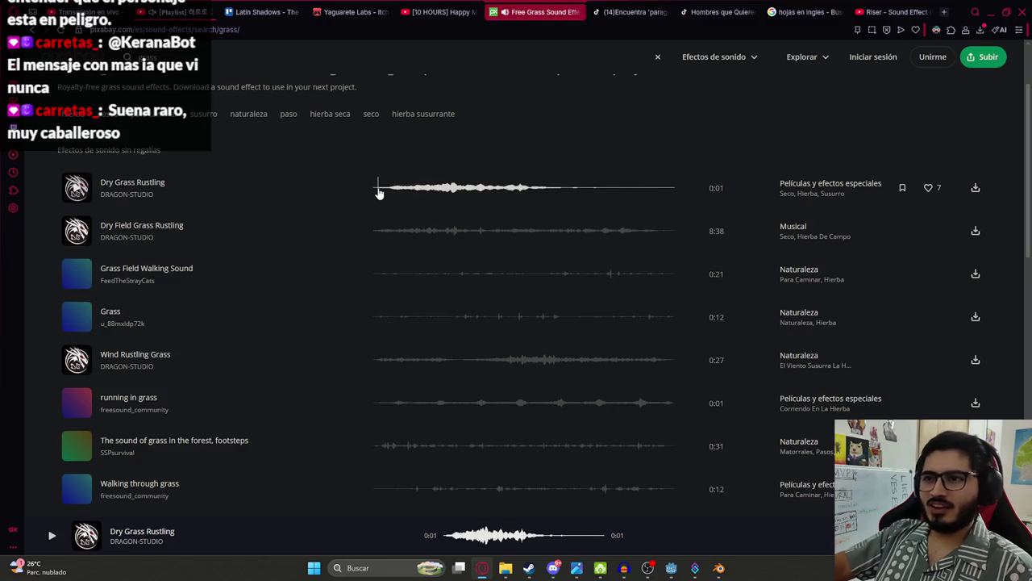
{"action": "left_click", "coordinate": [379, 192]}
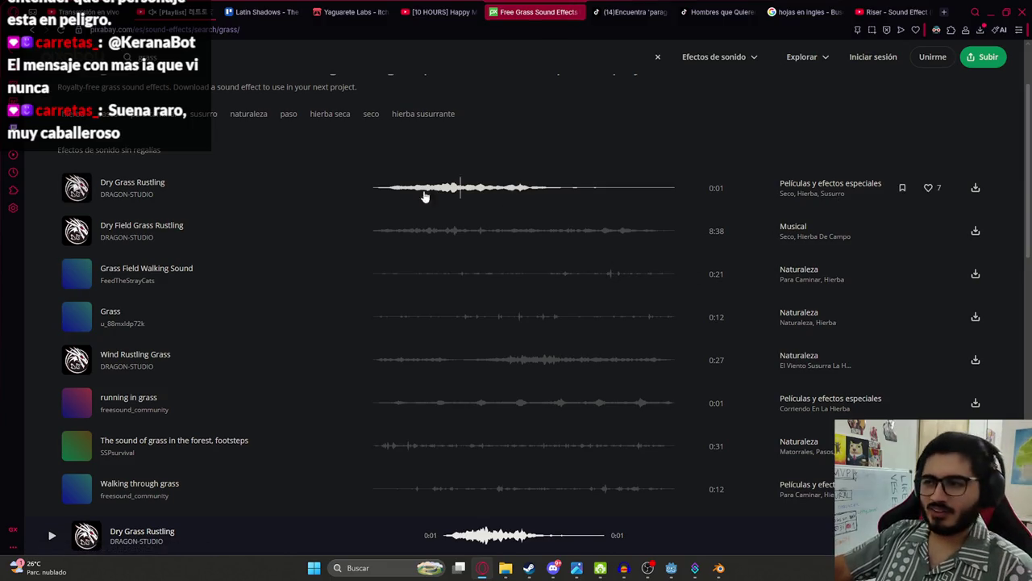
{"action": "scroll", "coordinate": [396, 327], "scroll_direction": "down", "scroll_amount": 5}
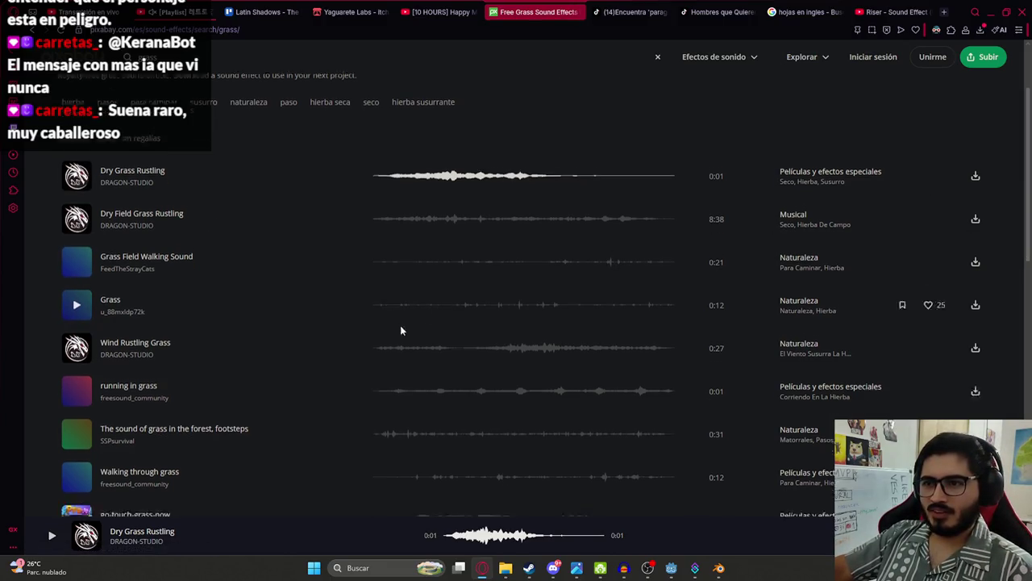
Step: Preview Landing on grass and bring the downloaded mp3 into Audacity
{"action": "left_click", "coordinate": [408, 405]}
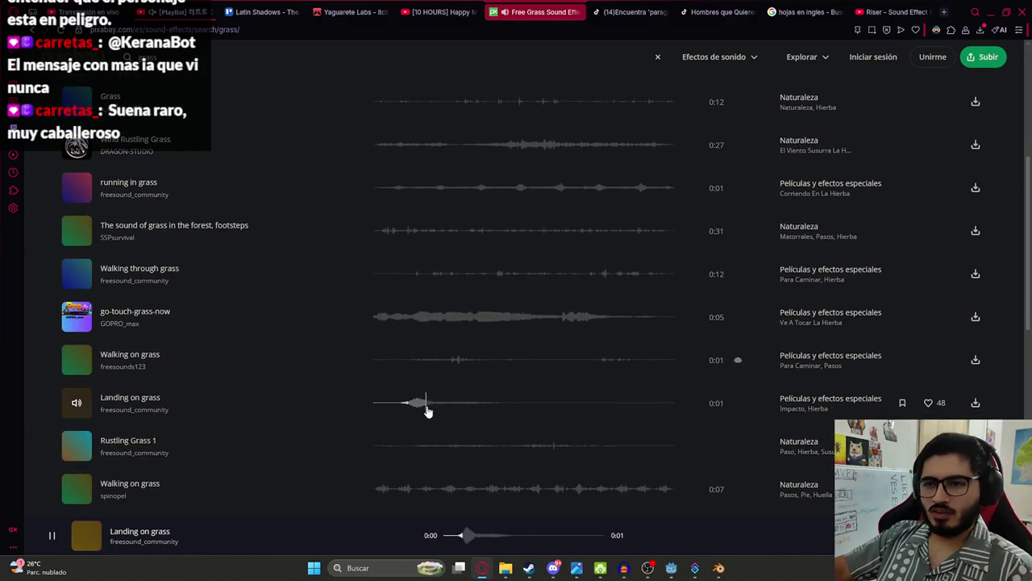
{"action": "left_click", "coordinate": [675, 239]}
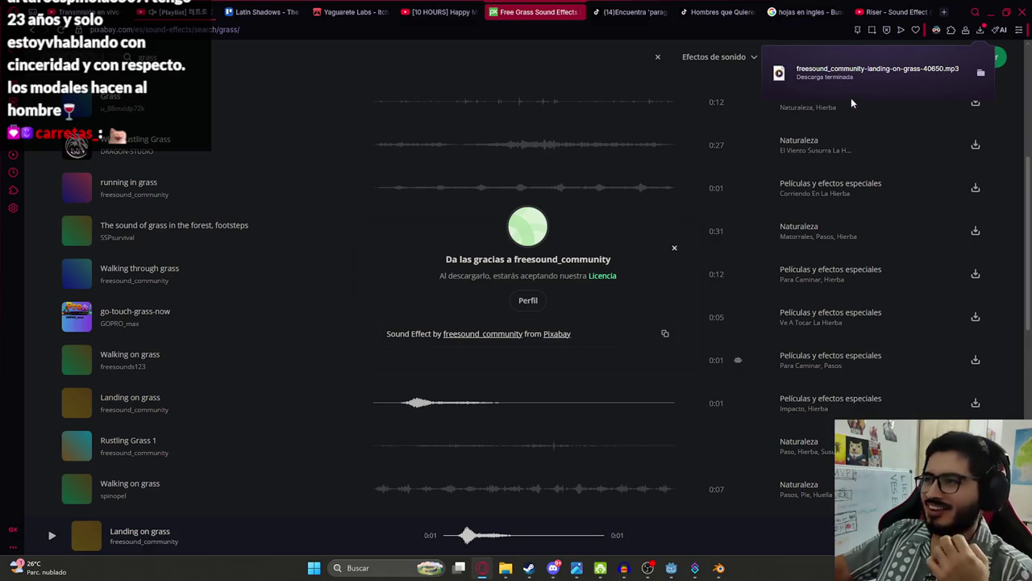
{"action": "mouse_move", "coordinate": [845, 79]}
{"action": "left_mouse_down"}
{"action": "mouse_move", "coordinate": [555, 495]}
{"action": "mouse_move", "coordinate": [645, 565]}
{"action": "mouse_move", "coordinate": [625, 556]}
{"action": "mouse_move", "coordinate": [462, 310]}
{"action": "left_mouse_up"}
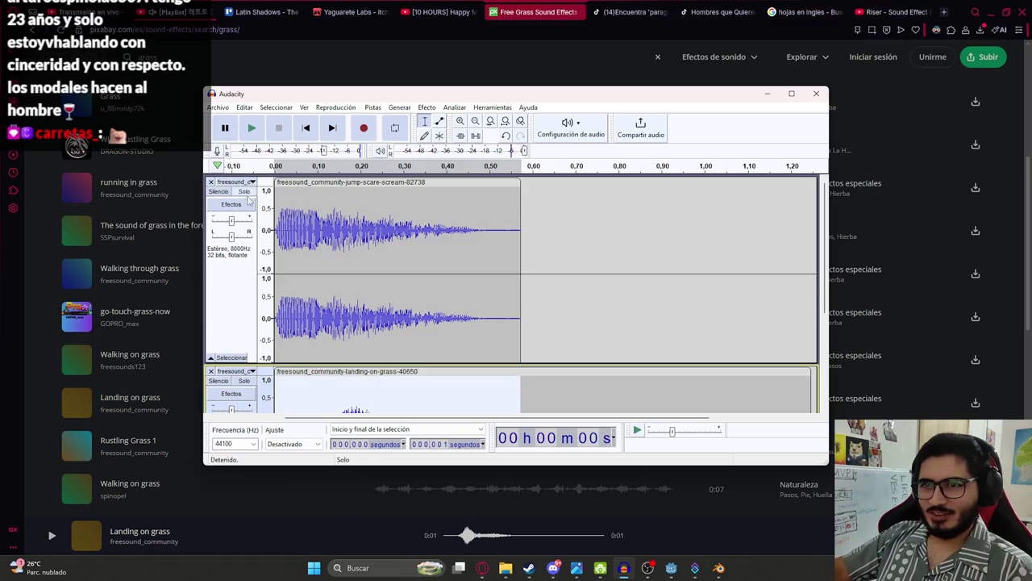
Step: Close the old scream track and resample the landing-on-grass clip to 8000 Hz
{"action": "left_click", "coordinate": [211, 182]}
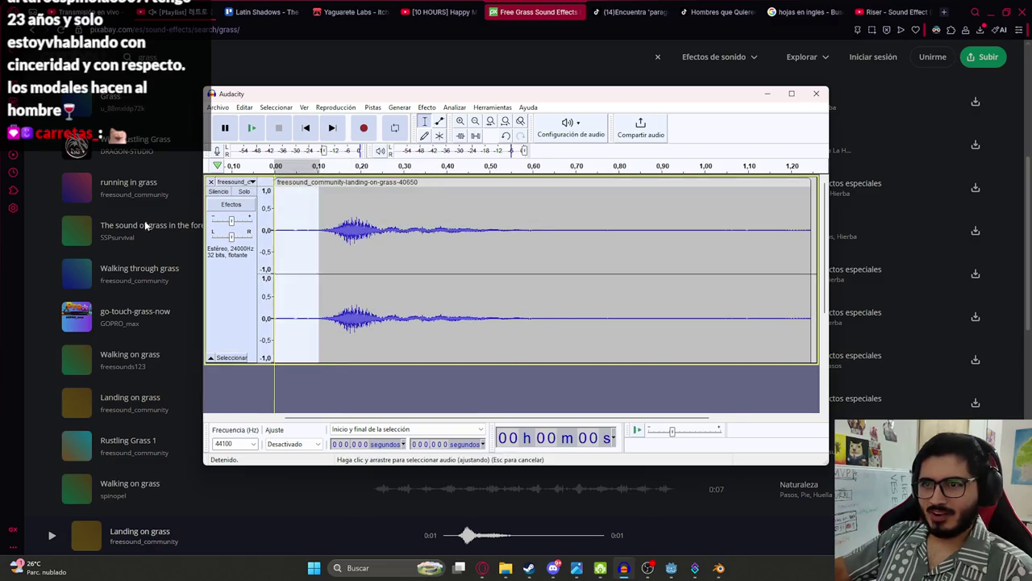
{"action": "key", "text": "space"}
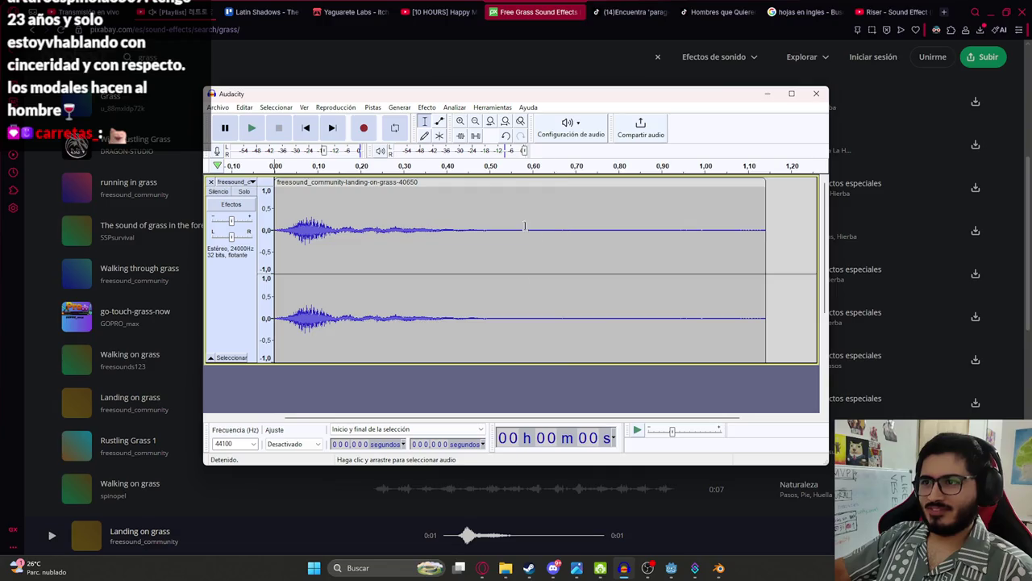
{"action": "key", "text": "ctrl+a"}
{"action": "left_click", "coordinate": [373, 106]}
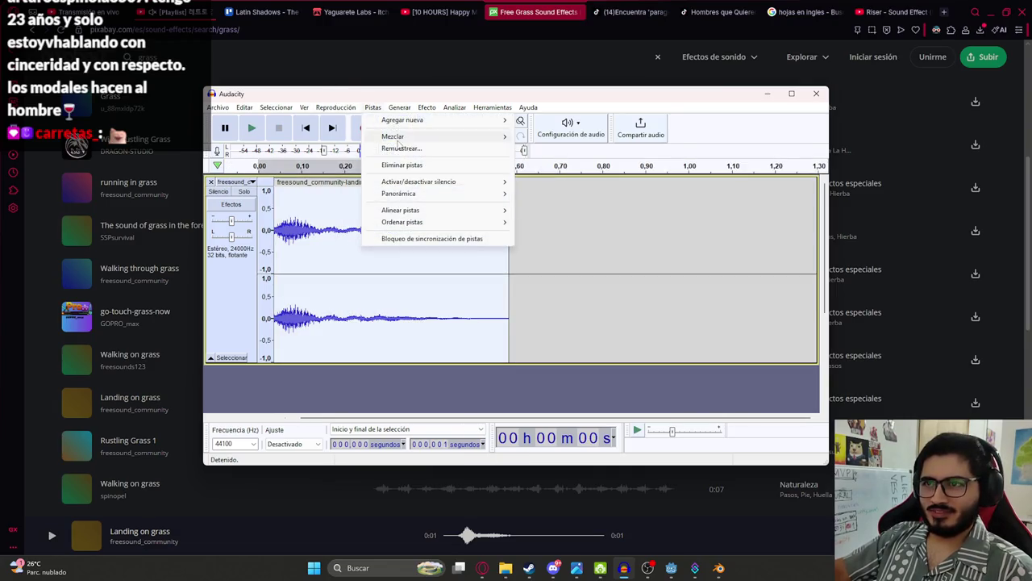
{"action": "left_click", "coordinate": [395, 150]}
{"action": "type", "text": "8000"}
{"action": "key", "text": "Return"}
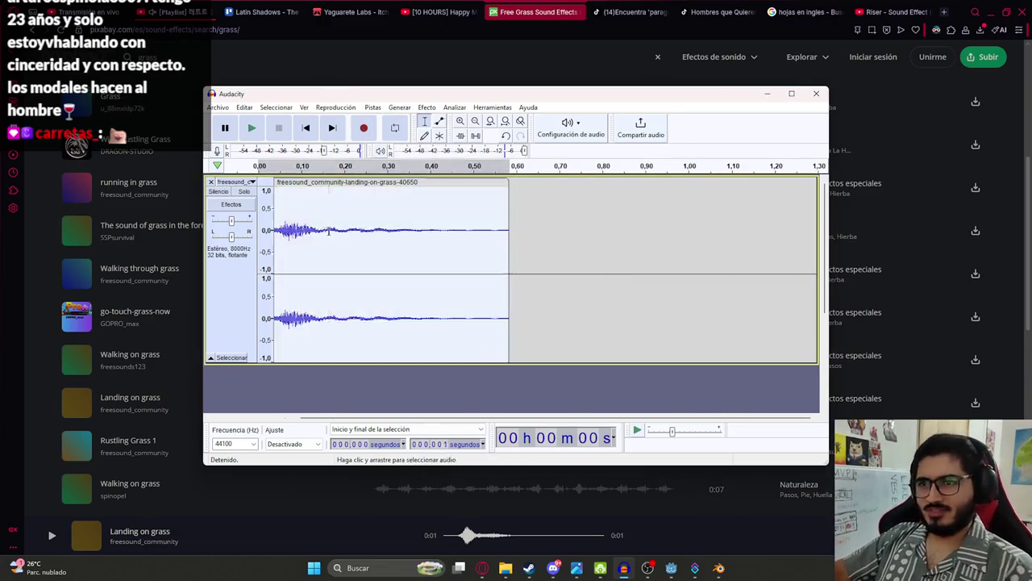
{"action": "key", "text": "space"}
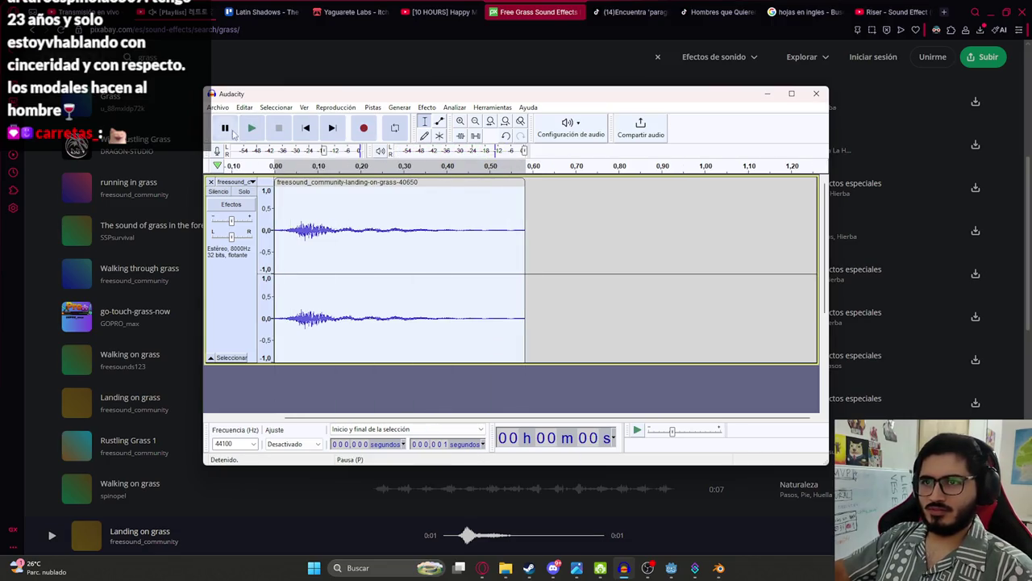
Step: Export the landing clip as WAV file grass_sound_1 and close its track
{"action": "left_click", "coordinate": [217, 106]}
{"action": "mouse_move", "coordinate": [266, 189]}
{"action": "left_click", "coordinate": [399, 203]}
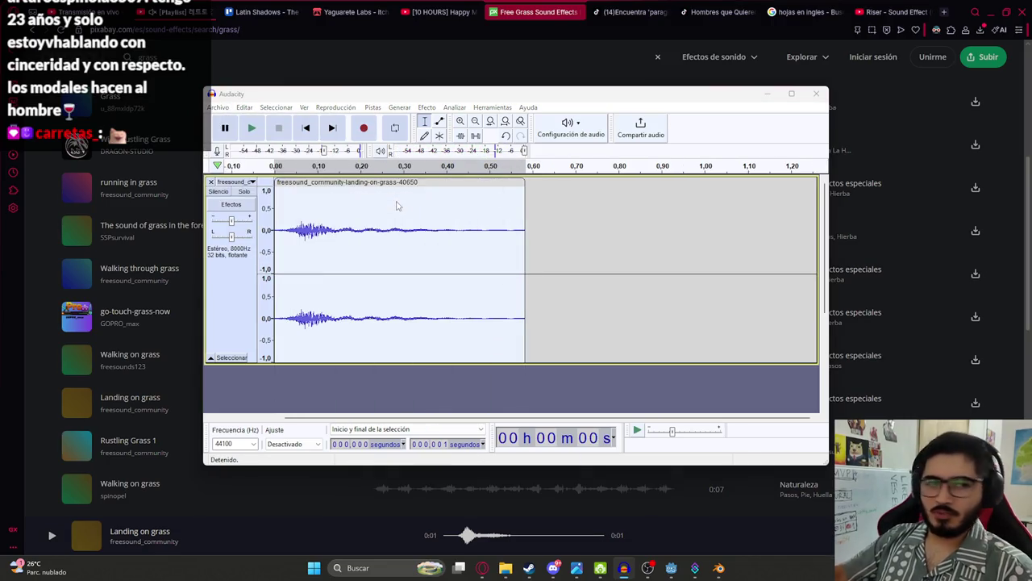
{"action": "type", "text": "grass"}
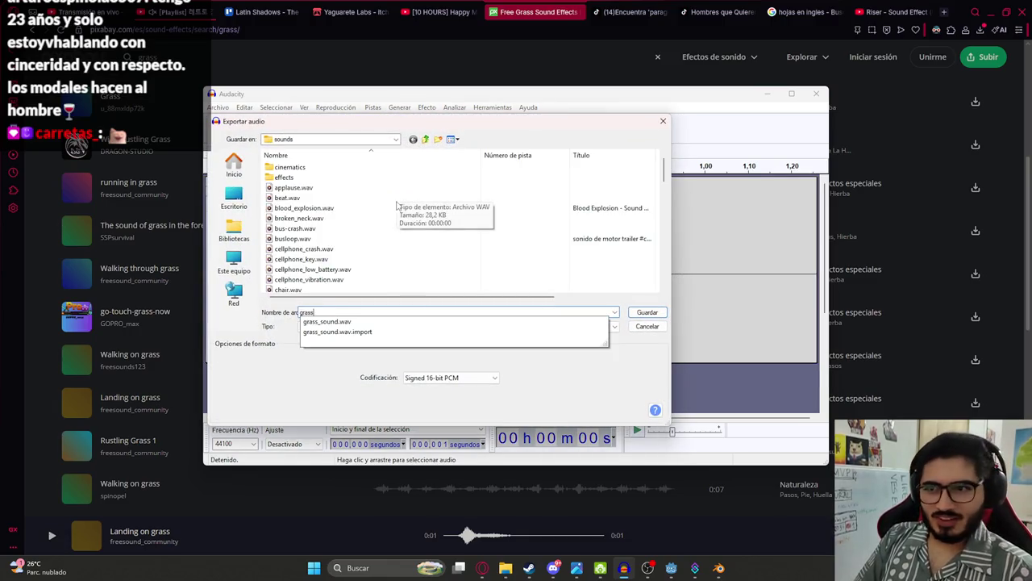
{"action": "type", "text": "_sound_1"}
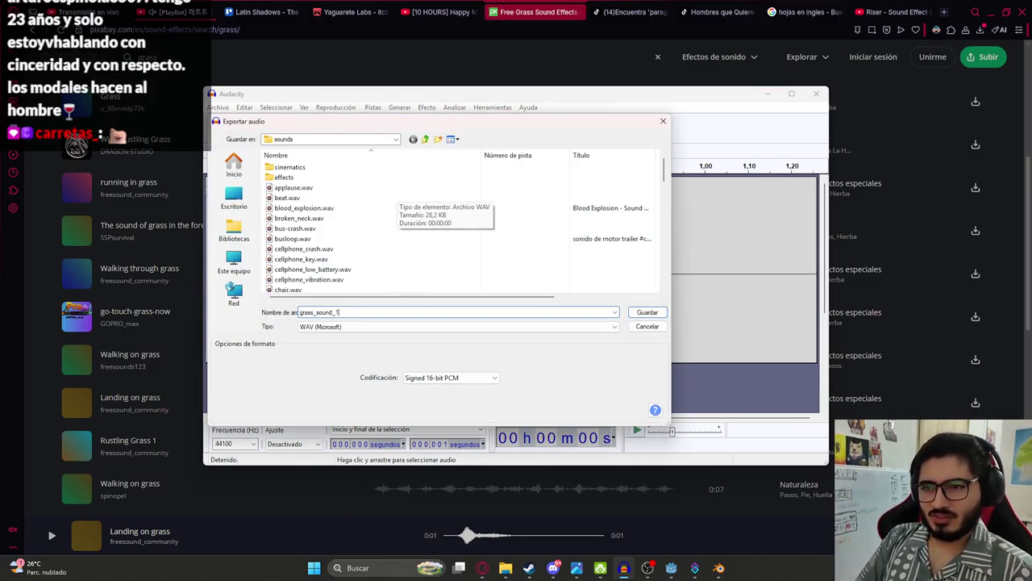
{"action": "key", "text": "Return"}
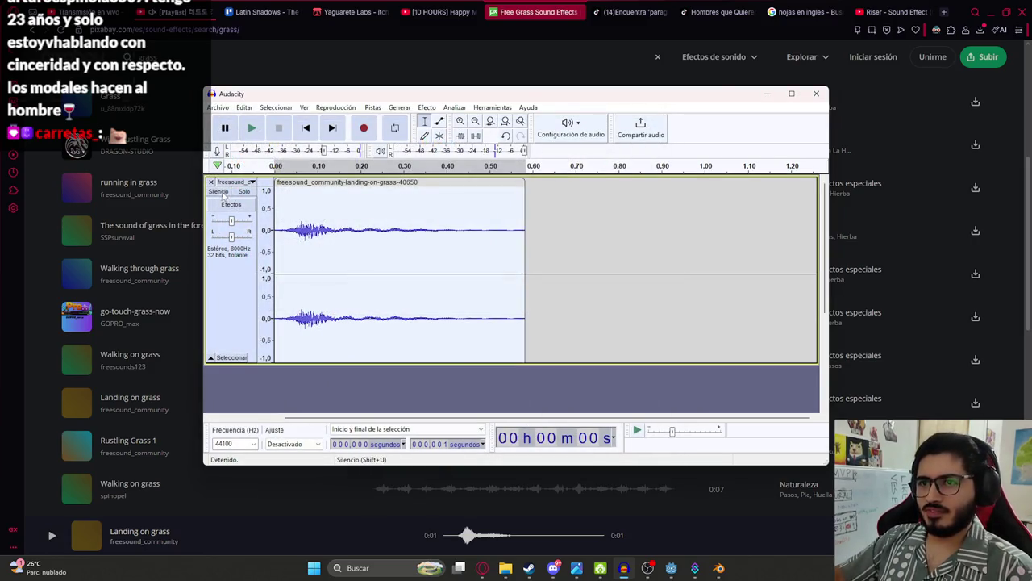
{"action": "left_click", "coordinate": [212, 182]}
Step: Bring the dry grass rustling download into Audacity and play it from the start
{"action": "left_click", "coordinate": [980, 29]}
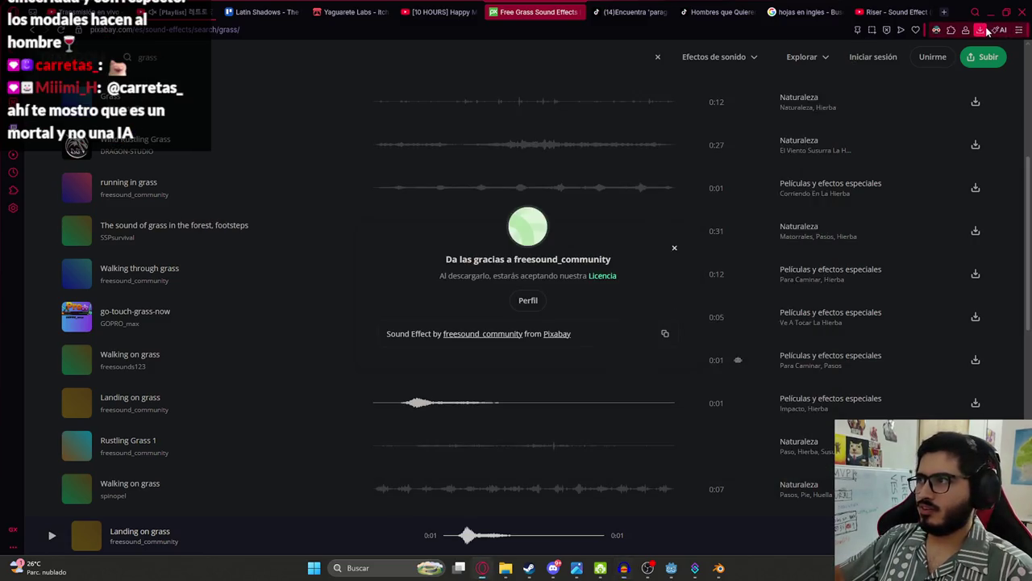
{"action": "mouse_move", "coordinate": [898, 121]}
{"action": "left_mouse_down"}
{"action": "mouse_move", "coordinate": [686, 217]}
{"action": "mouse_move", "coordinate": [689, 534]}
{"action": "mouse_move", "coordinate": [720, 575]}
{"action": "mouse_move", "coordinate": [669, 561]}
{"action": "mouse_move", "coordinate": [624, 564]}
{"action": "mouse_move", "coordinate": [590, 514]}
{"action": "mouse_move", "coordinate": [360, 277]}
{"action": "left_mouse_up"}
{"action": "key", "text": "space"}
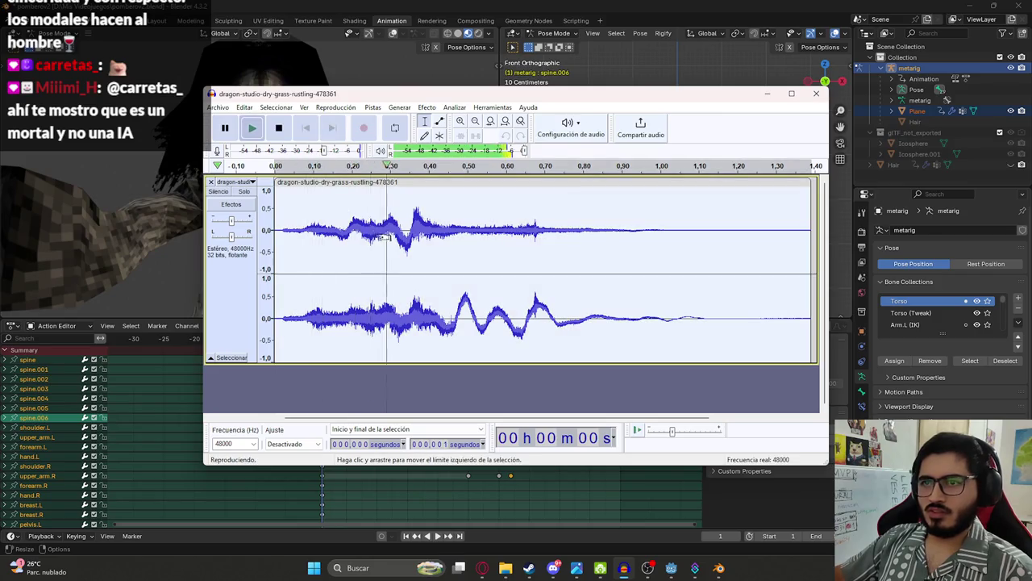
{"action": "scroll", "coordinate": [326, 231], "scroll_direction": "up", "scroll_amount": 2}
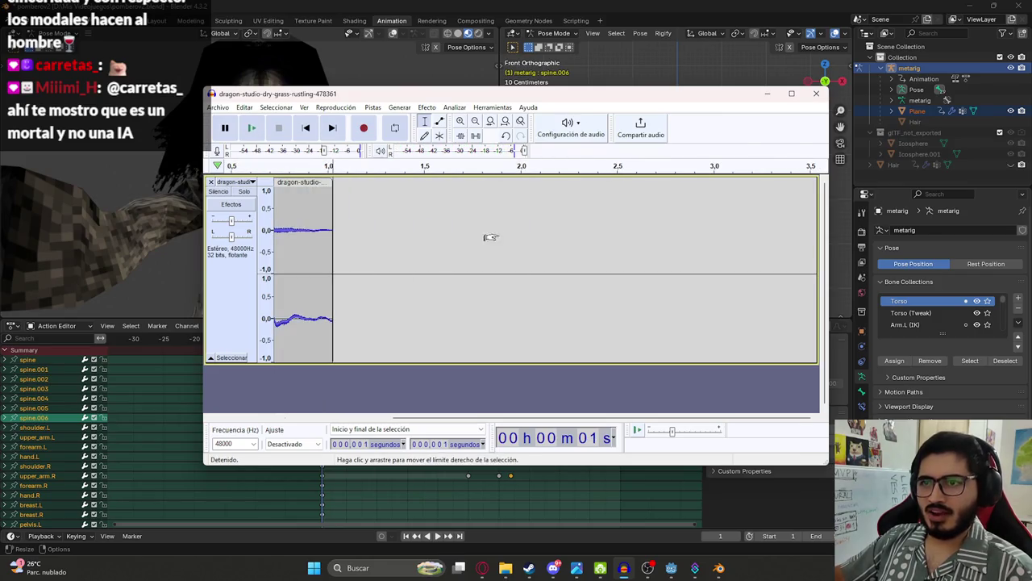
{"action": "key", "text": "Home"}
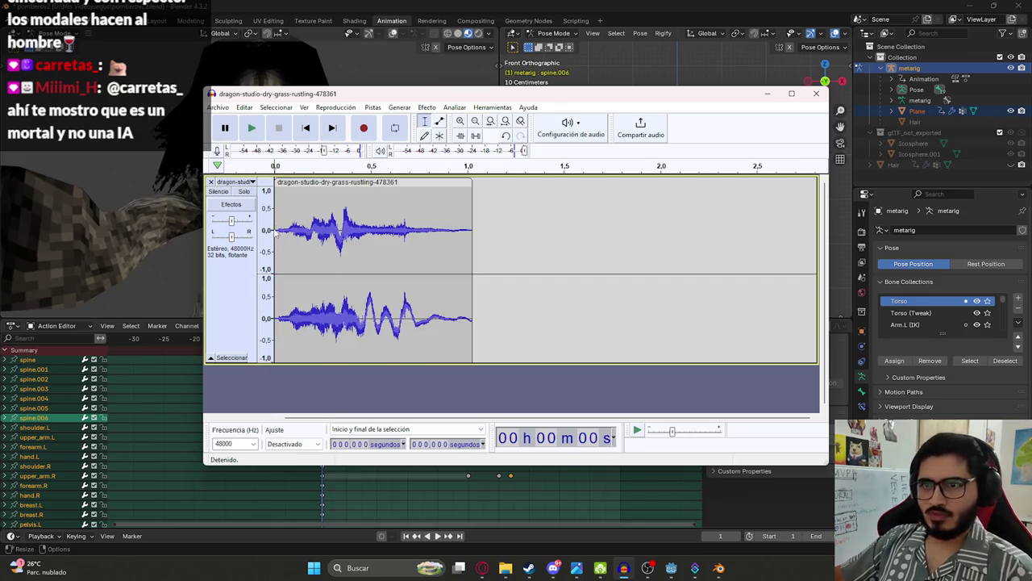
{"action": "left_click", "coordinate": [276, 230]}
Step: Resample the rustling clip to 8000 Hz and listen to the result
{"action": "left_click", "coordinate": [373, 108]}
{"action": "left_click", "coordinate": [387, 149]}
{"action": "type", "text": "80"}
{"action": "key", "text": "Return"}
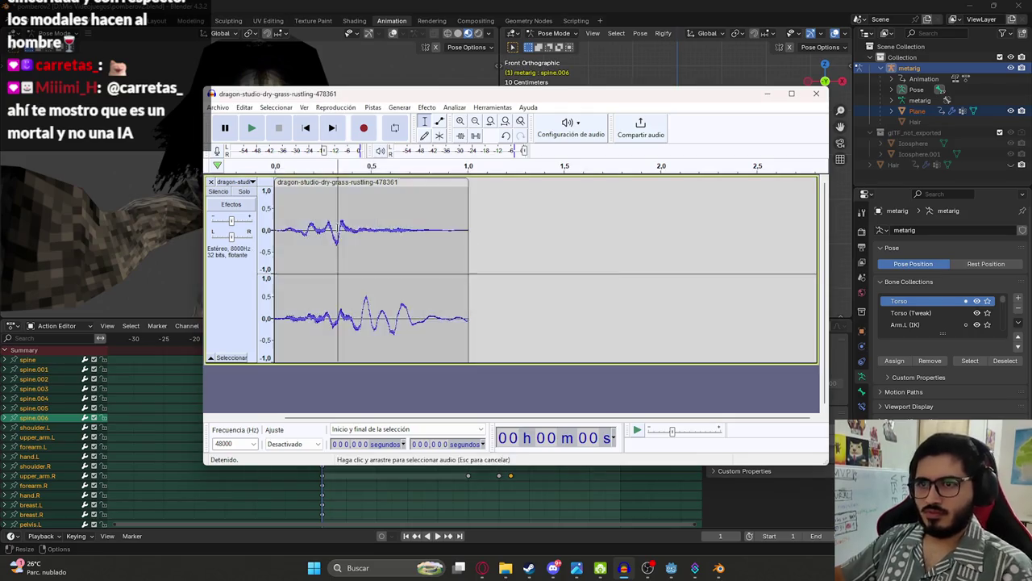
{"action": "key", "text": "space"}
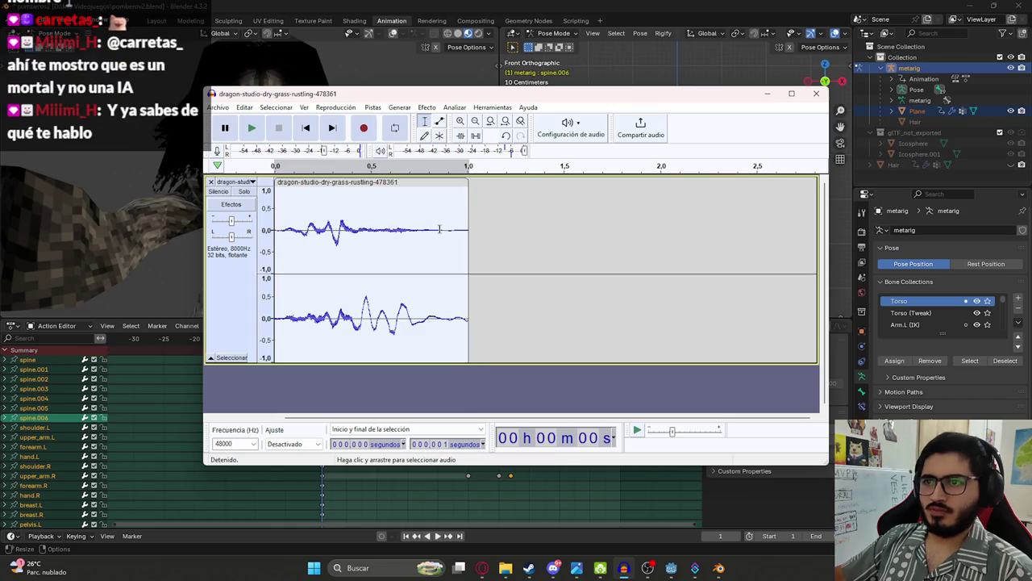
Step: Apply a fade to a selected stretch of the rustling clip
{"action": "left_click_drag", "start_coordinate": [439, 229], "coordinate": [546, 224]}
{"action": "left_click", "coordinate": [426, 107]}
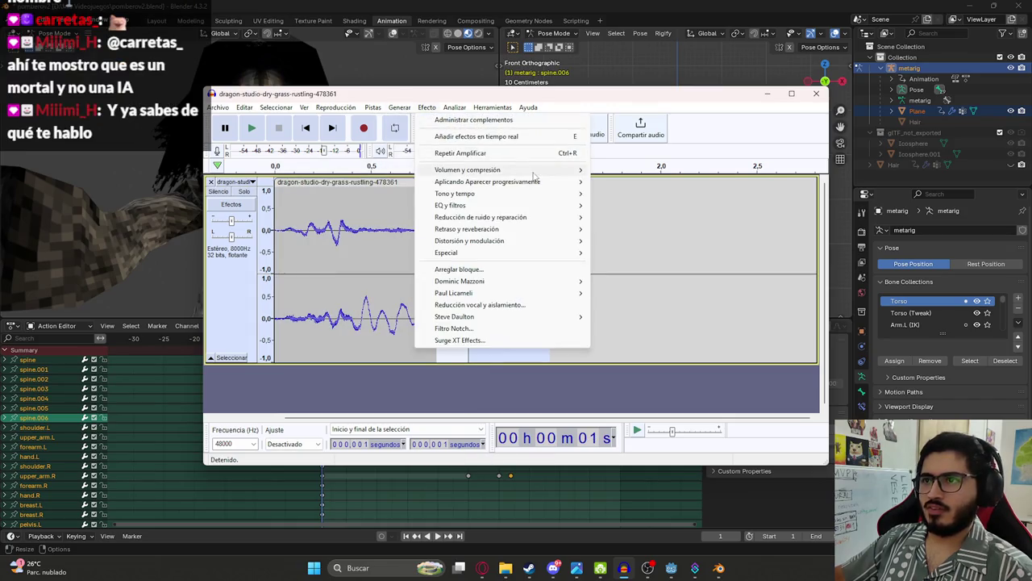
{"action": "left_click", "coordinate": [645, 193]}
{"action": "left_click", "coordinate": [358, 234]}
{"action": "key", "text": "space"}
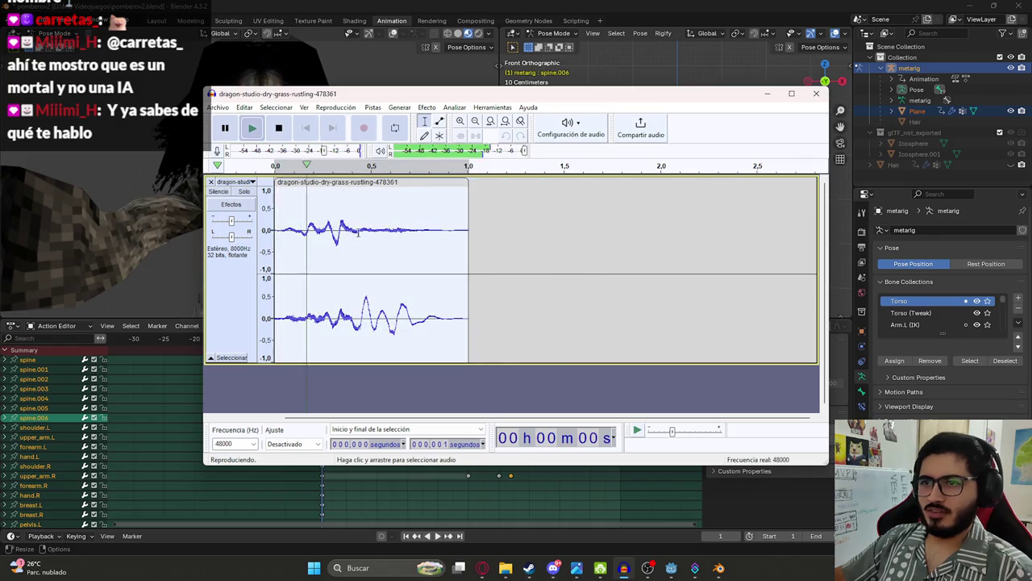
Step: Export the rustling clip as WAV file grass_sound_2 and return to Godot
{"action": "left_click", "coordinate": [217, 108]}
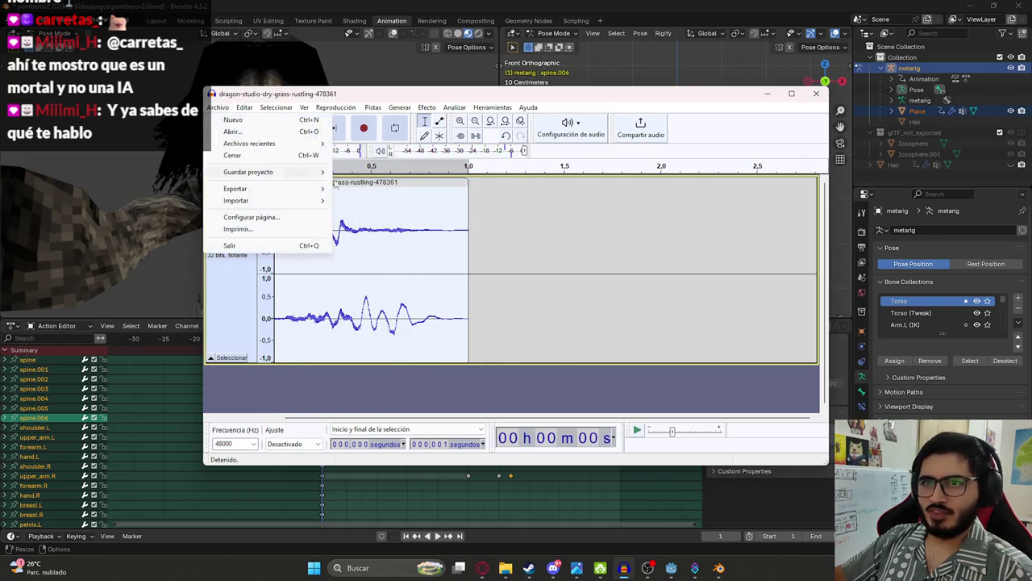
{"action": "mouse_move", "coordinate": [302, 188]}
{"action": "left_click", "coordinate": [395, 201]}
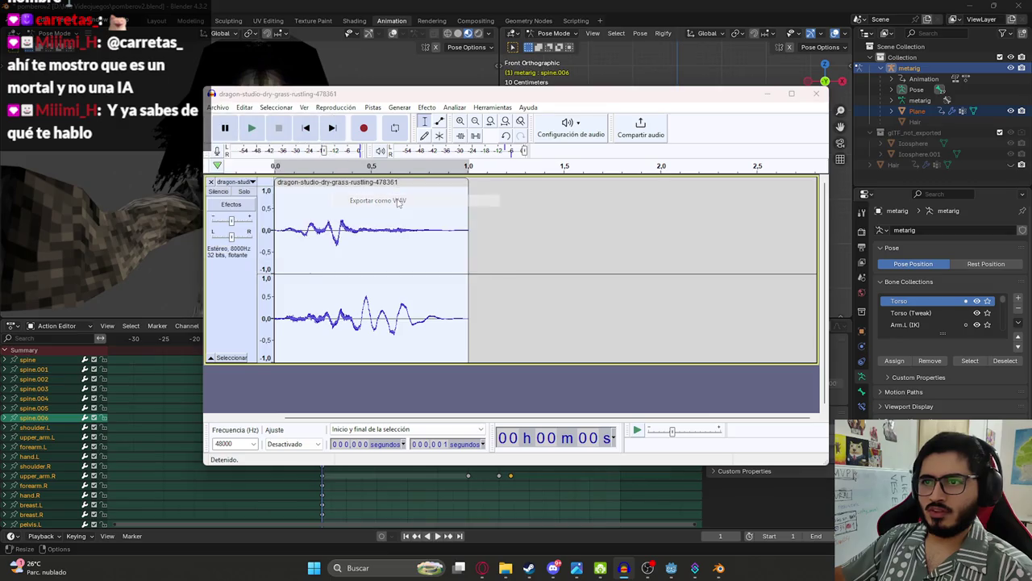
{"action": "type", "text": "grass_"}
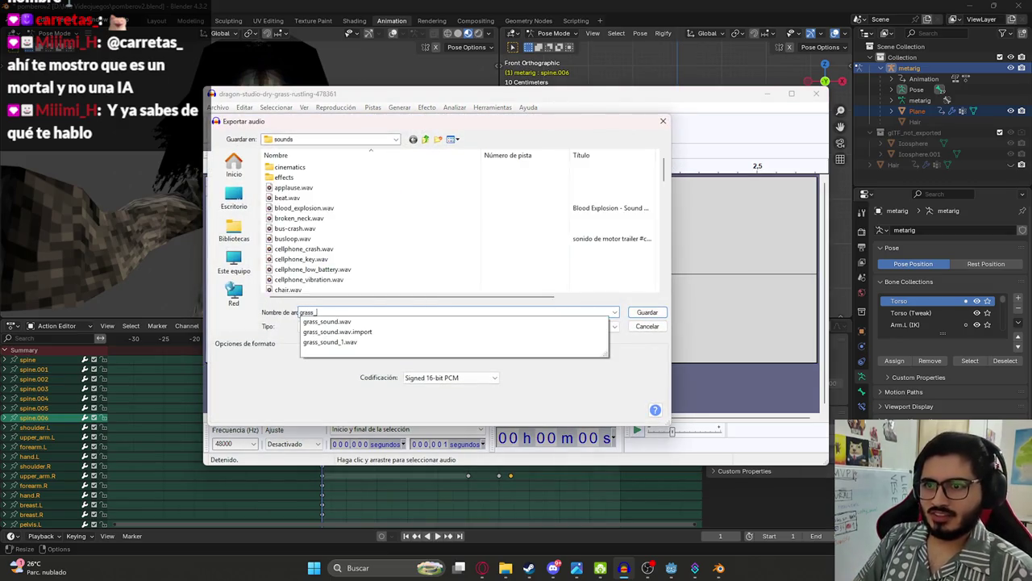
{"action": "type", "text": "sound_2"}
{"action": "key", "text": "Return"}
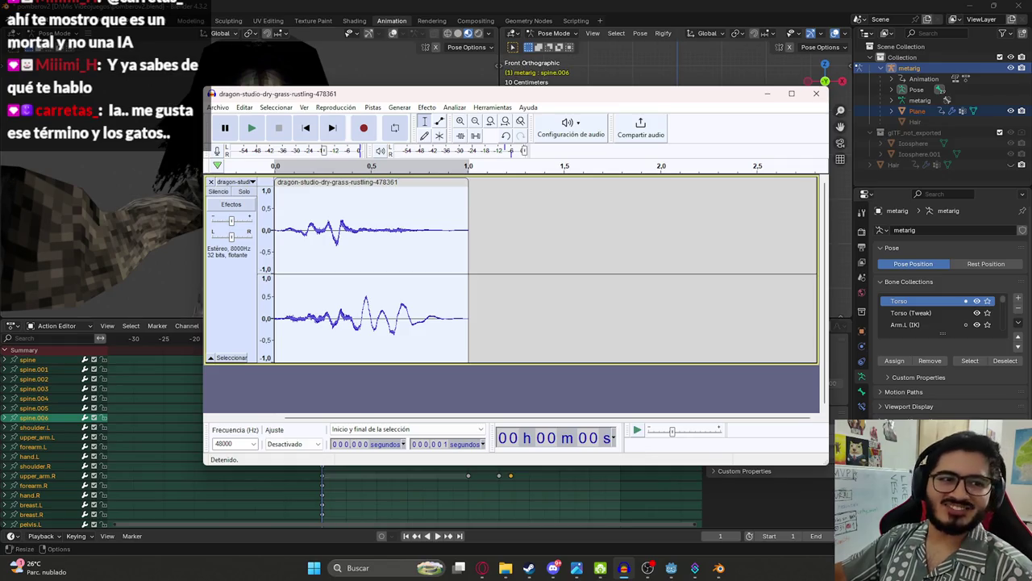
{"action": "key", "text": "alt+Tab"}
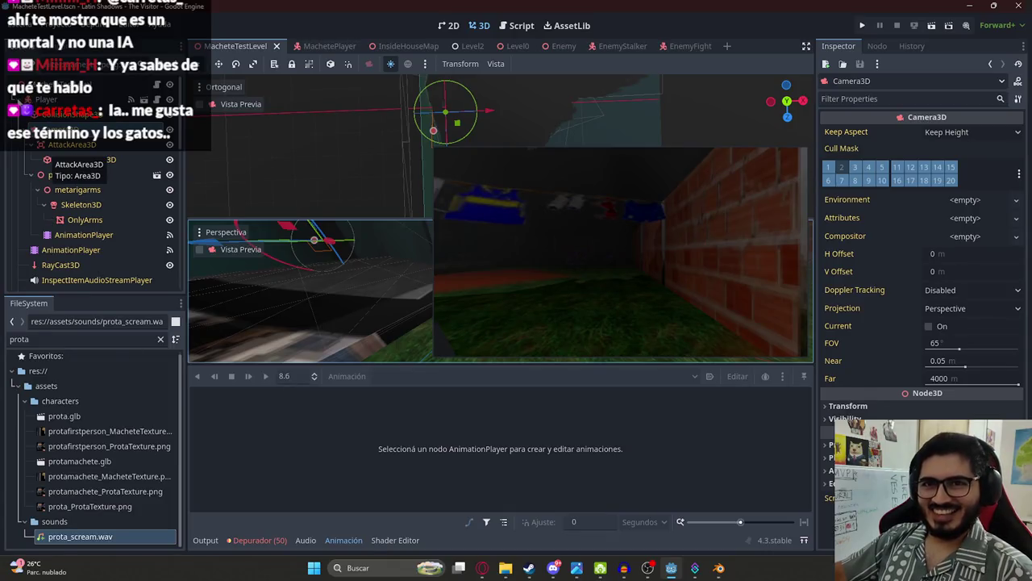
{"action": "left_click", "coordinate": [46, 99]}
{"action": "left_click", "coordinate": [19, 99]}
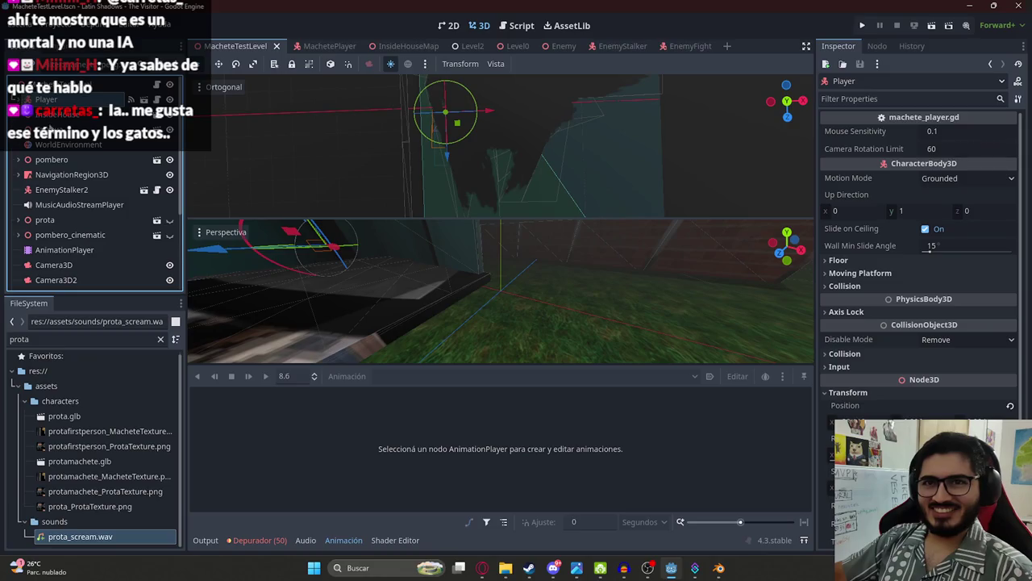
{"action": "left_click", "coordinate": [65, 249]}
{"action": "left_click", "coordinate": [383, 376]}
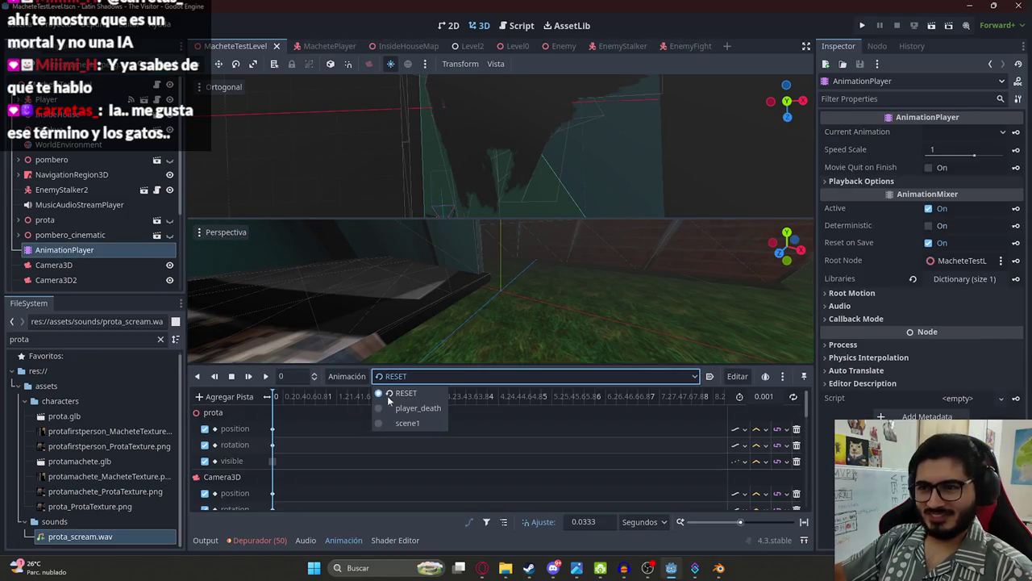
{"action": "left_click", "coordinate": [418, 408]}
{"action": "left_click", "coordinate": [333, 396]}
{"action": "left_click_drag", "start_coordinate": [336, 396], "coordinate": [453, 415]}
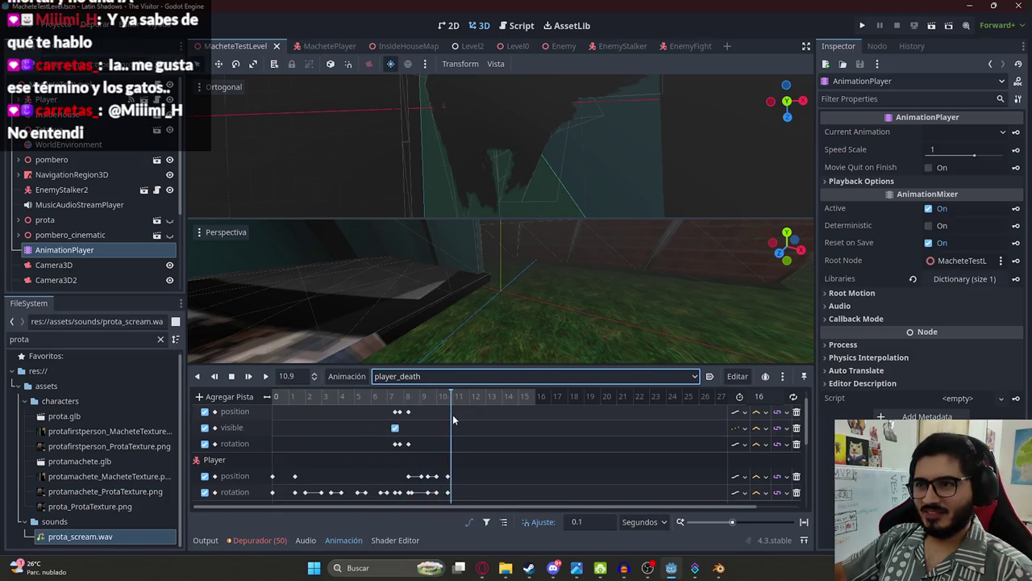
{"action": "left_click", "coordinate": [496, 63]}
{"action": "left_click", "coordinate": [524, 81]}
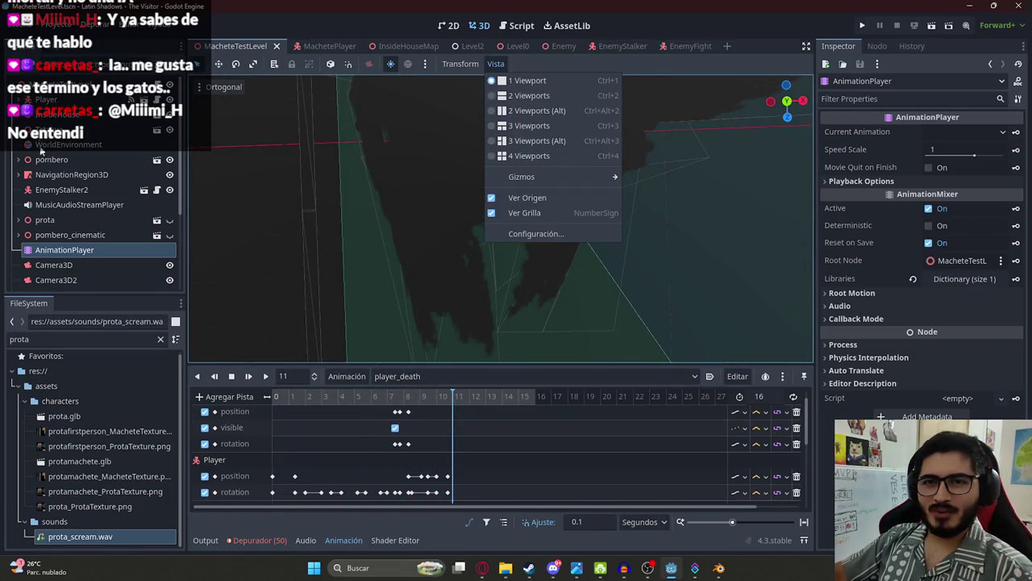
{"action": "left_click", "coordinate": [20, 104]}
{"action": "left_click", "coordinate": [440, 149]}
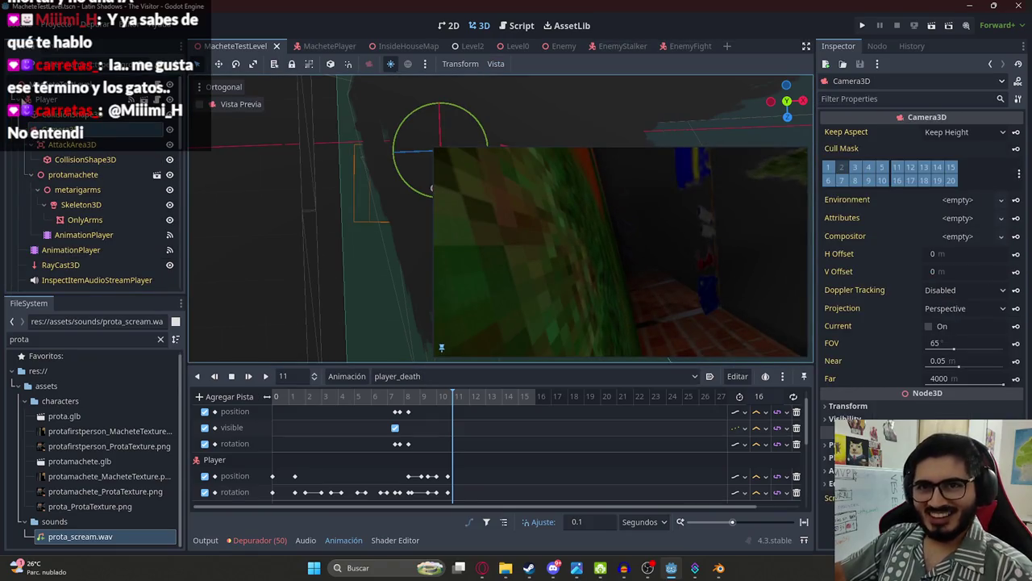
{"action": "mouse_move", "coordinate": [393, 397]}
{"action": "left_mouse_down"}
{"action": "mouse_move", "coordinate": [430, 404]}
{"action": "mouse_move", "coordinate": [396, 398]}
{"action": "mouse_move", "coordinate": [414, 401]}
{"action": "left_mouse_up"}
{"action": "scroll", "coordinate": [440, 475], "scroll_direction": "down", "scroll_amount": 5}
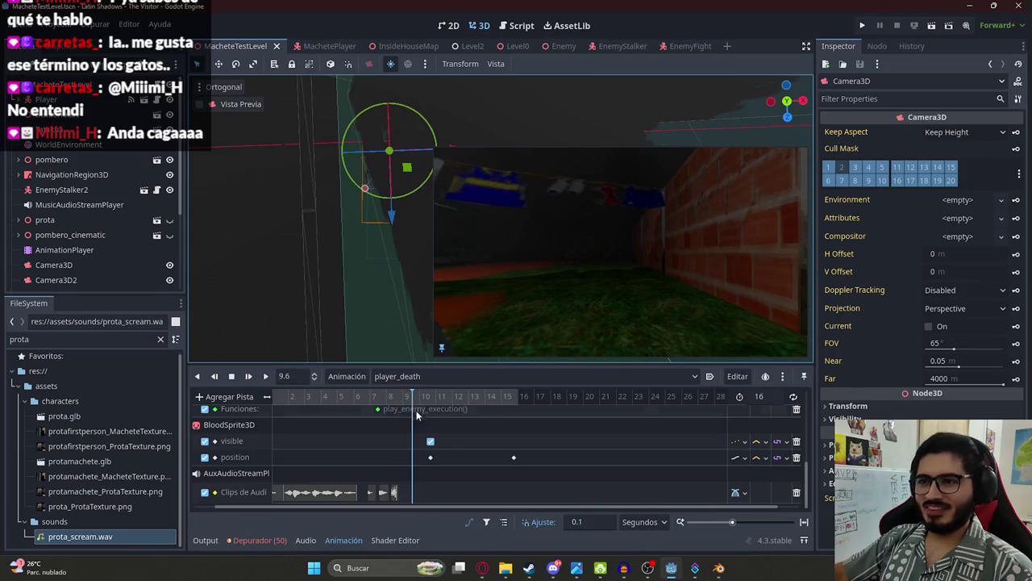
{"action": "scroll", "coordinate": [413, 417], "scroll_direction": "up", "scroll_amount": 2}
{"action": "scroll", "coordinate": [413, 417], "scroll_direction": "up", "scroll_amount": 5}
{"action": "left_click", "coordinate": [403, 404]}
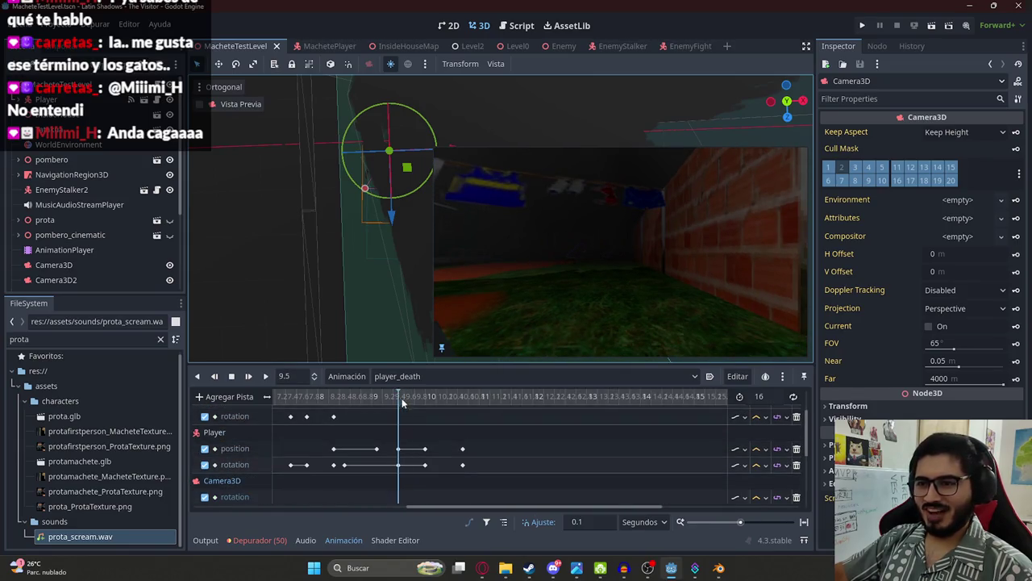
{"action": "mouse_move", "coordinate": [430, 405]}
{"action": "left_mouse_down"}
{"action": "mouse_move", "coordinate": [454, 403]}
{"action": "mouse_move", "coordinate": [425, 403]}
{"action": "left_mouse_up"}
{"action": "scroll", "coordinate": [457, 453], "scroll_direction": "down", "scroll_amount": 3}
{"action": "scroll", "coordinate": [457, 452], "scroll_direction": "down", "scroll_amount": 2}
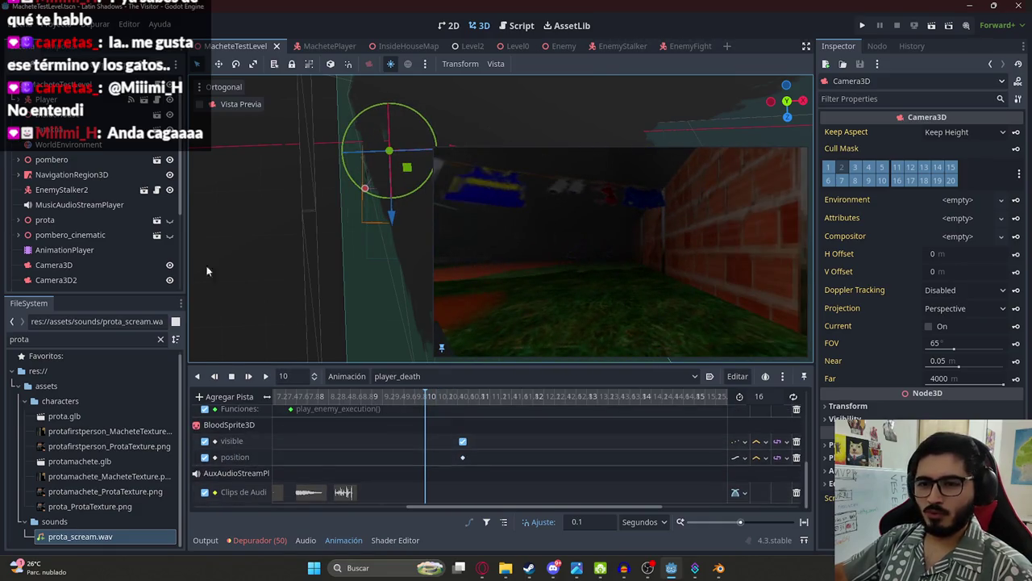
{"action": "double_click", "coordinate": [93, 342]}
{"action": "key", "text": "BackSpace"}
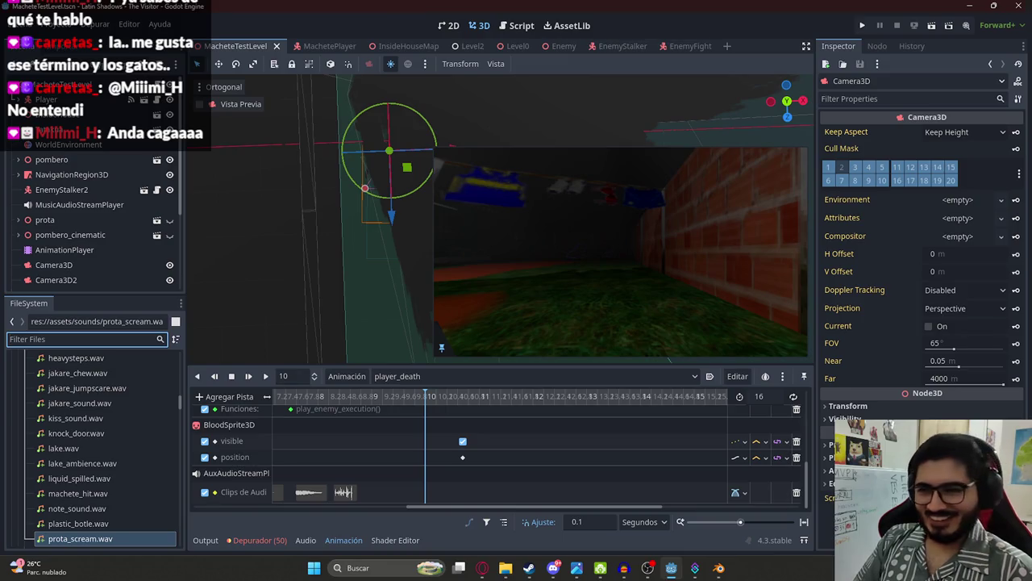
Step: Filter FileSystem for grass files, place grass_sound_1.wav at 10 s on the audio track, and preview
{"action": "type", "text": "grass"}
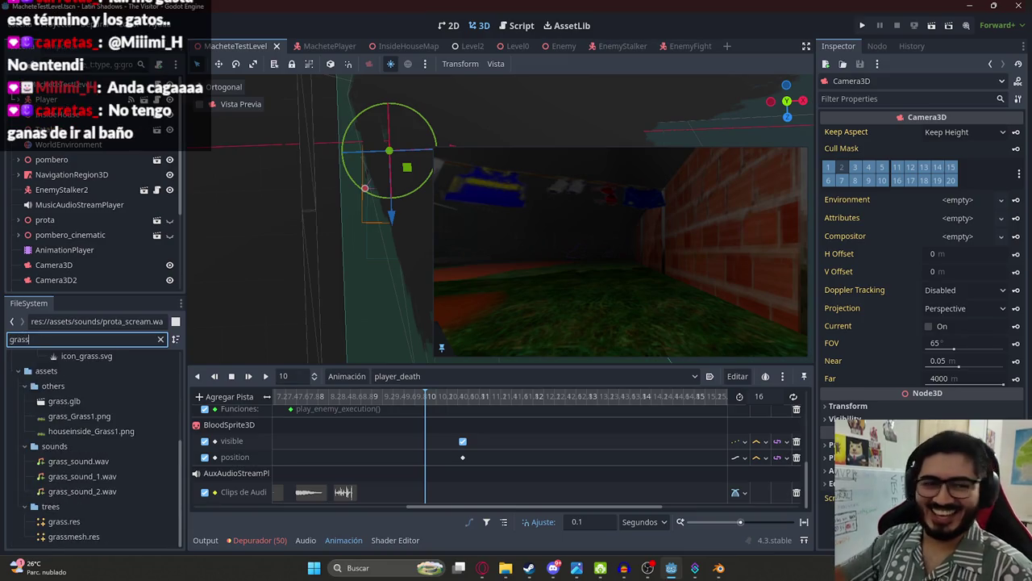
{"action": "type", "text": "_1"}
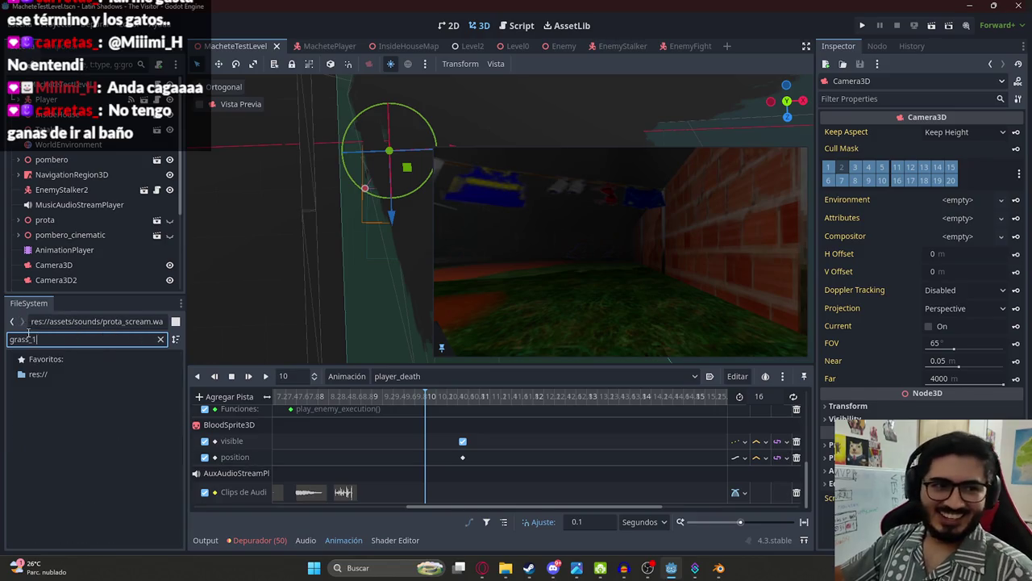
{"action": "key", "text": "BackSpace"}
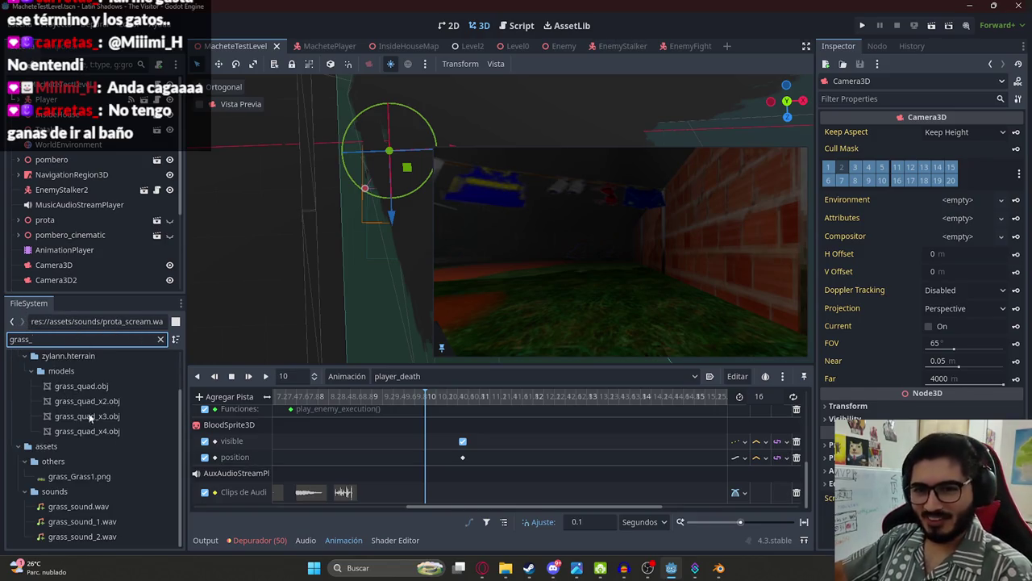
{"action": "left_click_drag", "start_coordinate": [97, 520], "coordinate": [441, 498]}
{"action": "key", "text": "d"}
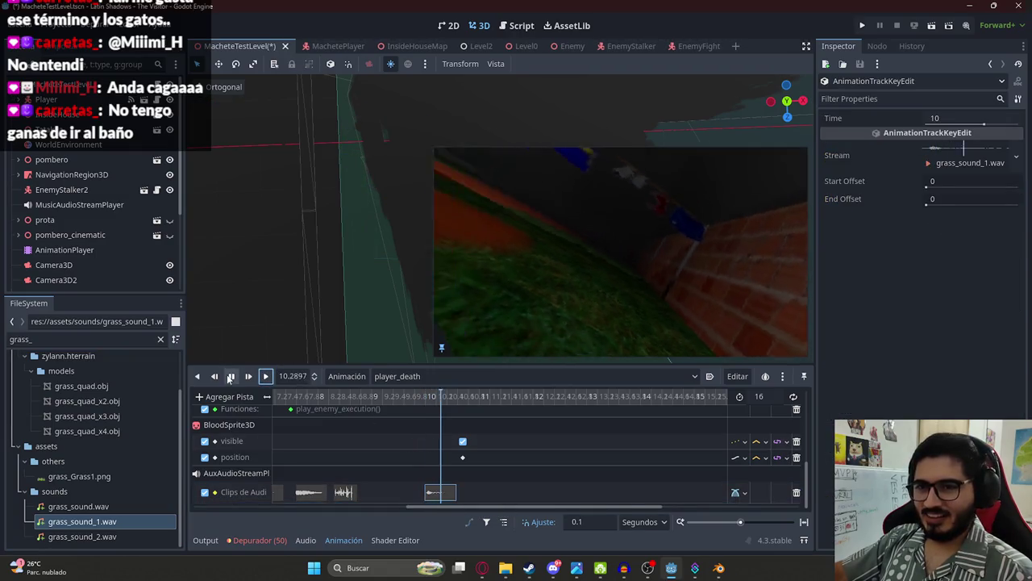
{"action": "mouse_move", "coordinate": [103, 537]}
{"action": "left_mouse_down"}
{"action": "mouse_move", "coordinate": [380, 518]}
{"action": "mouse_move", "coordinate": [381, 501]}
{"action": "mouse_move", "coordinate": [34, 534]}
{"action": "left_mouse_up"}
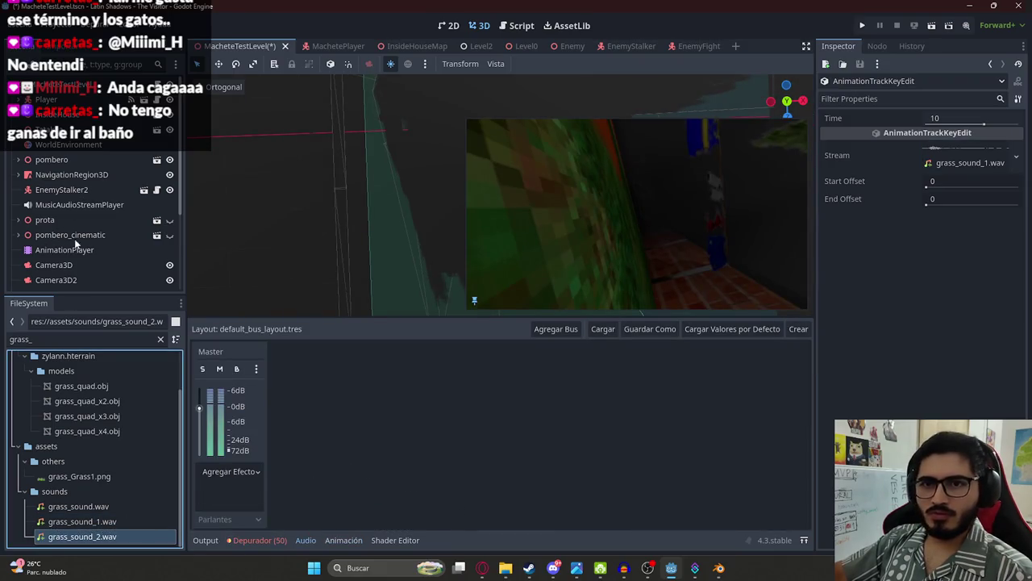
{"action": "left_click", "coordinate": [79, 250]}
Step: Drop grass_sound_2.wav onto the audio track and shift grass_sound_1 earlier toward the landing
{"action": "scroll", "coordinate": [498, 463], "scroll_direction": "down", "scroll_amount": 2}
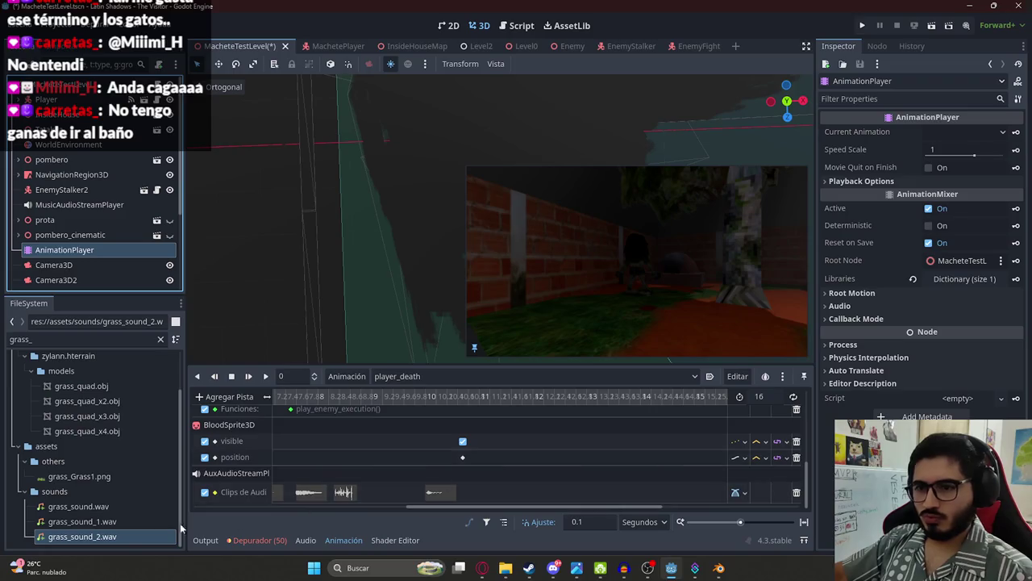
{"action": "left_click_drag", "start_coordinate": [119, 536], "coordinate": [480, 490]}
{"action": "left_click", "coordinate": [376, 396]}
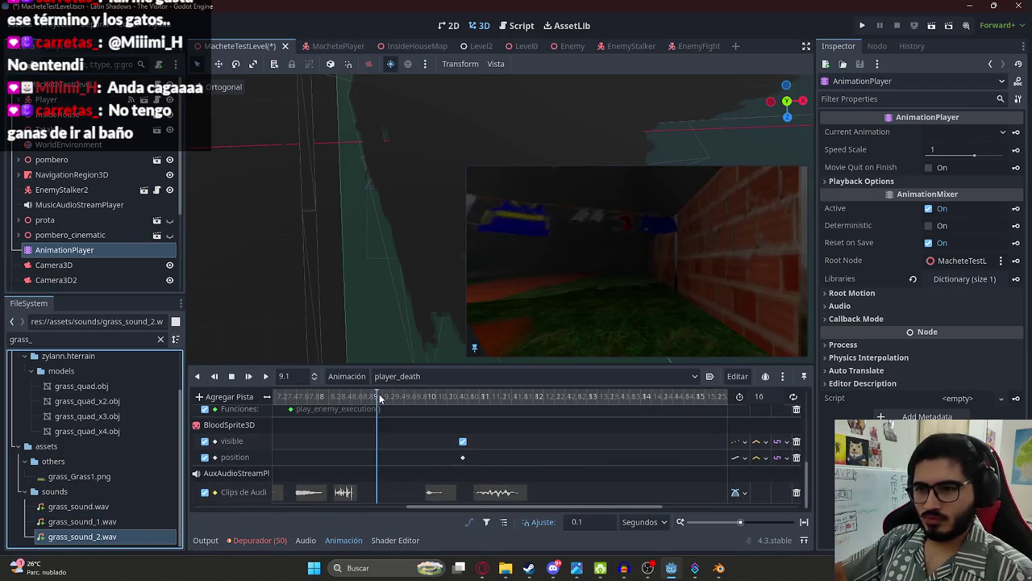
{"action": "scroll", "coordinate": [428, 453], "scroll_direction": "up", "scroll_amount": 2}
{"action": "scroll", "coordinate": [427, 452], "scroll_direction": "up", "scroll_amount": 2}
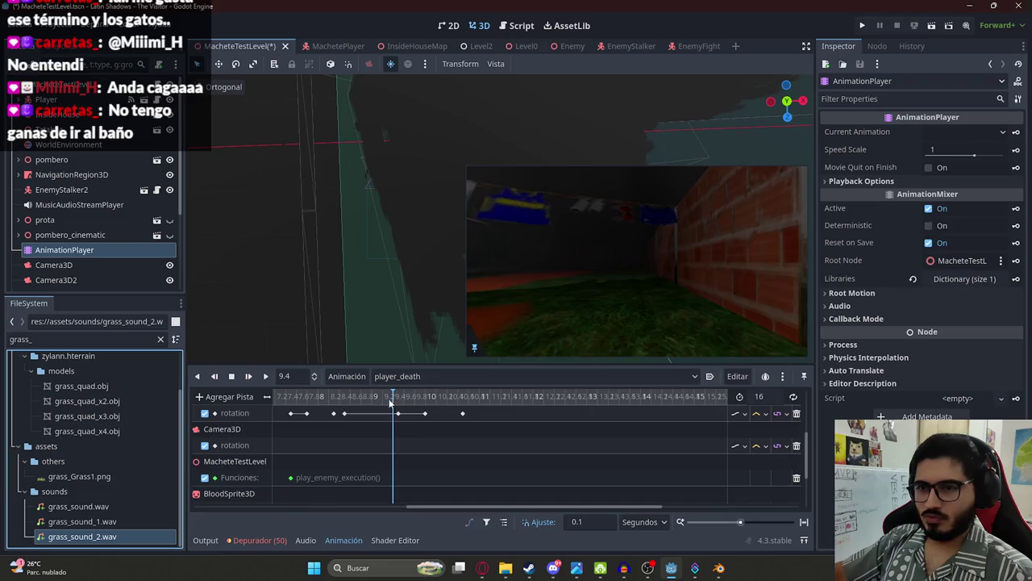
{"action": "scroll", "coordinate": [386, 421], "scroll_direction": "up", "scroll_amount": 2}
{"action": "scroll", "coordinate": [386, 421], "scroll_direction": "down", "scroll_amount": 4}
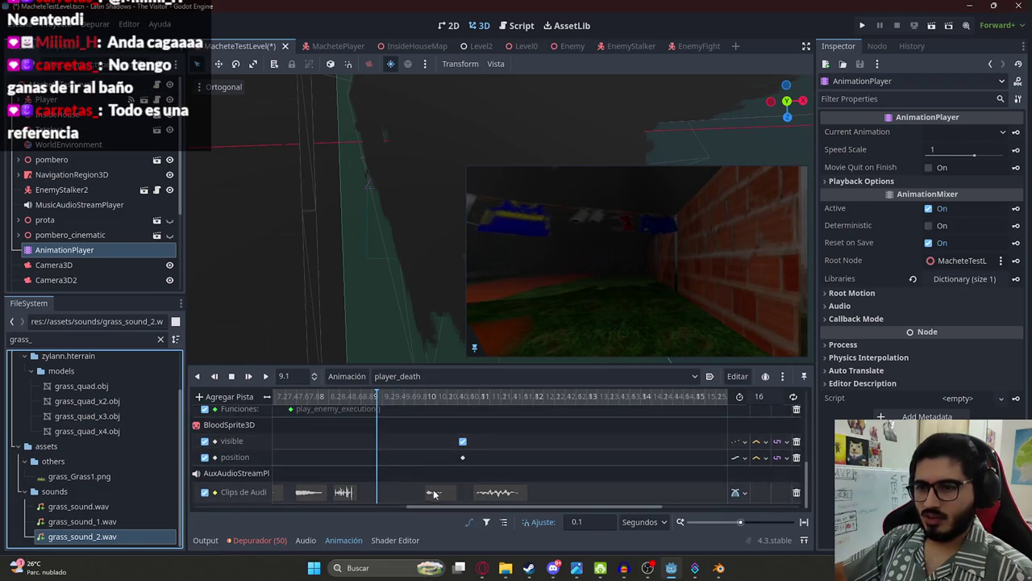
{"action": "left_click", "coordinate": [404, 494]}
{"action": "left_click_drag", "start_coordinate": [392, 494], "coordinate": [393, 494]}
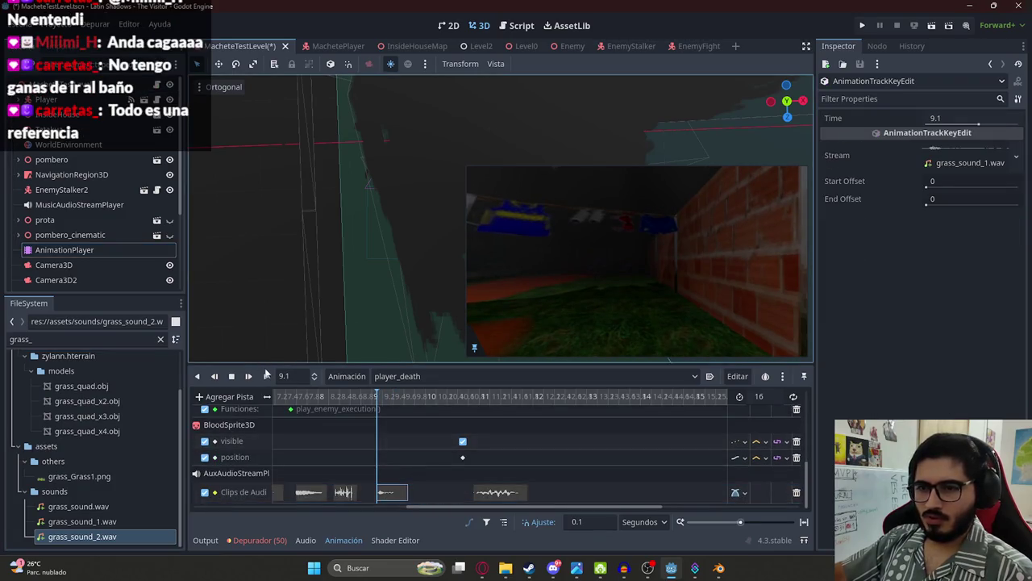
Step: Move grass_sound_2 earlier and replay the landing, nudging the clips into place
{"action": "key", "text": "d"}
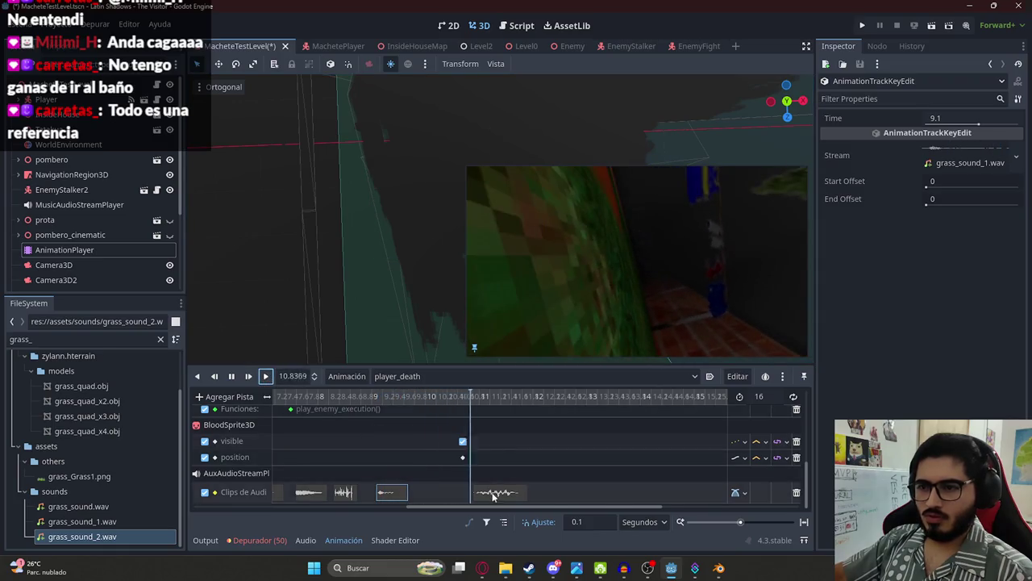
{"action": "left_click_drag", "start_coordinate": [487, 488], "coordinate": [432, 490]}
{"action": "left_click", "coordinate": [323, 395]}
{"action": "left_click", "coordinate": [266, 376]}
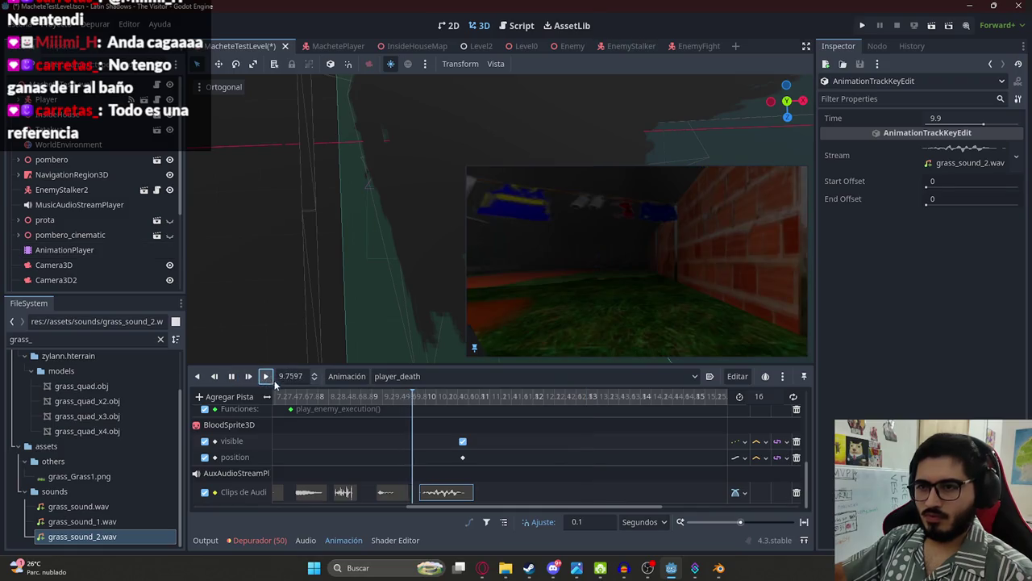
{"action": "left_click", "coordinate": [232, 379]}
{"action": "scroll", "coordinate": [413, 430], "scroll_direction": "up", "scroll_amount": 5}
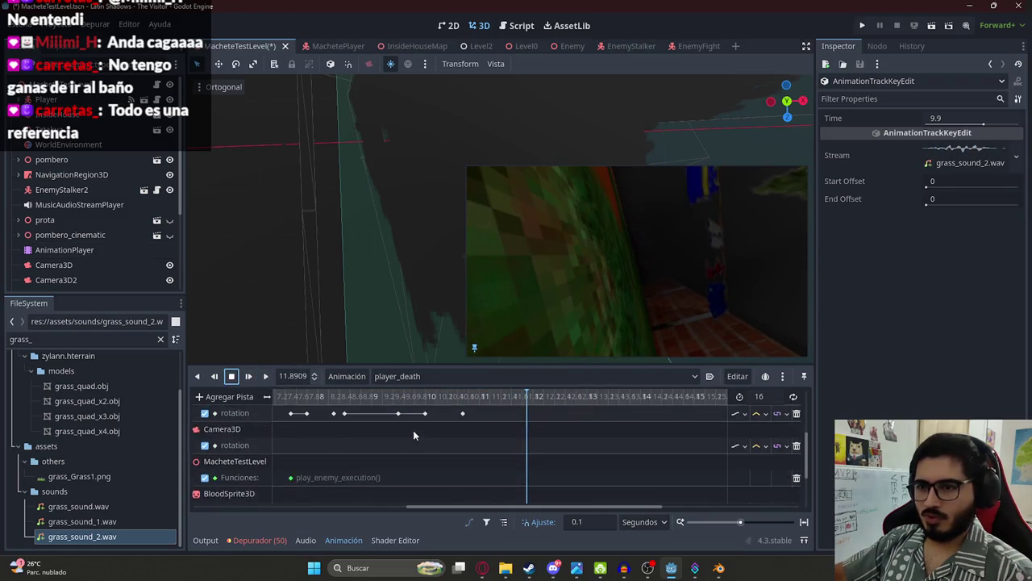
{"action": "left_click_drag", "start_coordinate": [403, 399], "coordinate": [449, 403]}
{"action": "scroll", "coordinate": [448, 409], "scroll_direction": "down", "scroll_amount": 5}
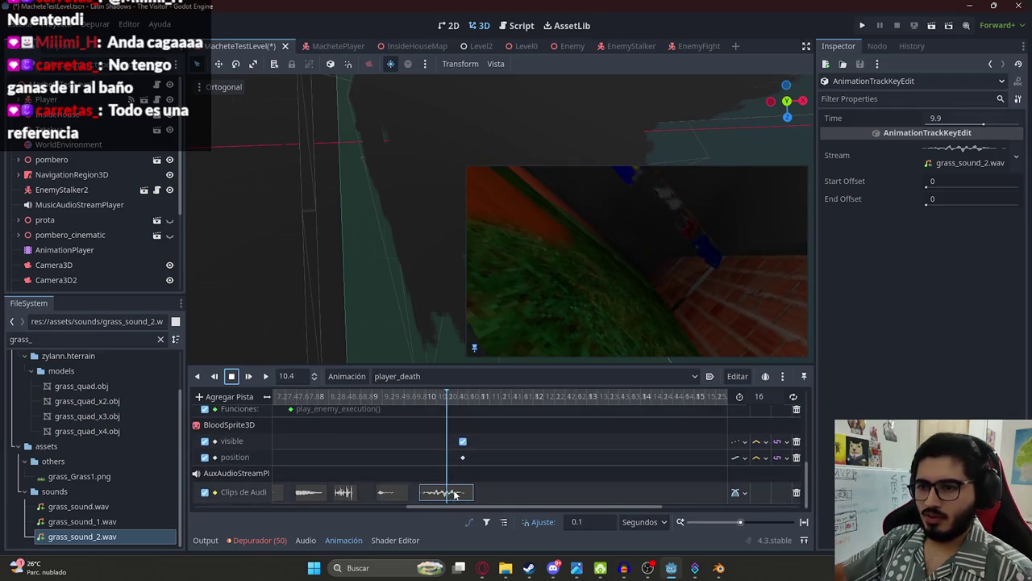
{"action": "left_click_drag", "start_coordinate": [454, 491], "coordinate": [481, 491]}
Step: Replay the landing from 9.2 s to check the grass clips' timing
{"action": "left_click", "coordinate": [357, 396]}
{"action": "left_click", "coordinate": [265, 376]}
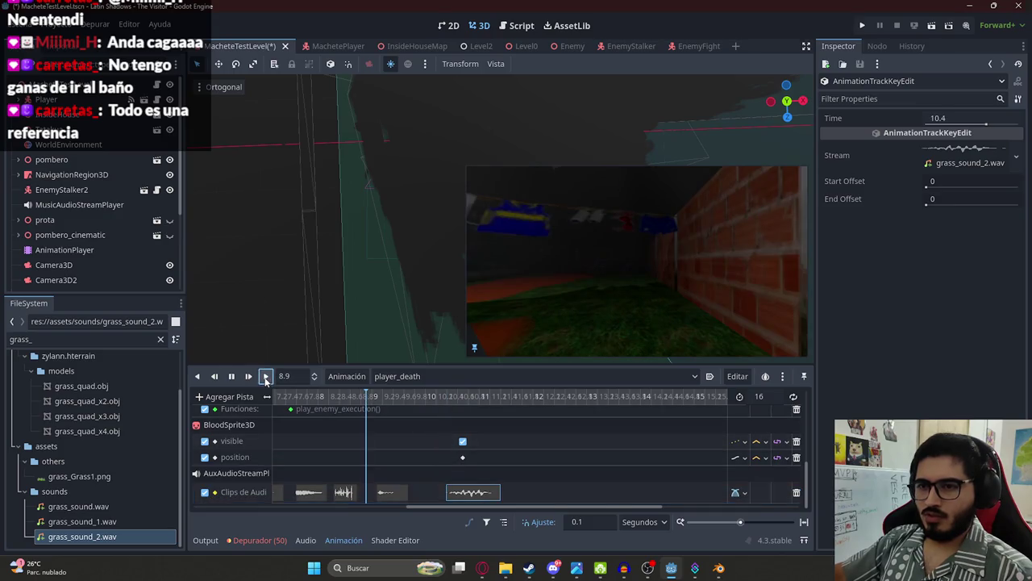
{"action": "left_click", "coordinate": [395, 492]}
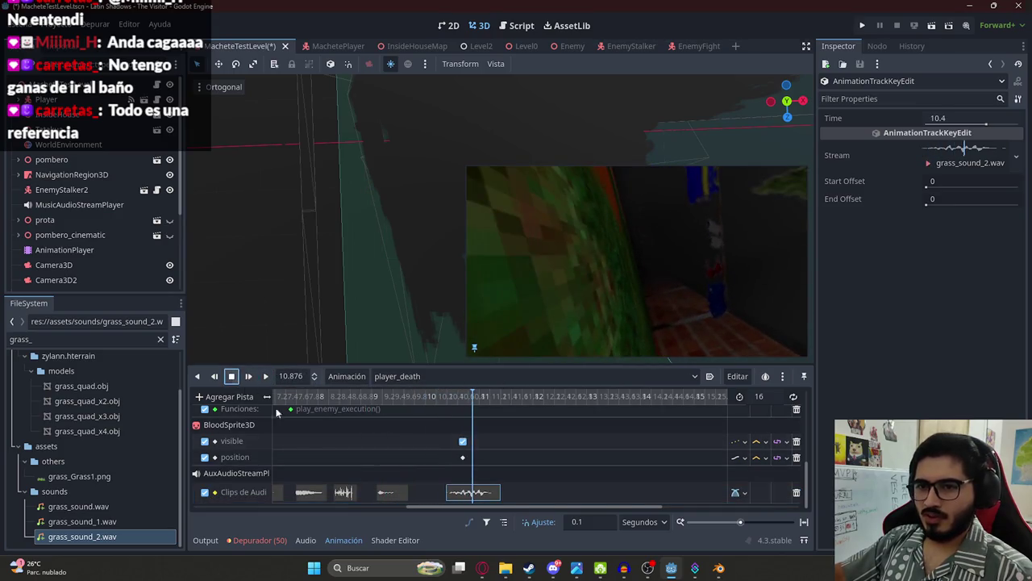
{"action": "scroll", "coordinate": [403, 451], "scroll_direction": "up", "scroll_amount": 5}
{"action": "left_click", "coordinate": [398, 396]}
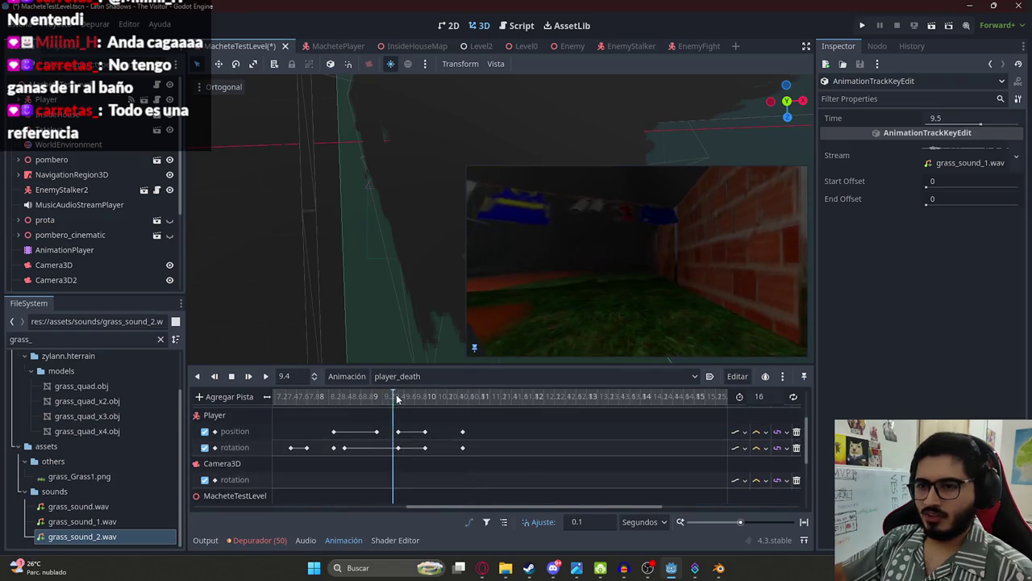
{"action": "scroll", "coordinate": [409, 476], "scroll_direction": "down", "scroll_amount": 5}
{"action": "left_click", "coordinate": [384, 399]}
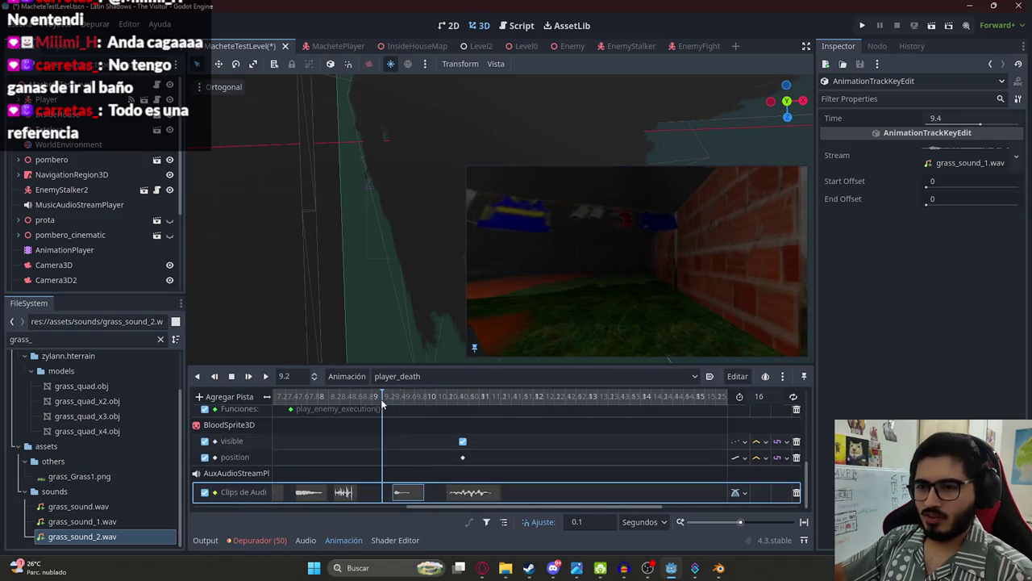
{"action": "left_click", "coordinate": [266, 377]}
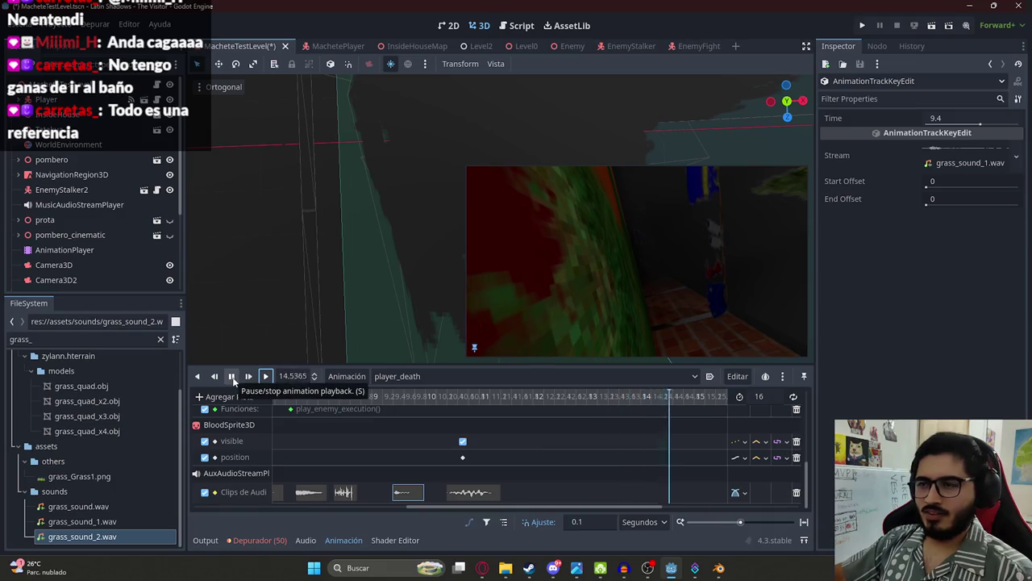
{"action": "left_click", "coordinate": [233, 377]}
Step: Save the scene, switch to the RESET animation, and run the current scene
{"action": "key", "text": "ctrl+s"}
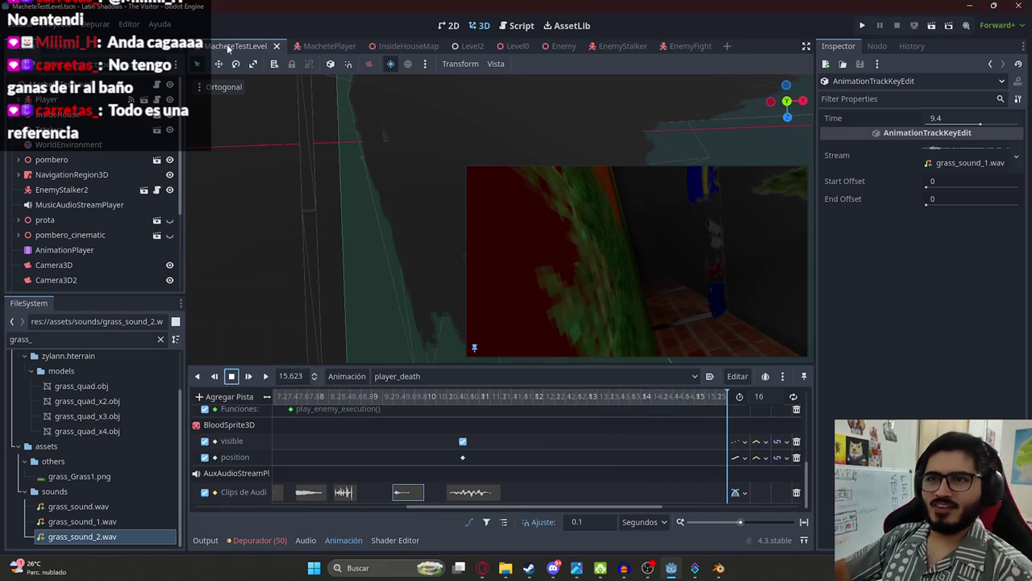
{"action": "left_click", "coordinate": [440, 381]}
{"action": "left_click", "coordinate": [396, 394]}
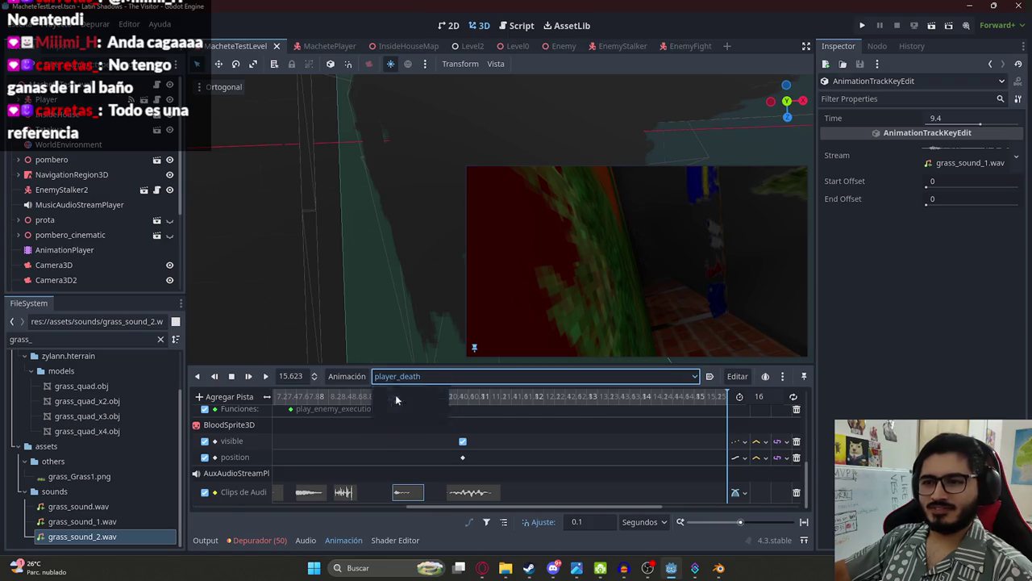
{"action": "right_click", "coordinate": [241, 41]}
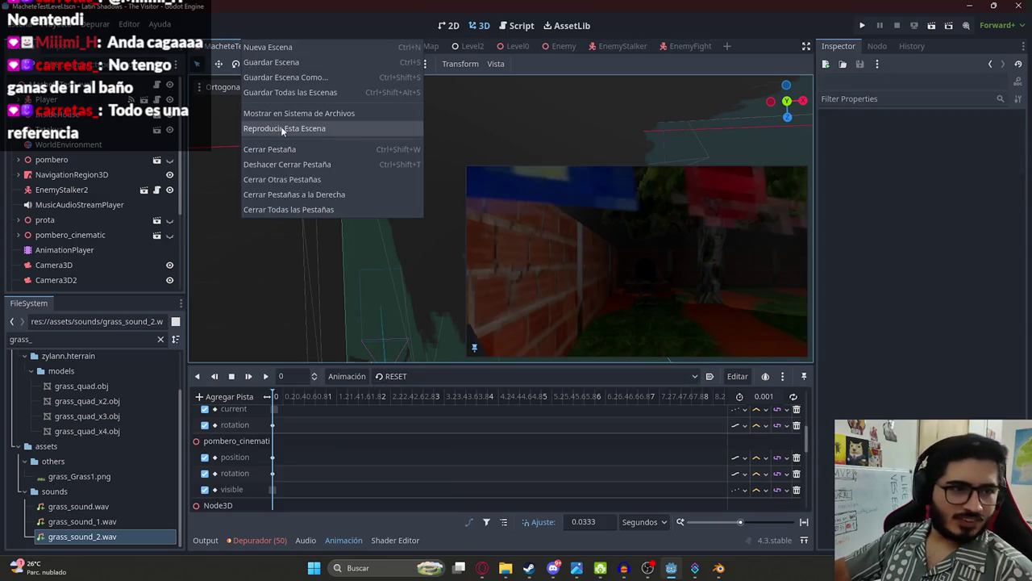
{"action": "left_click", "coordinate": [280, 127]}
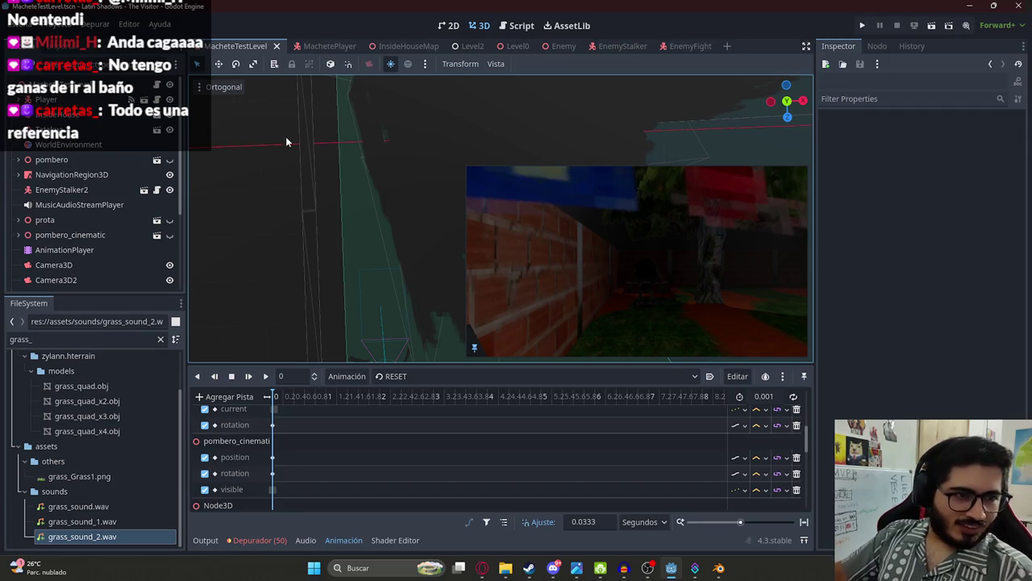
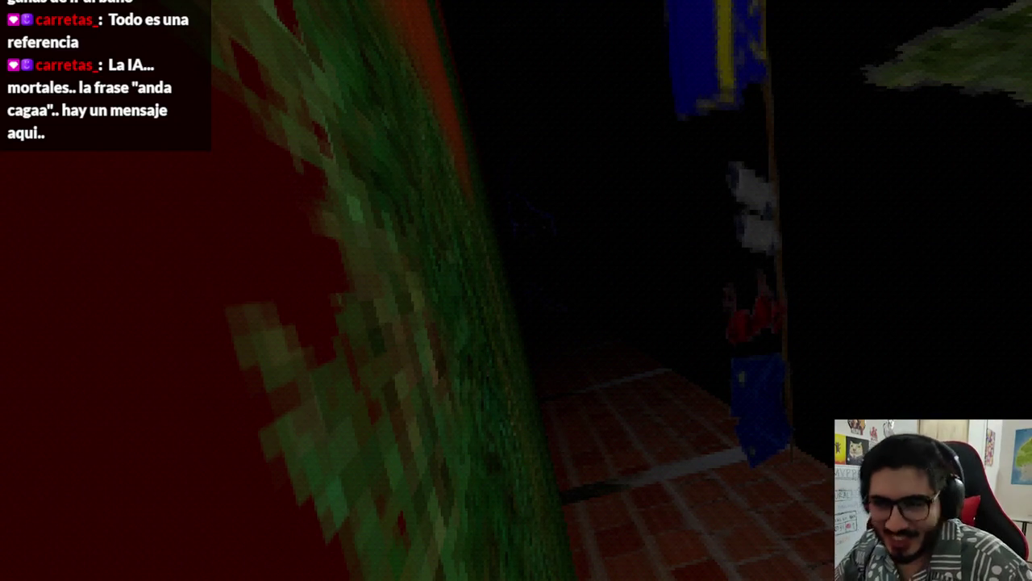
Step: Stop the game test and scrub through the player_death animation on the AnimationPlayer
{"action": "key", "text": "F8"}
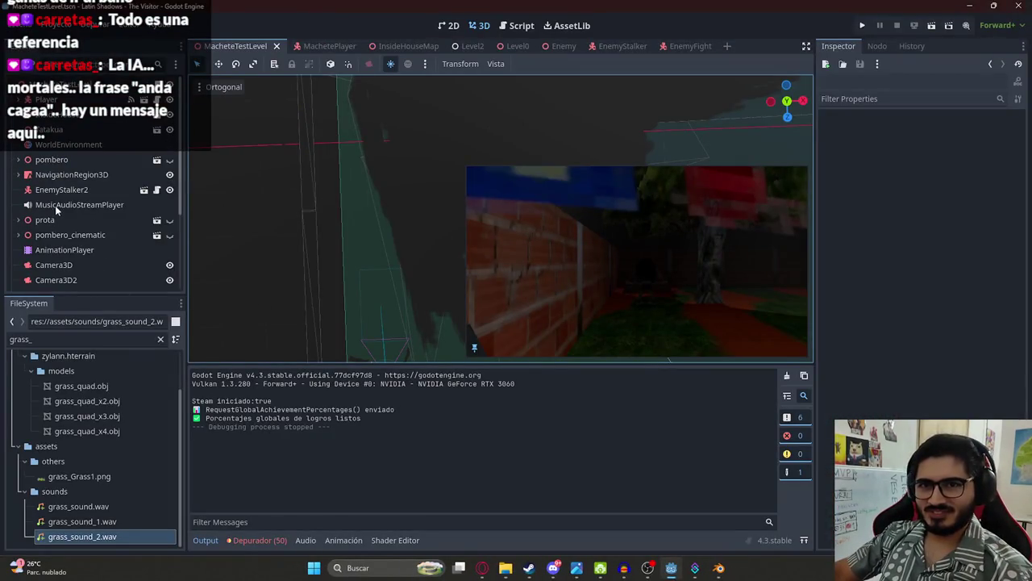
{"action": "left_click", "coordinate": [63, 250]}
{"action": "left_click", "coordinate": [382, 380]}
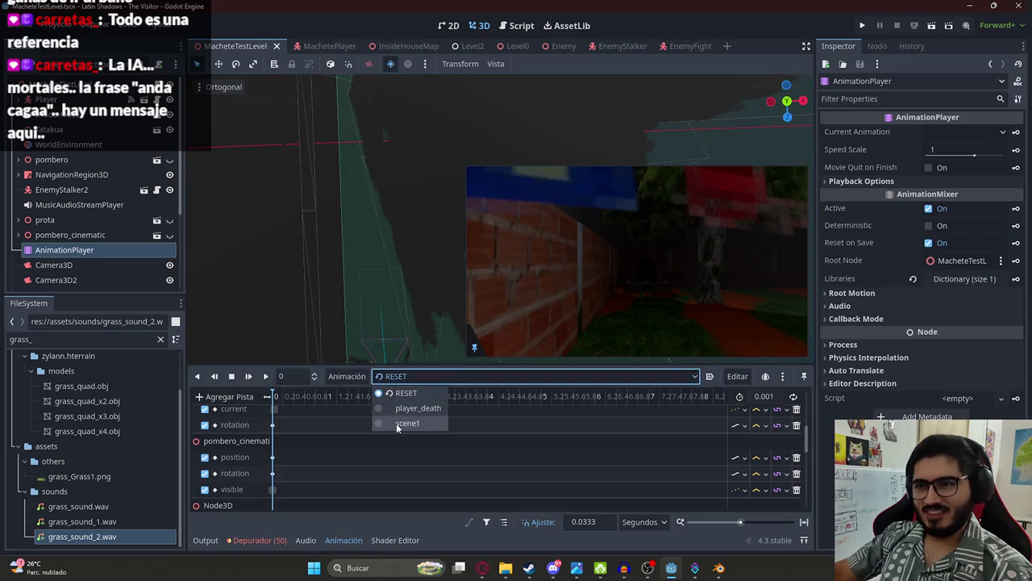
{"action": "left_click", "coordinate": [394, 412]}
{"action": "scroll", "coordinate": [289, 418], "scroll_direction": "down", "scroll_amount": 5}
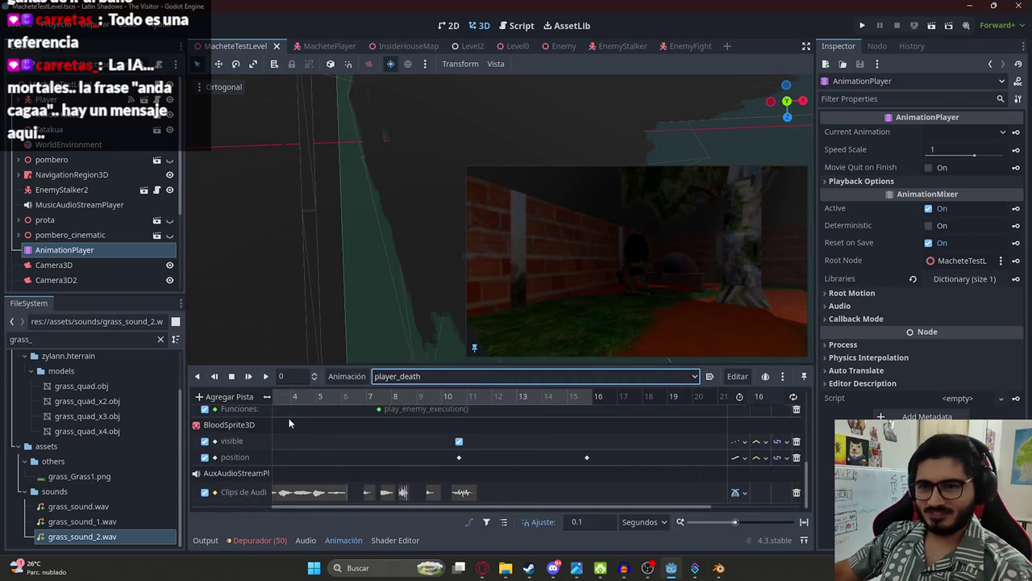
{"action": "left_click", "coordinate": [292, 396]}
{"action": "mouse_move", "coordinate": [299, 395]}
{"action": "left_mouse_down"}
{"action": "mouse_move", "coordinate": [371, 395]}
{"action": "mouse_move", "coordinate": [230, 399]}
{"action": "left_mouse_up"}
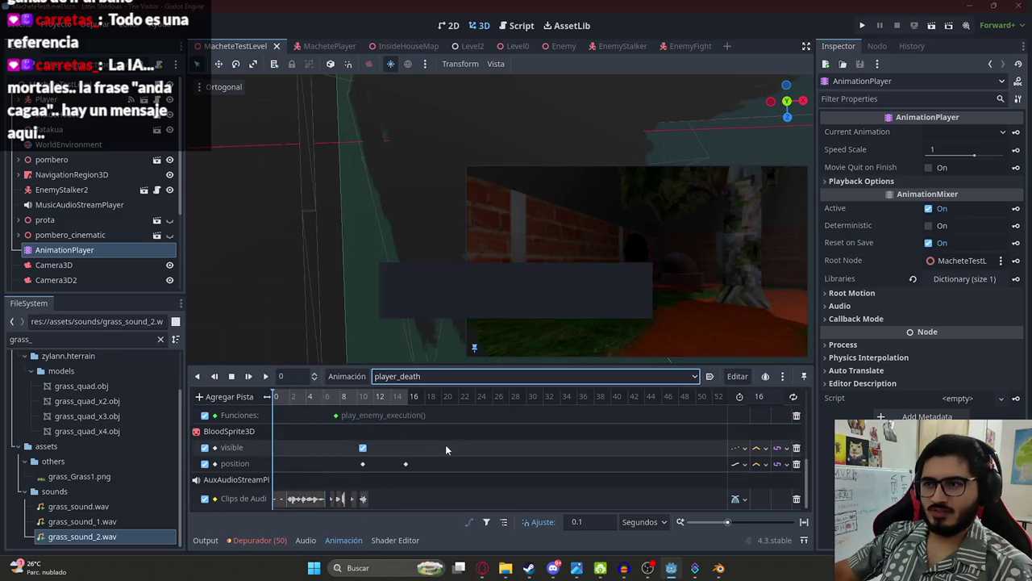
Step: Search Pixabay in Opera for 'blood' sound effects
{"action": "left_click", "coordinate": [482, 568]}
{"action": "left_click", "coordinate": [316, 56]}
{"action": "key", "text": "ctrl+a"}
{"action": "type", "text": "blood"}
{"action": "key", "text": "Return"}
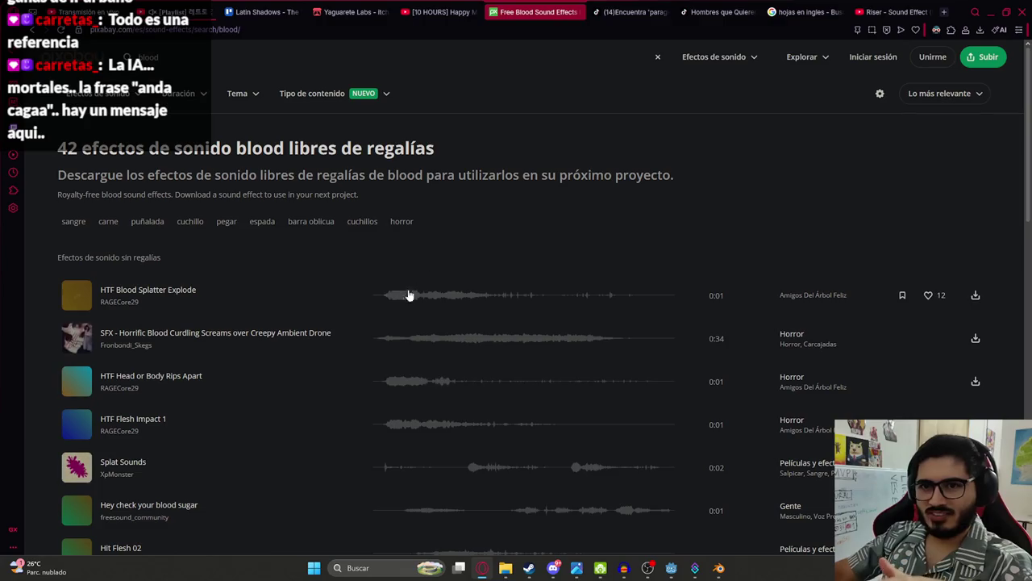
Step: Preview blood splatter, body rip, scream, flesh impact, splat and BloodVesselBreaker sounds
{"action": "left_click", "coordinate": [387, 296]}
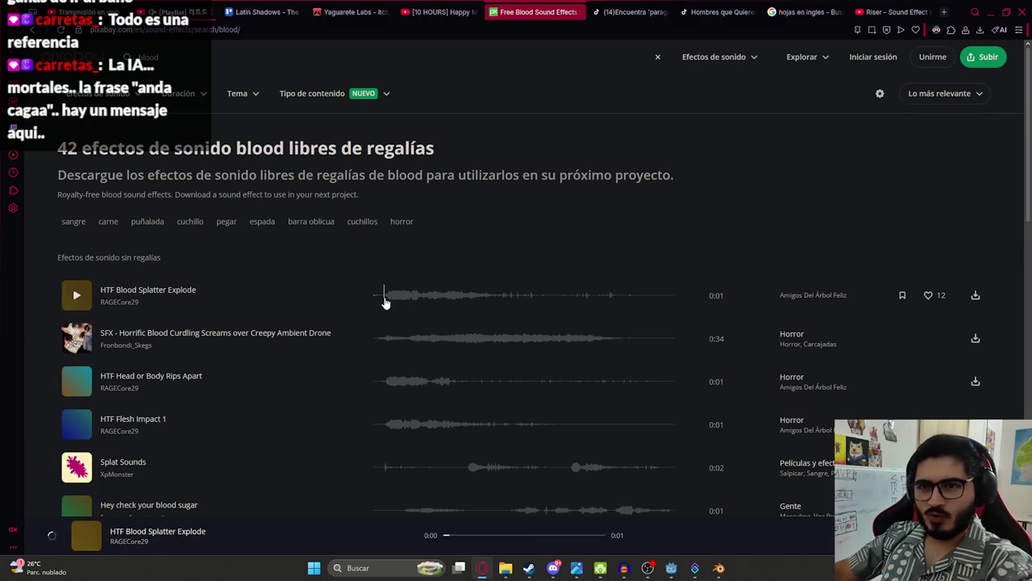
{"action": "left_click", "coordinate": [387, 380]}
{"action": "left_click", "coordinate": [382, 347]}
{"action": "scroll", "coordinate": [380, 362], "scroll_direction": "down", "scroll_amount": 1}
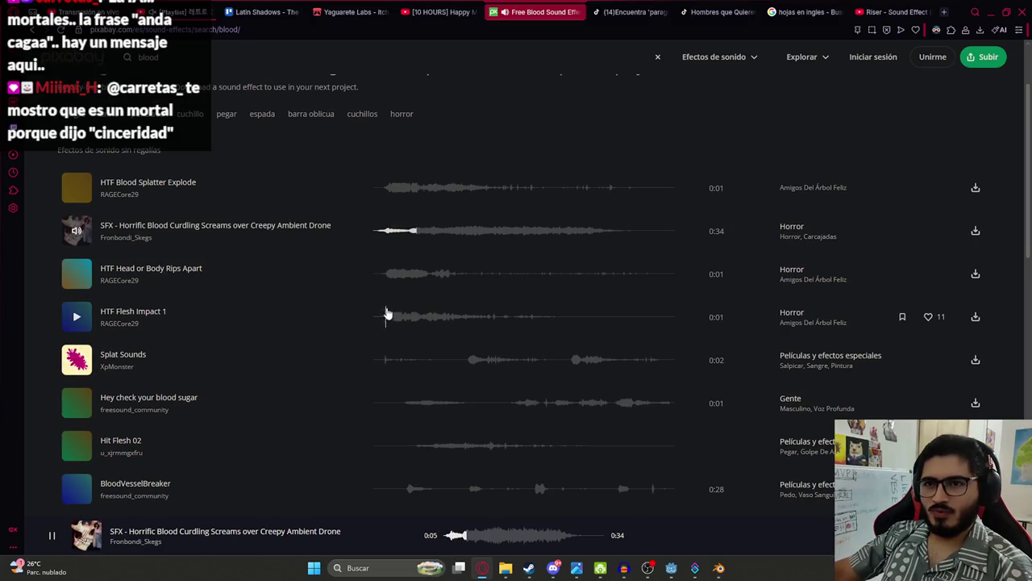
{"action": "left_click", "coordinate": [386, 320]}
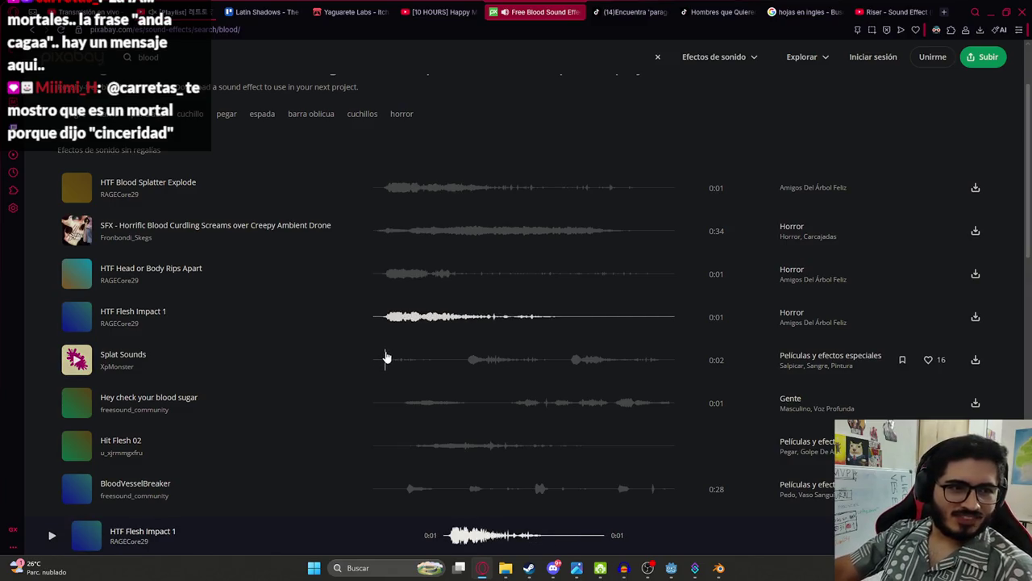
{"action": "left_click", "coordinate": [386, 357]}
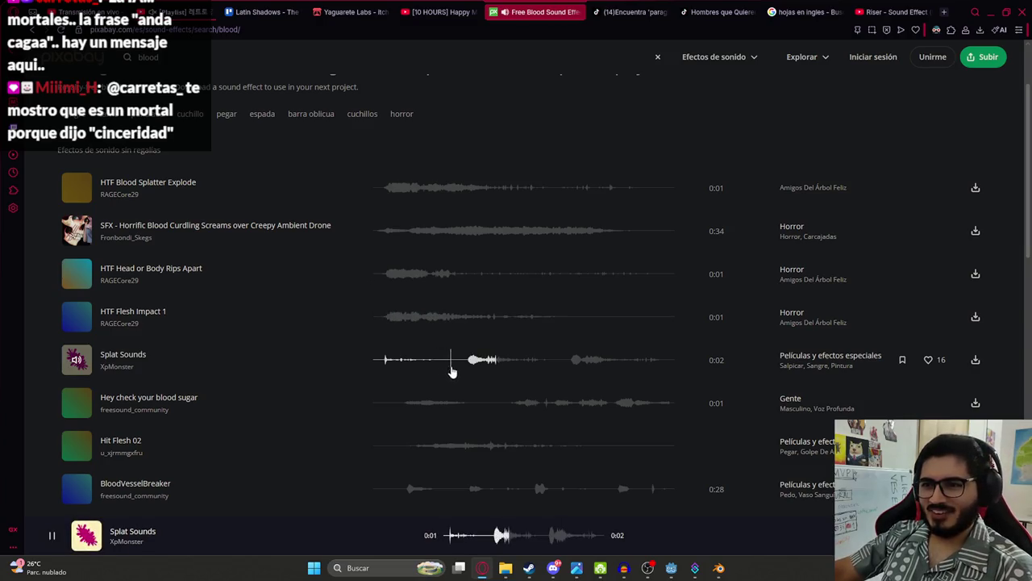
{"action": "left_click", "coordinate": [386, 362]}
{"action": "left_click", "coordinate": [406, 403]}
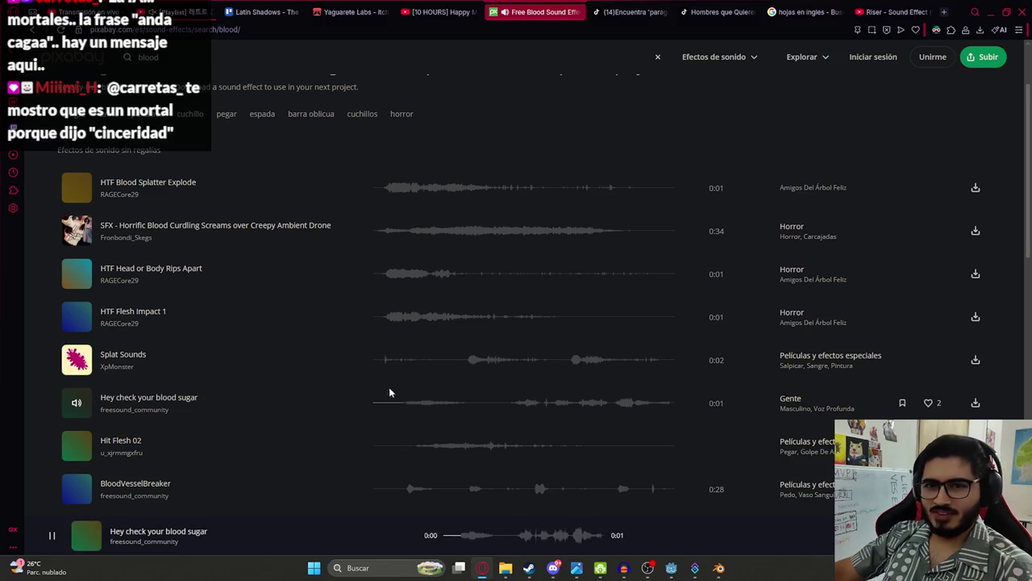
{"action": "scroll", "coordinate": [395, 387], "scroll_direction": "down", "scroll_amount": 1}
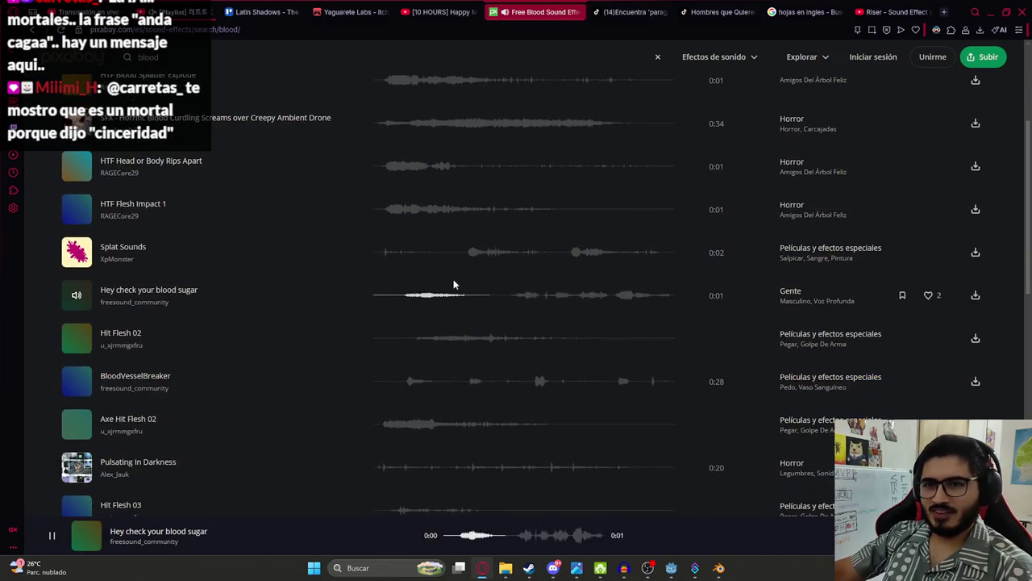
{"action": "left_click", "coordinate": [406, 383]}
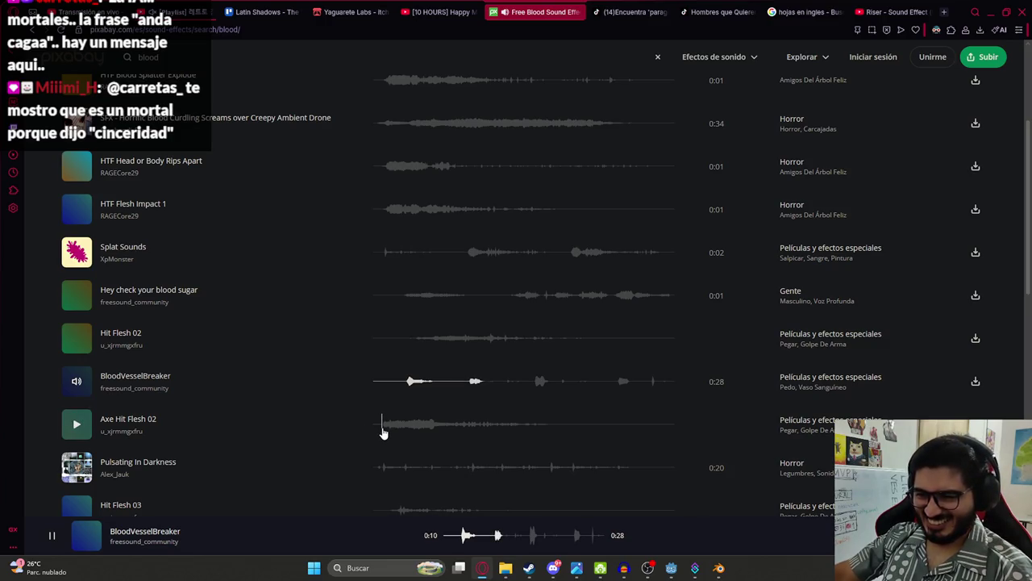
Step: Preview the Axe/Hit/Burn Flesh, Blood Moon atmosphere and Monster eating sounds
{"action": "left_click", "coordinate": [383, 433]}
{"action": "scroll", "coordinate": [404, 387], "scroll_direction": "down", "scroll_amount": 2}
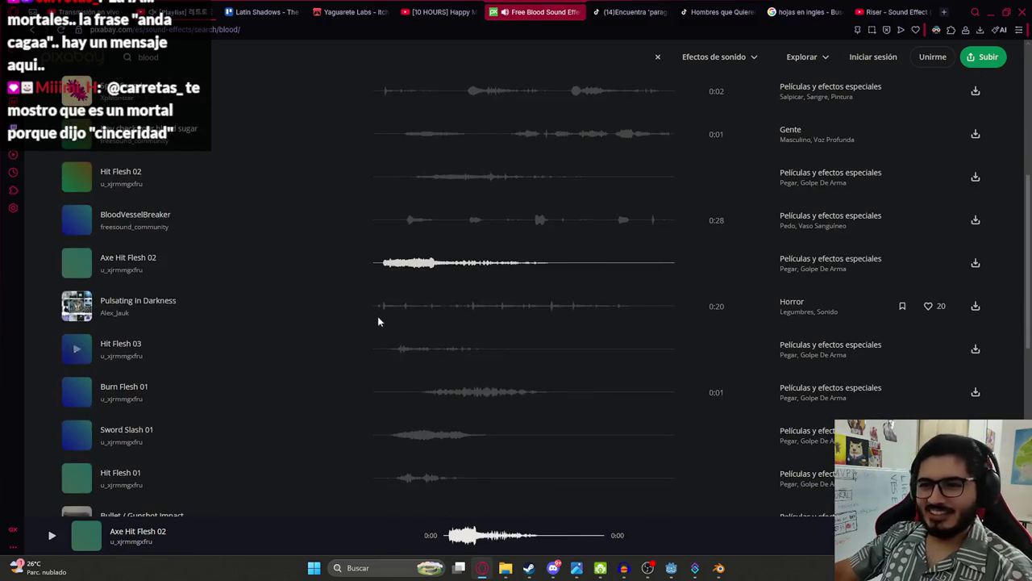
{"action": "left_click", "coordinate": [389, 347]}
{"action": "left_click", "coordinate": [405, 392]}
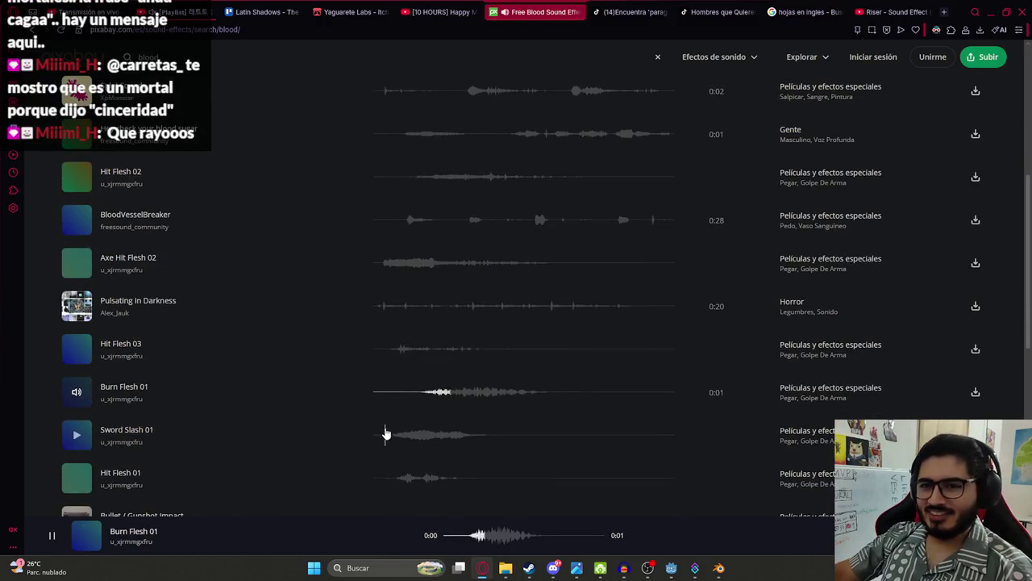
{"action": "scroll", "coordinate": [384, 432], "scroll_direction": "down", "scroll_amount": 1}
{"action": "scroll", "coordinate": [385, 418], "scroll_direction": "down", "scroll_amount": 1}
{"action": "left_click", "coordinate": [397, 319]}
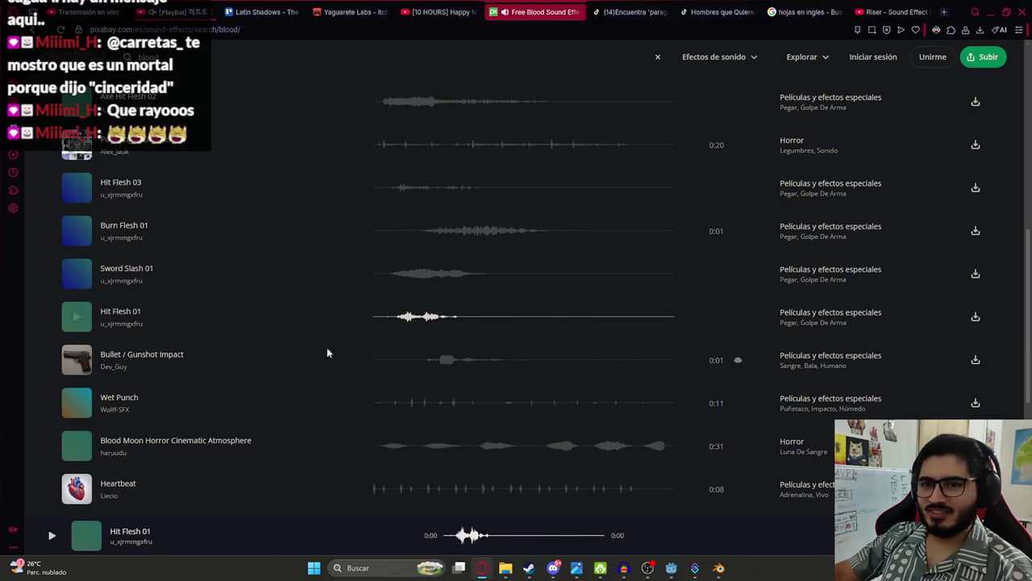
{"action": "left_click", "coordinate": [378, 445]}
{"action": "scroll", "coordinate": [375, 396], "scroll_direction": "down", "scroll_amount": 1}
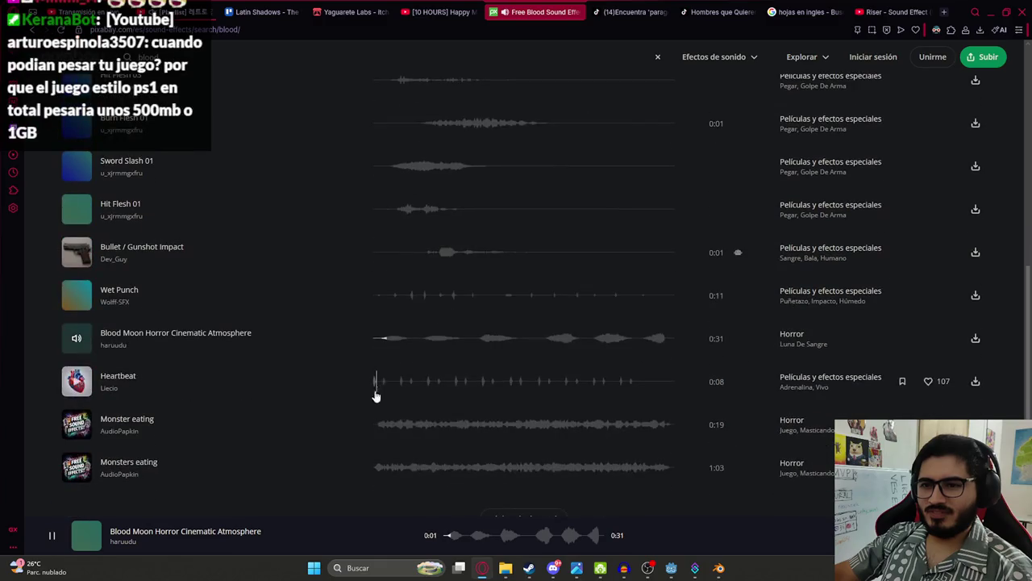
{"action": "left_click", "coordinate": [378, 426]}
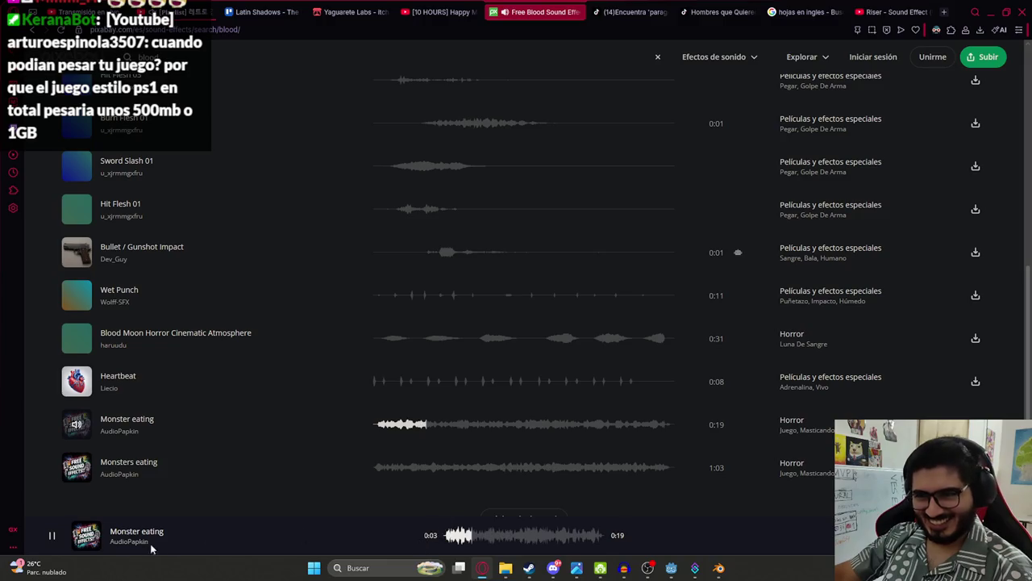
{"action": "left_click", "coordinate": [56, 536]}
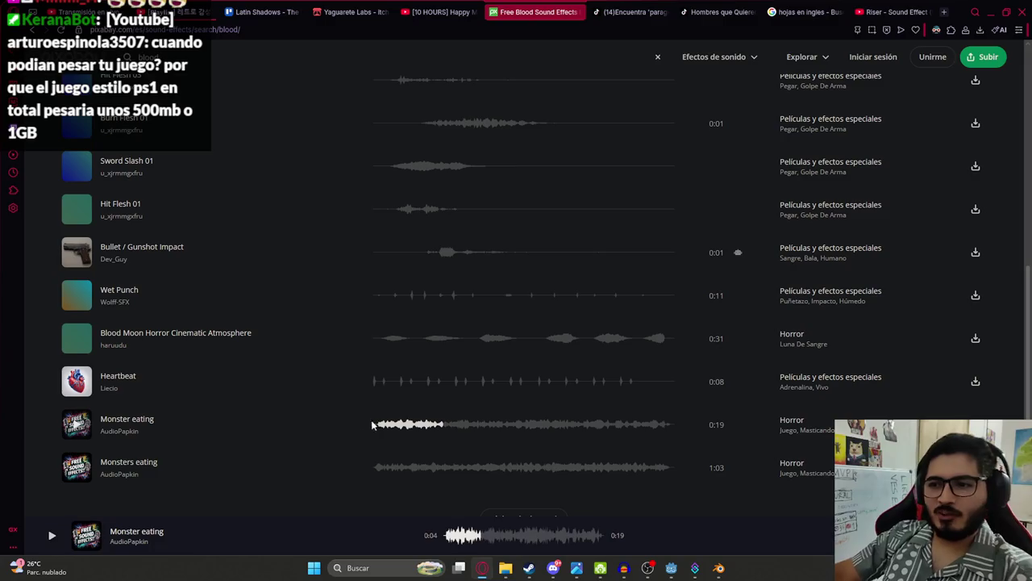
{"action": "left_click", "coordinate": [380, 468]}
{"action": "scroll", "coordinate": [451, 468], "scroll_direction": "down", "scroll_amount": 2}
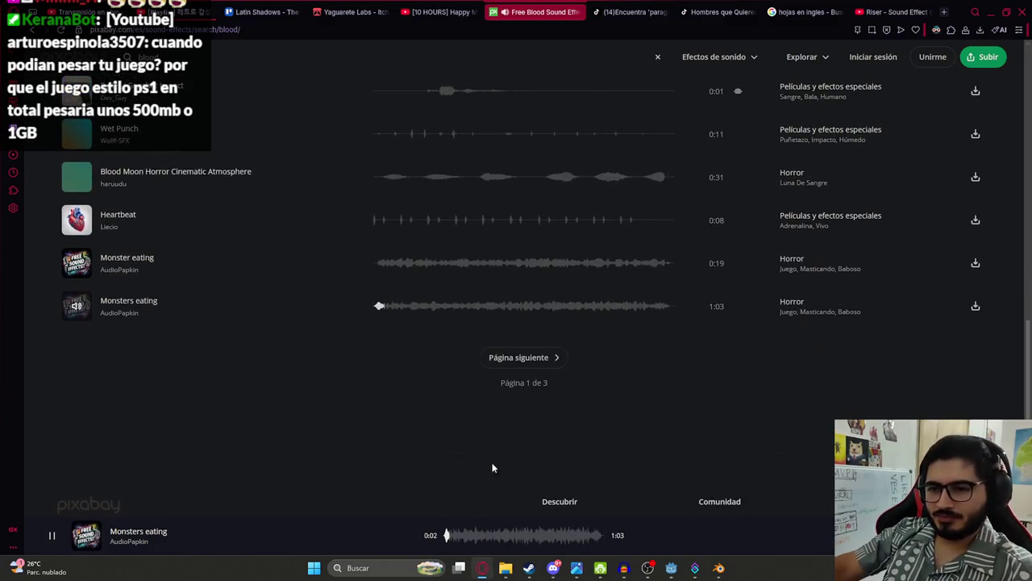
Step: Go to results page 2, preview the sword attack combo sounds, then replay player_death in Godot
{"action": "left_click", "coordinate": [555, 357]}
{"action": "left_click", "coordinate": [388, 296]}
{"action": "left_click", "coordinate": [380, 338]}
{"action": "left_click", "coordinate": [393, 383]}
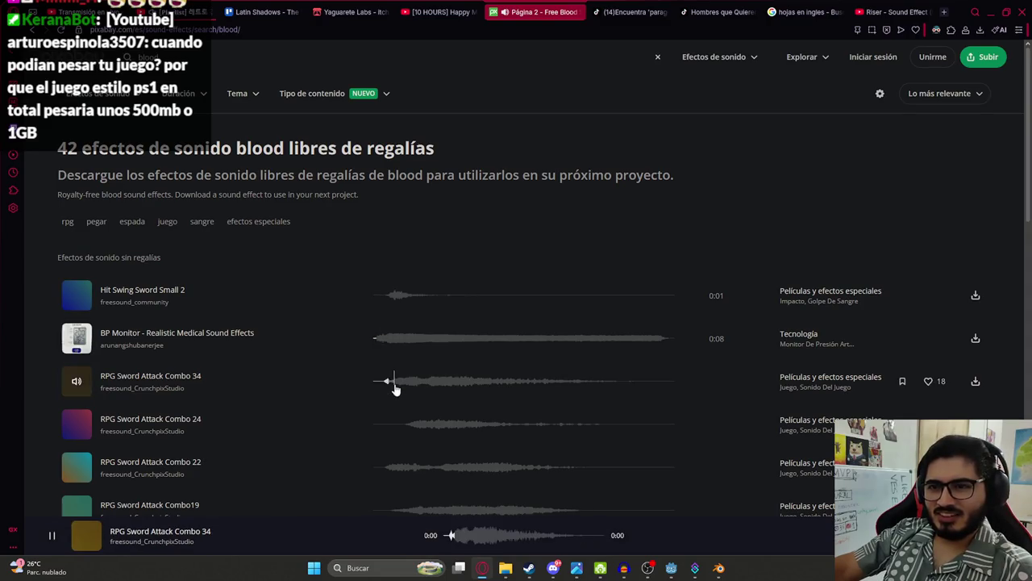
{"action": "left_click", "coordinate": [417, 426]}
{"action": "left_click", "coordinate": [386, 471]}
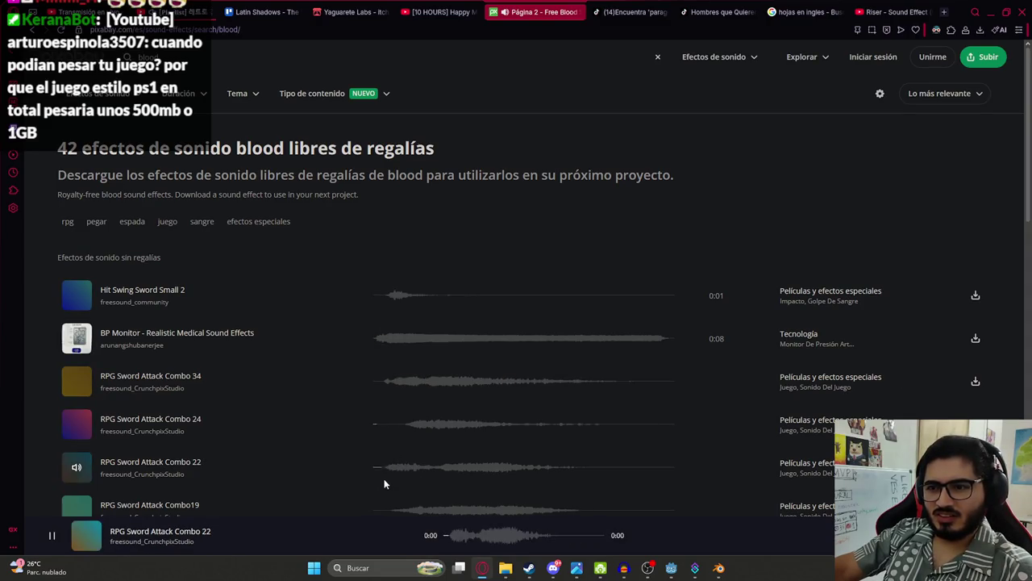
{"action": "left_click", "coordinate": [671, 568]}
{"action": "left_click", "coordinate": [265, 375]}
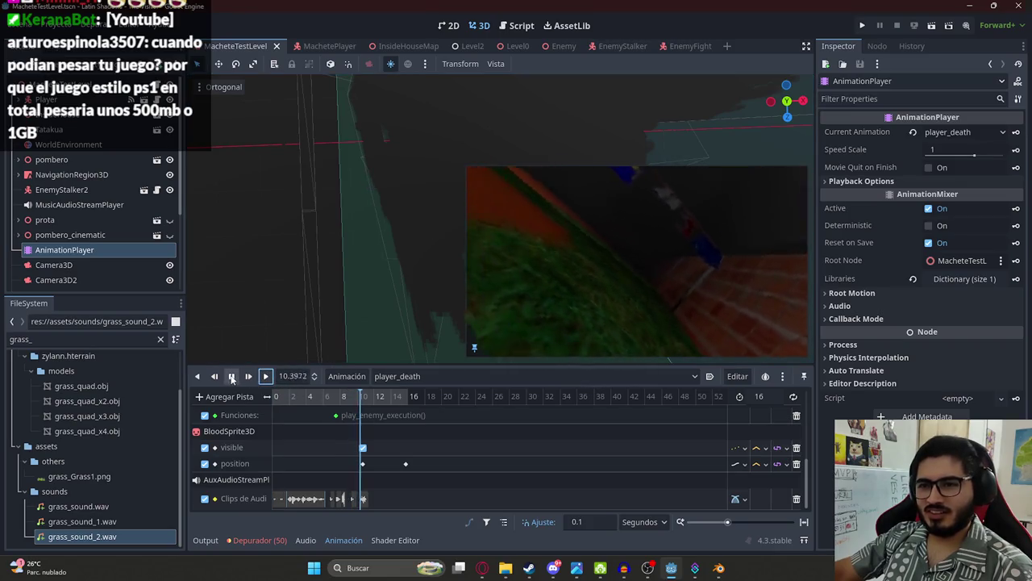
Step: Filter files for 'intro' and place intro.wav on the audio track at 11.7 s, then play it
{"action": "left_click", "coordinate": [231, 376]}
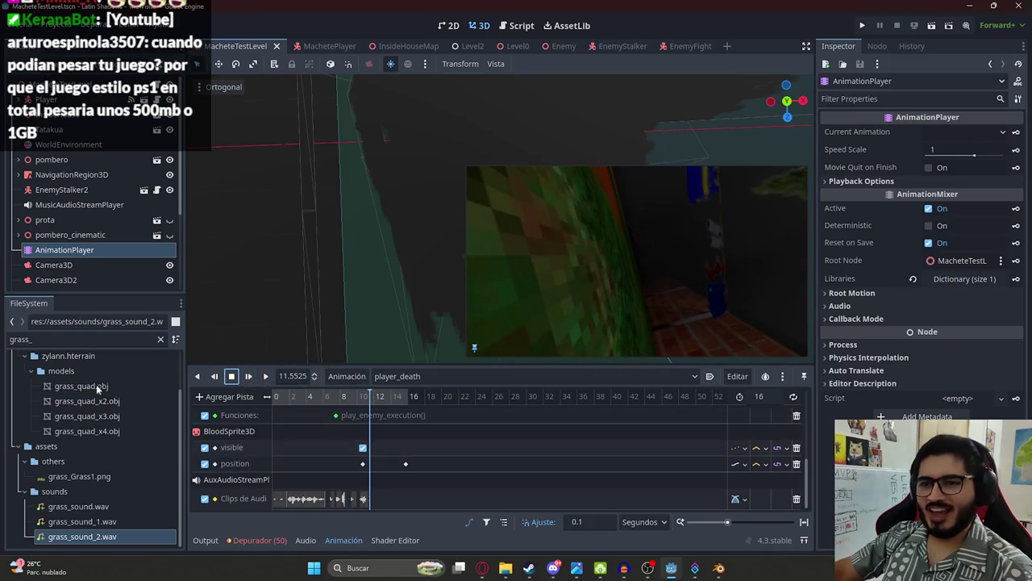
{"action": "double_click", "coordinate": [68, 339]}
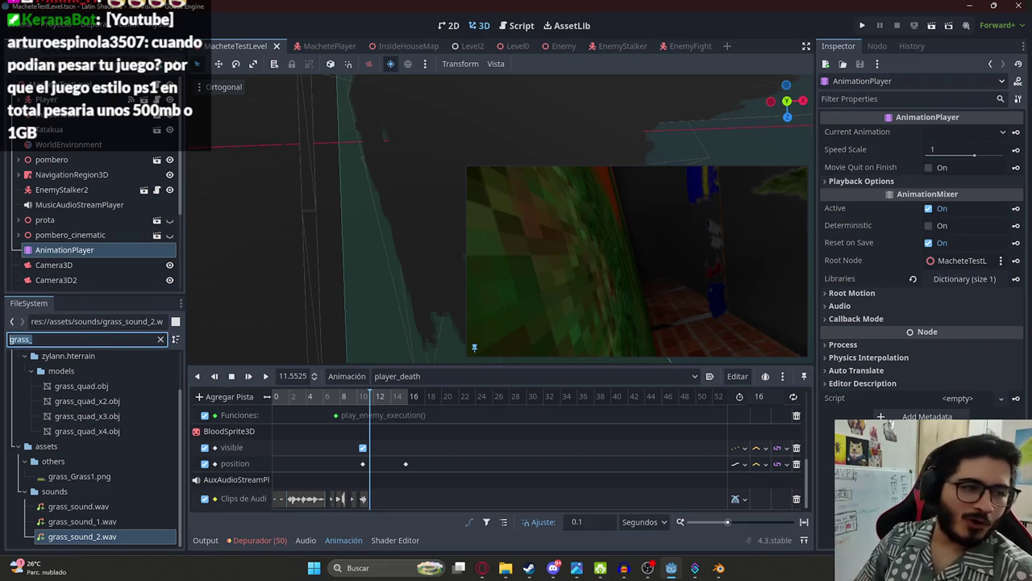
{"action": "key", "text": "BackSpace"}
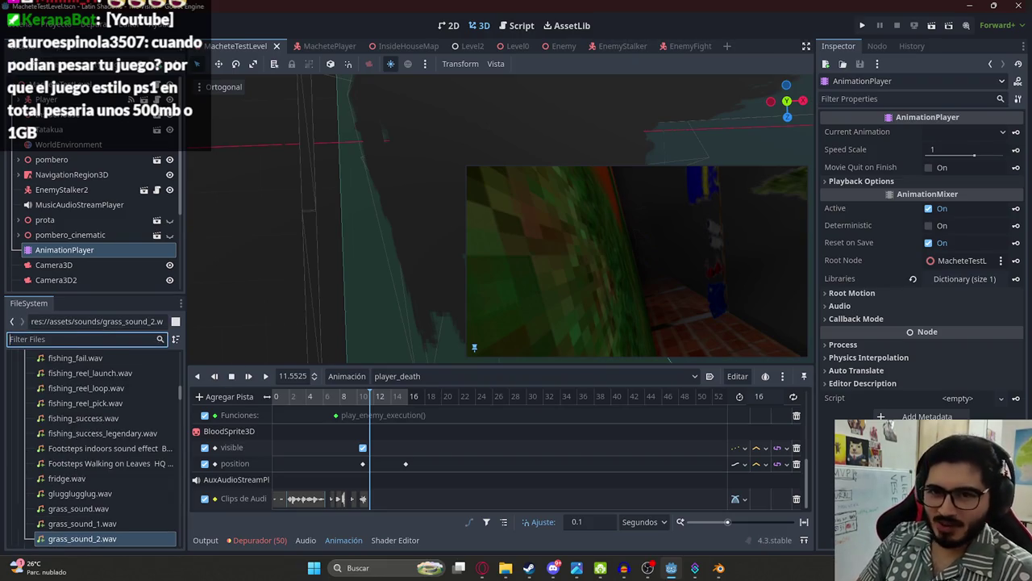
{"action": "type", "text": "intro"}
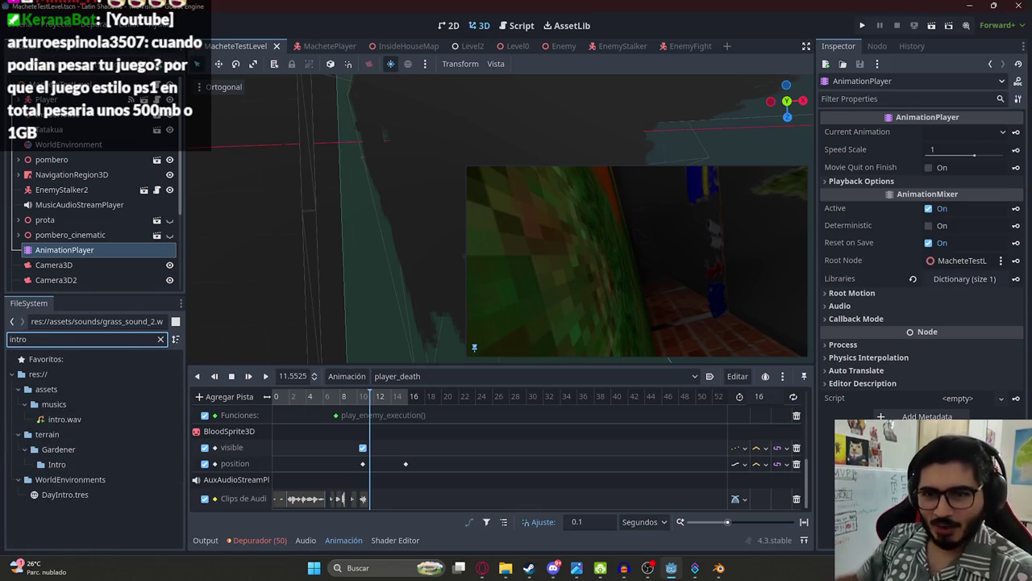
{"action": "mouse_move", "coordinate": [65, 419]}
{"action": "left_mouse_down"}
{"action": "mouse_move", "coordinate": [350, 468]}
{"action": "mouse_move", "coordinate": [373, 498]}
{"action": "left_mouse_up"}
{"action": "left_click", "coordinate": [267, 377]}
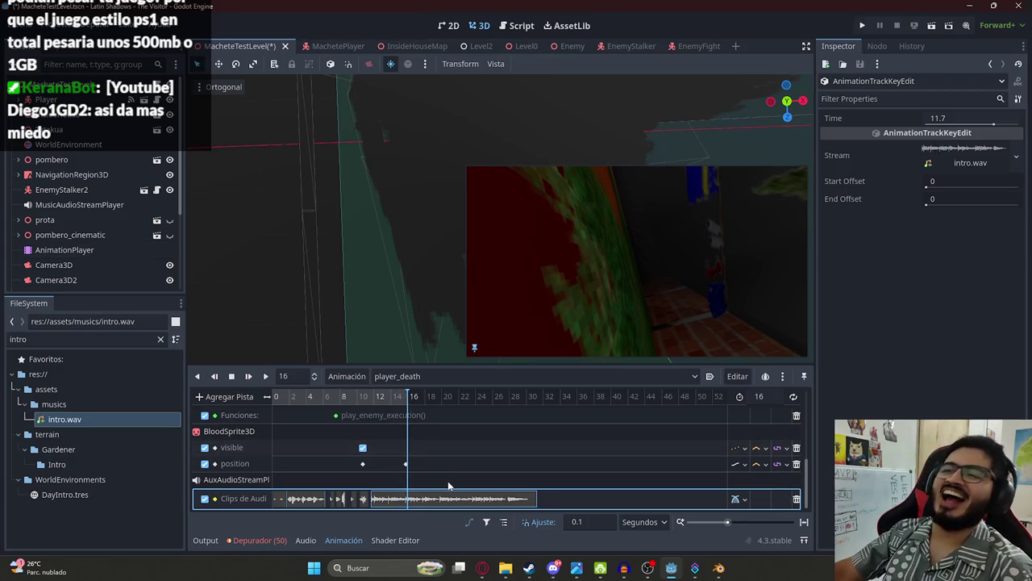
Step: Set the player_death animation length to 30
{"action": "left_click", "coordinate": [775, 397]}
{"action": "type", "text": "20"}
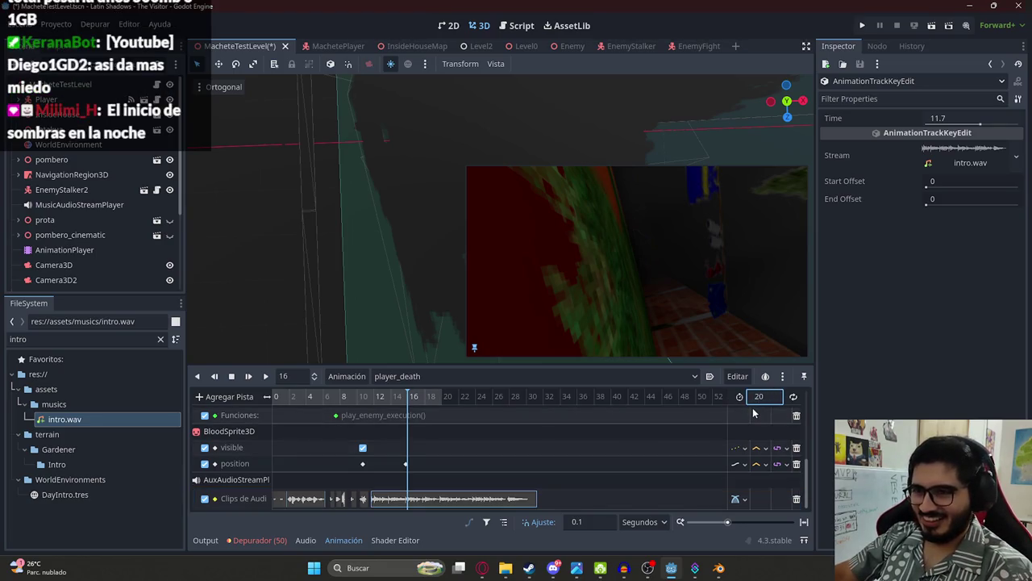
{"action": "type", "text": "30"}
{"action": "key", "text": "Return"}
Step: Confirm the 30 s length, play on from 16 s, and clear the file filter
{"action": "left_click", "coordinate": [535, 498]}
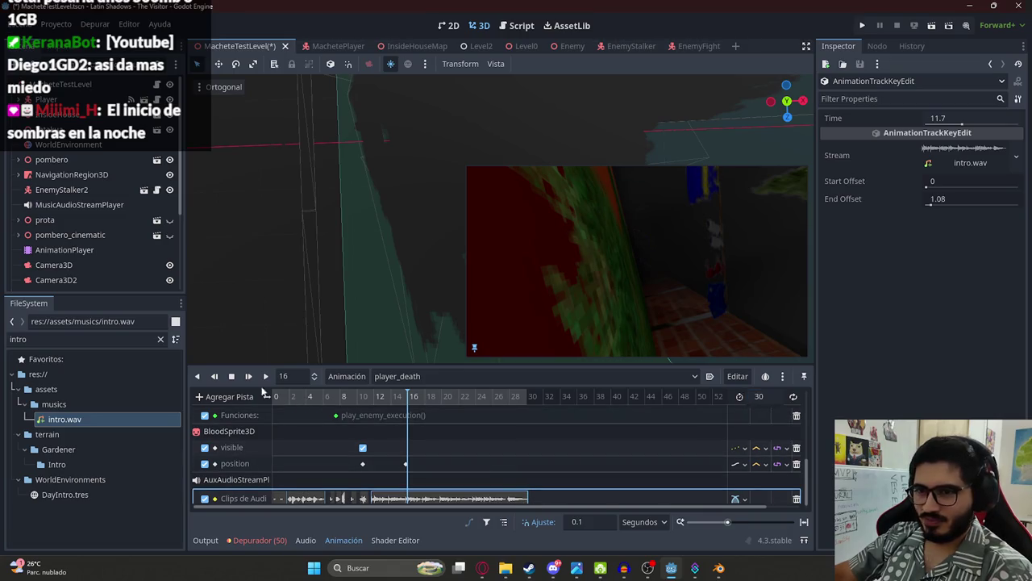
{"action": "left_click", "coordinate": [266, 377]}
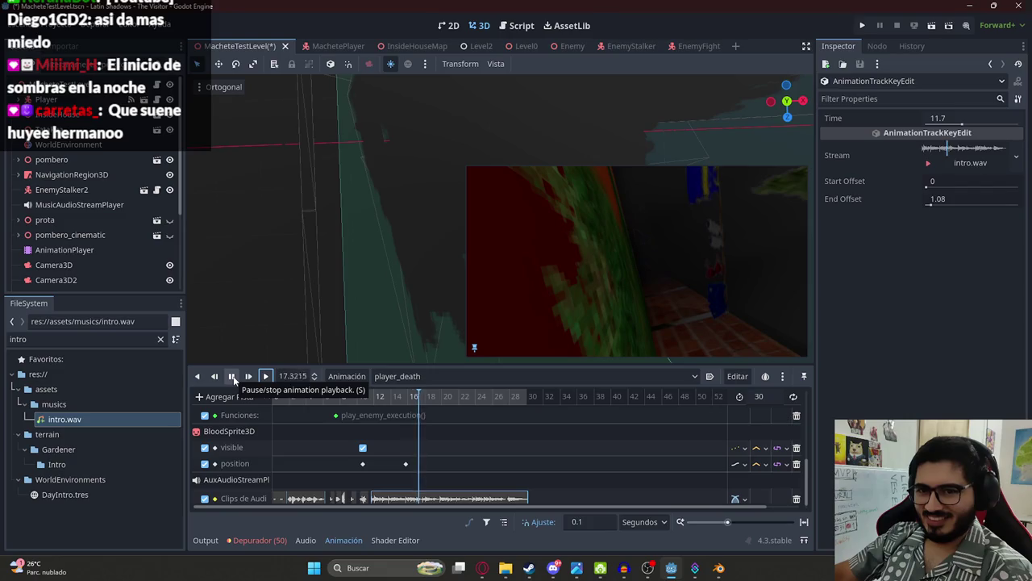
{"action": "double_click", "coordinate": [72, 340]}
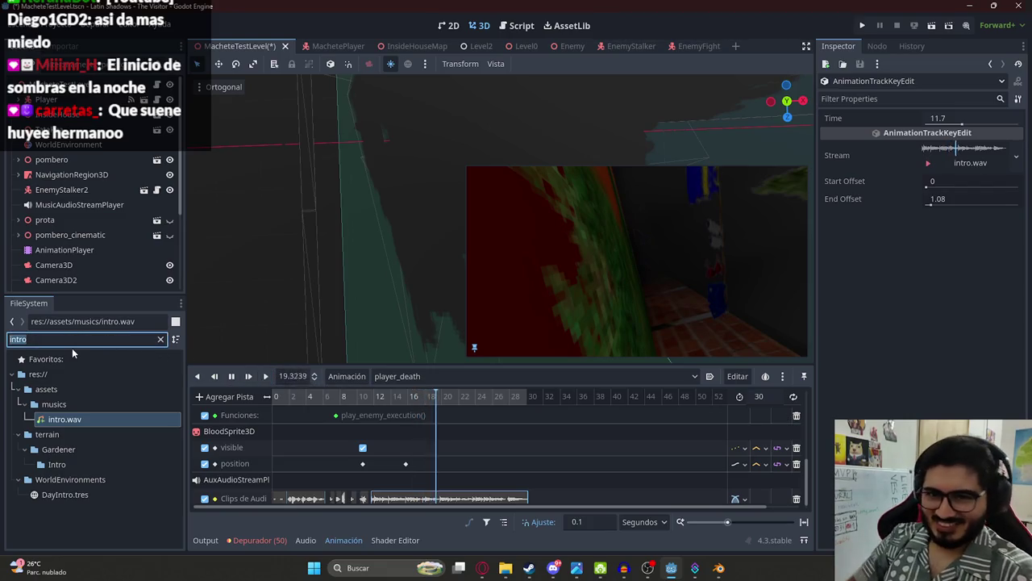
{"action": "type", "text": "loop"}
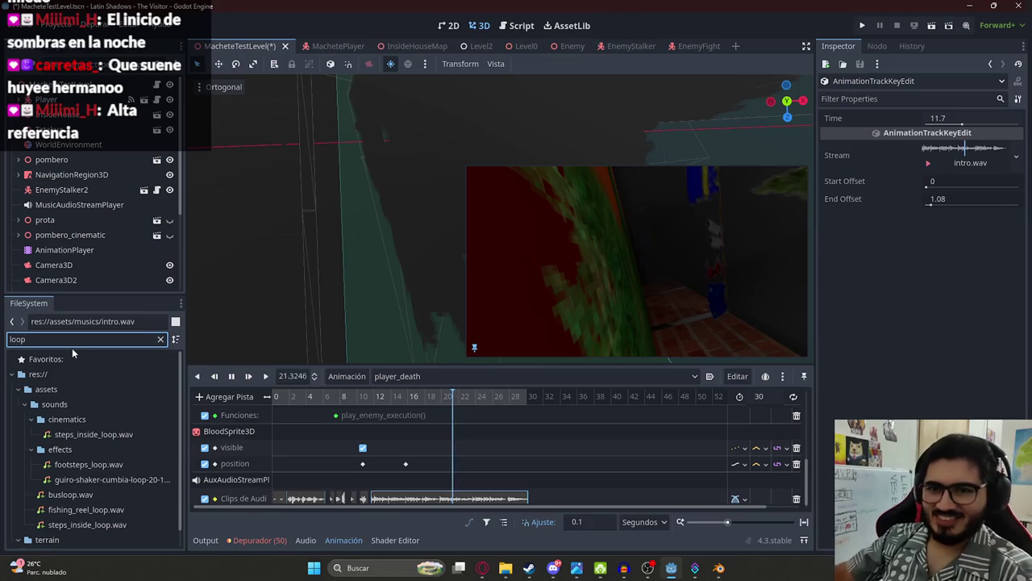
{"action": "left_click", "coordinate": [161, 339]}
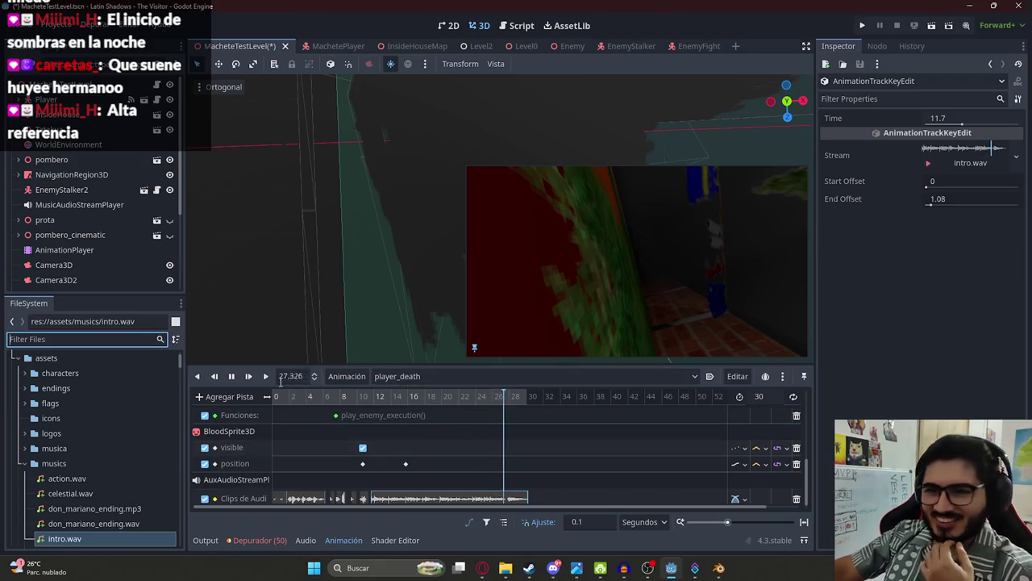
Step: Move the intro.wav clip slightly earlier to 11.4 s
{"action": "left_click", "coordinate": [235, 377]}
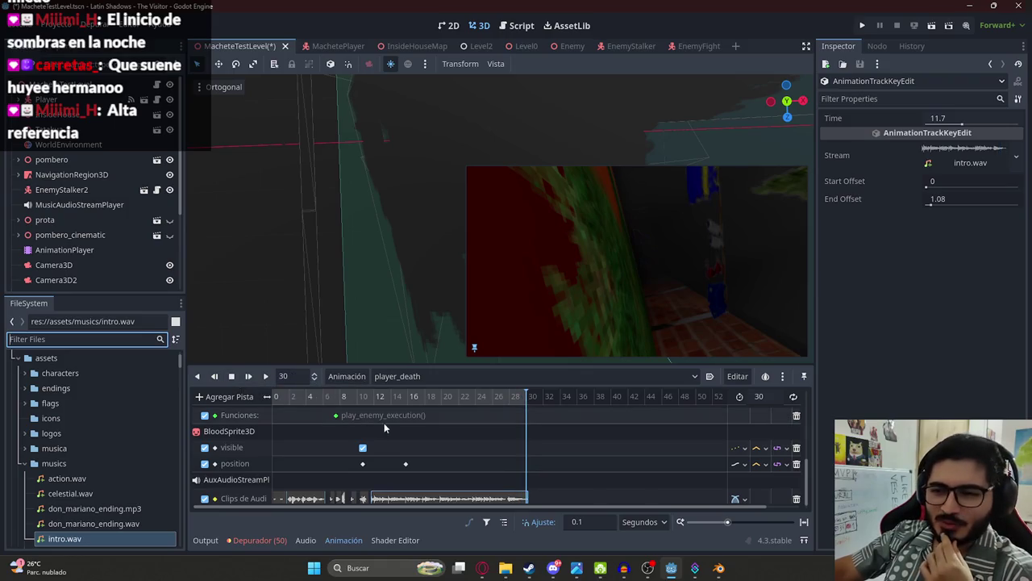
{"action": "left_click", "coordinate": [368, 401]}
{"action": "left_click_drag", "start_coordinate": [368, 400], "coordinate": [365, 403]}
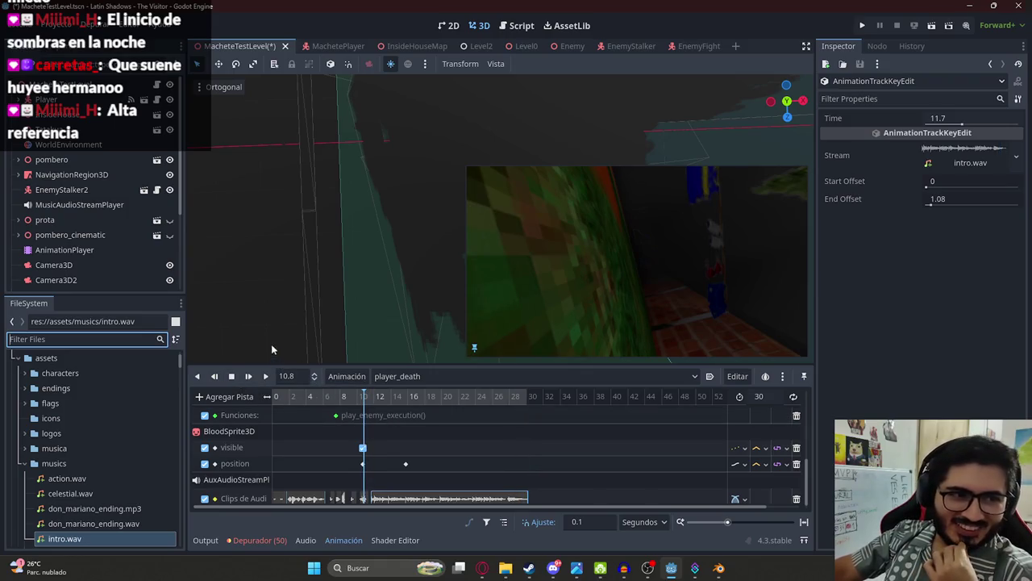
{"action": "scroll", "coordinate": [420, 437], "scroll_direction": "up", "scroll_amount": 3}
{"action": "left_click_drag", "start_coordinate": [325, 492], "coordinate": [318, 492]}
Step: Play the death animation, save the level scene, and replay from 9.7 s
{"action": "left_click", "coordinate": [267, 377]}
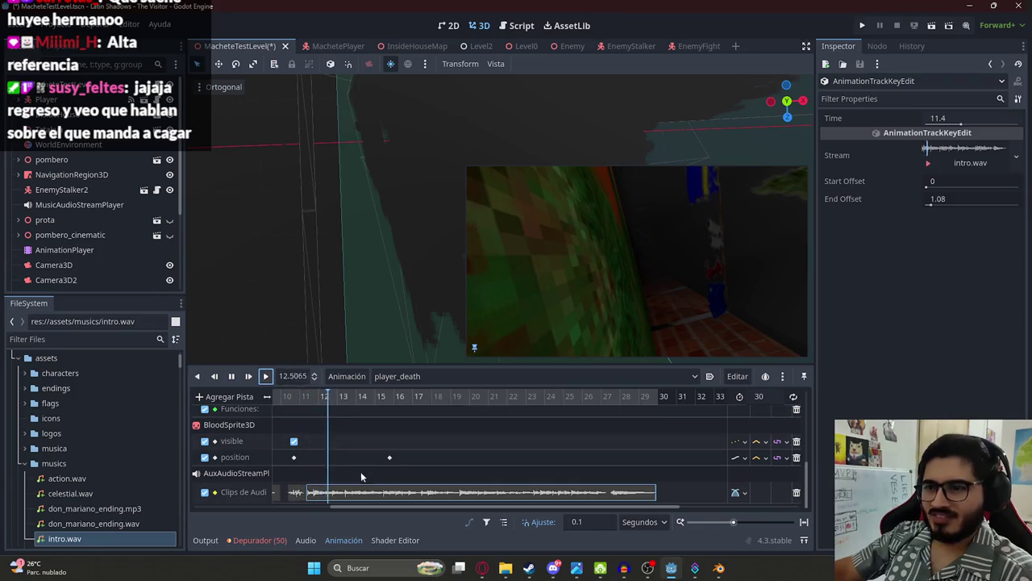
{"action": "scroll", "coordinate": [387, 464], "scroll_direction": "down", "scroll_amount": 2}
{"action": "key", "text": "ctrl+s"}
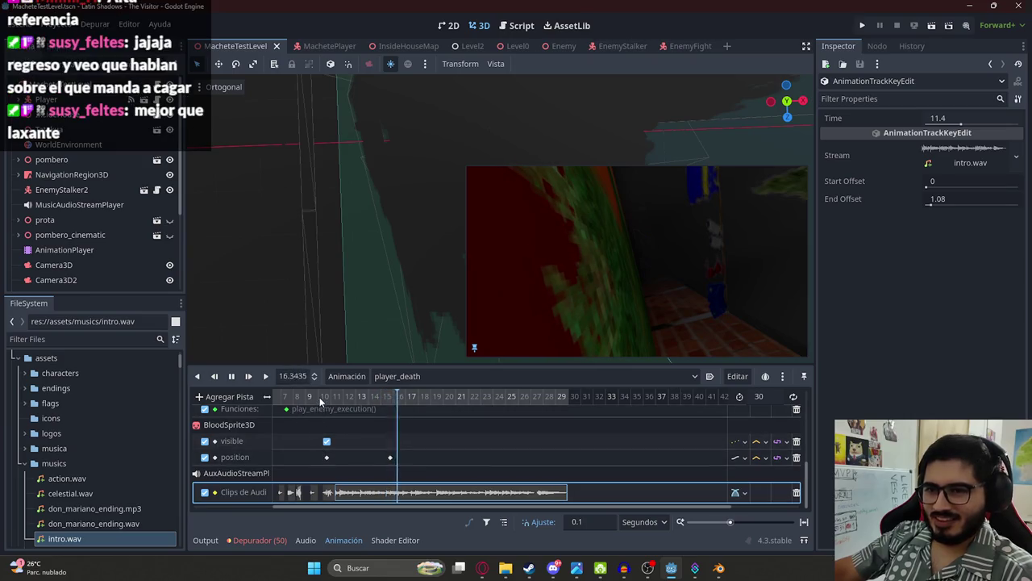
{"action": "left_click", "coordinate": [233, 377]}
{"action": "left_click", "coordinate": [314, 397]}
{"action": "left_click", "coordinate": [260, 376]}
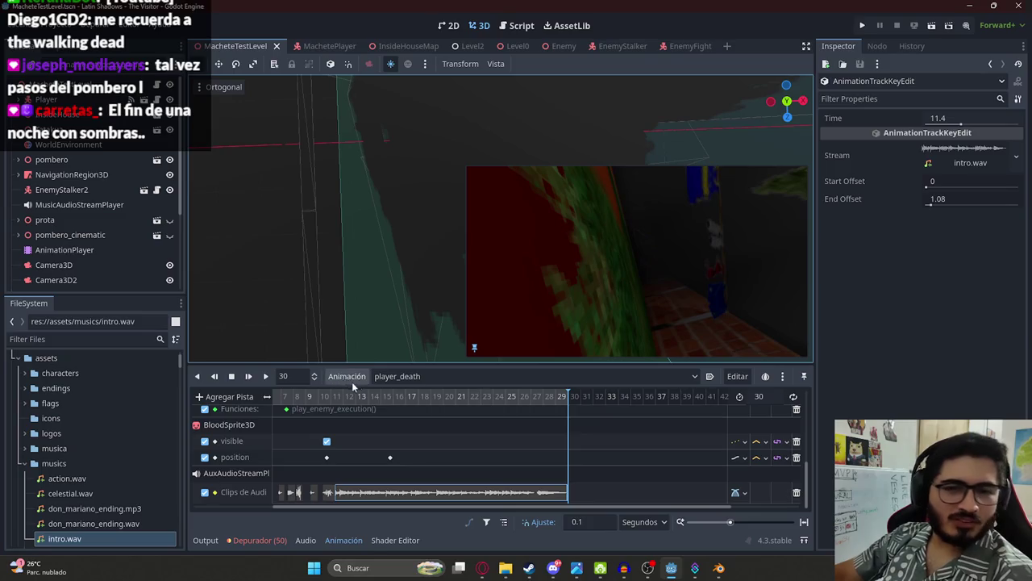
{"action": "left_click", "coordinate": [334, 399]}
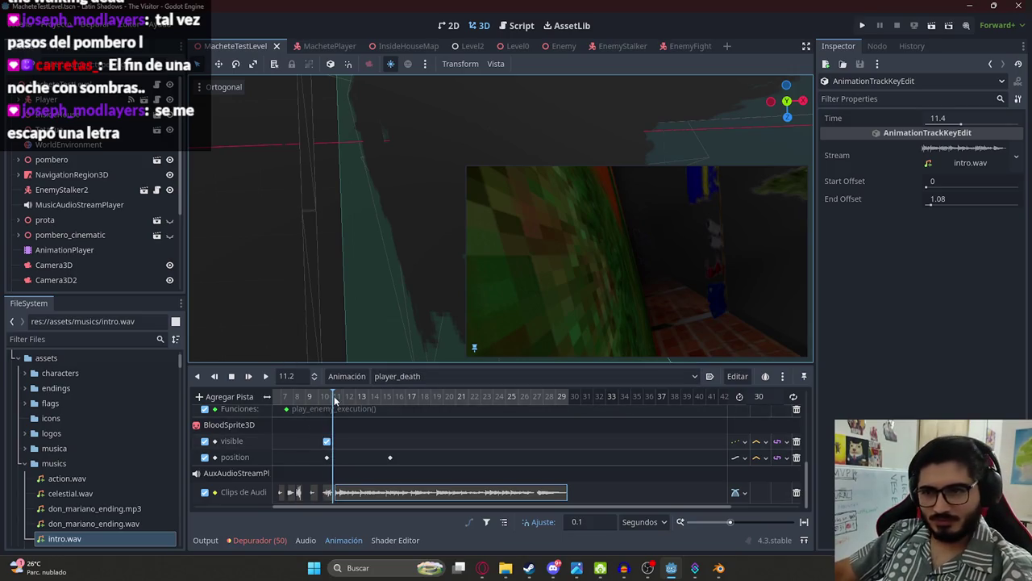
{"action": "left_click_drag", "start_coordinate": [334, 396], "coordinate": [246, 388]}
{"action": "key", "text": "ctrl+s"}
{"action": "right_click", "coordinate": [202, 46]}
{"action": "left_click", "coordinate": [323, 136]}
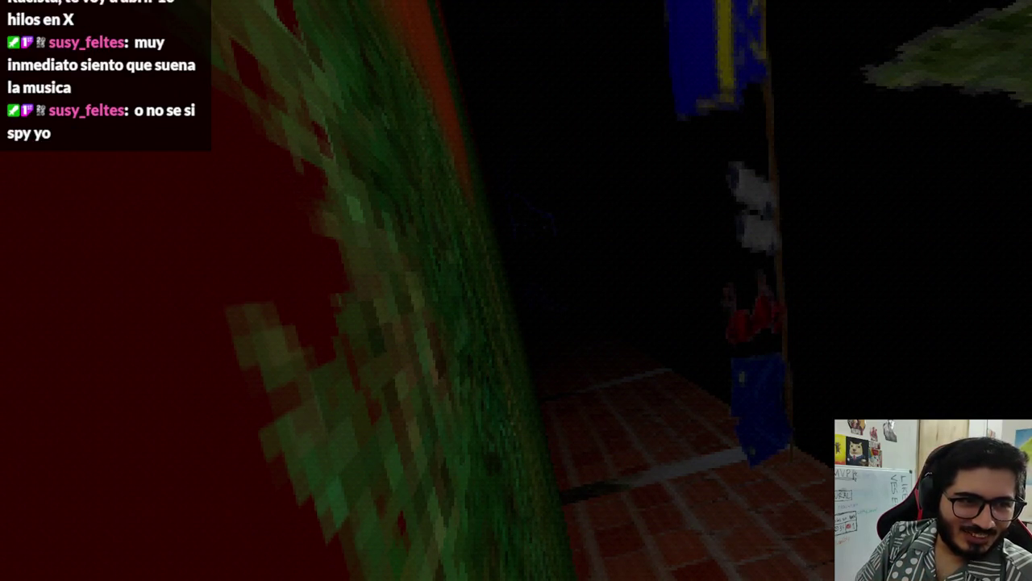
Step: Stop the game, select the AnimationPlayer, and select the intro.wav clip key
{"action": "key", "text": "F8"}
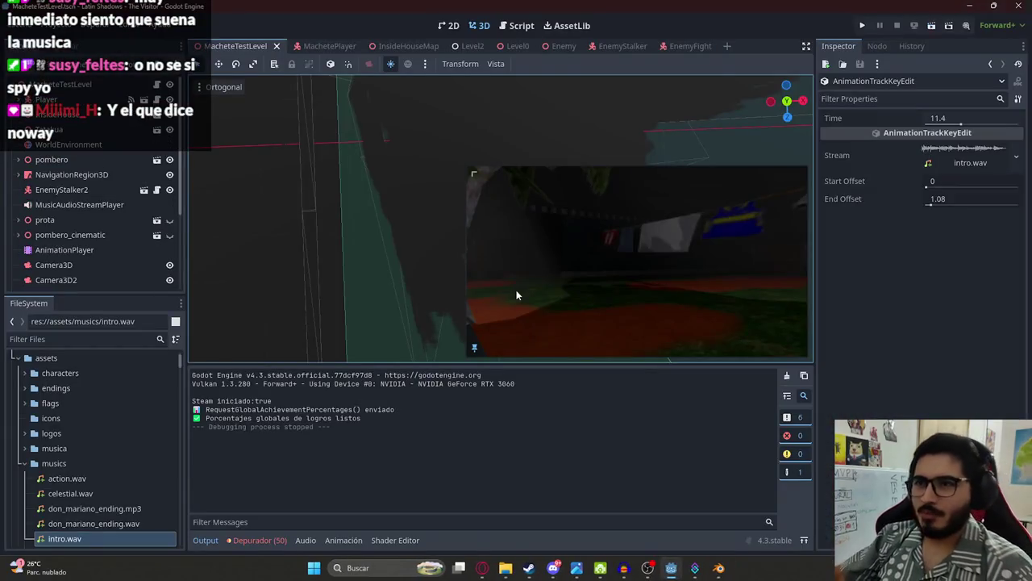
{"action": "left_click", "coordinate": [76, 252]}
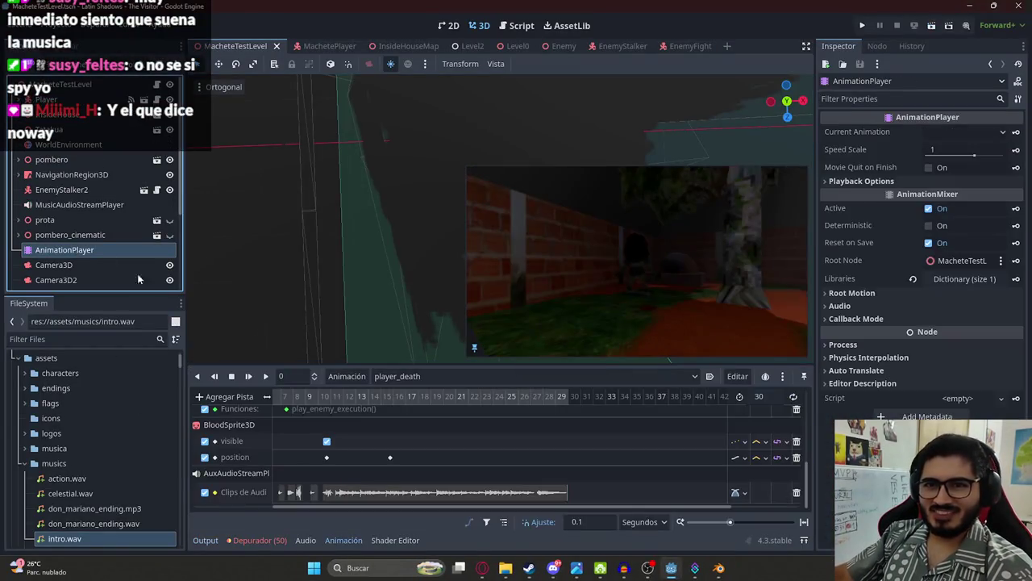
{"action": "left_click", "coordinate": [345, 493]}
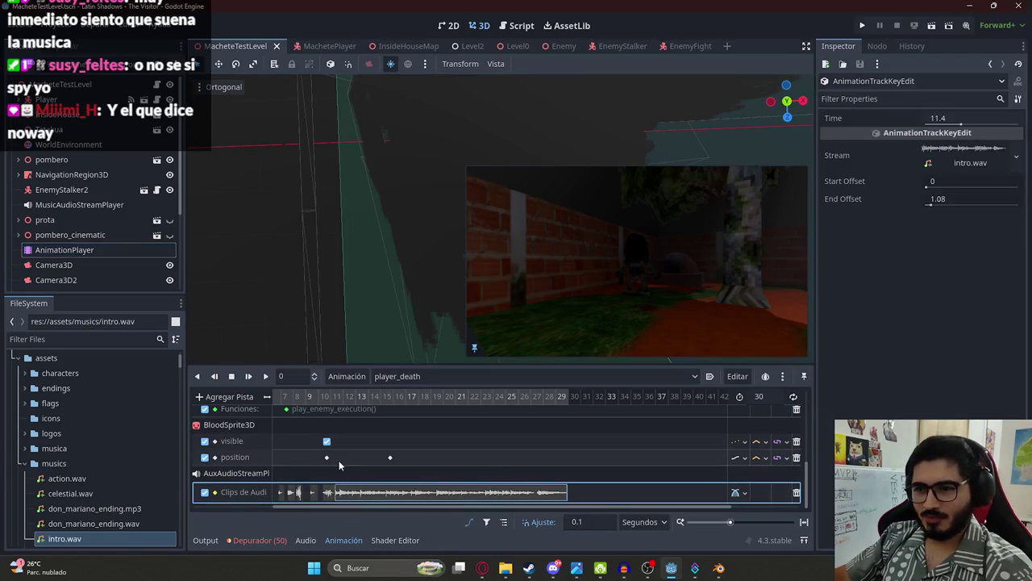
Step: Set the length to 35 and move intro.wav to 13.9 s, then preview from about 8 s
{"action": "double_click", "coordinate": [759, 396]}
{"action": "type", "text": "35"}
{"action": "key", "text": "Return"}
{"action": "left_click_drag", "start_coordinate": [365, 500], "coordinate": [397, 501]}
{"action": "left_click", "coordinate": [298, 396]}
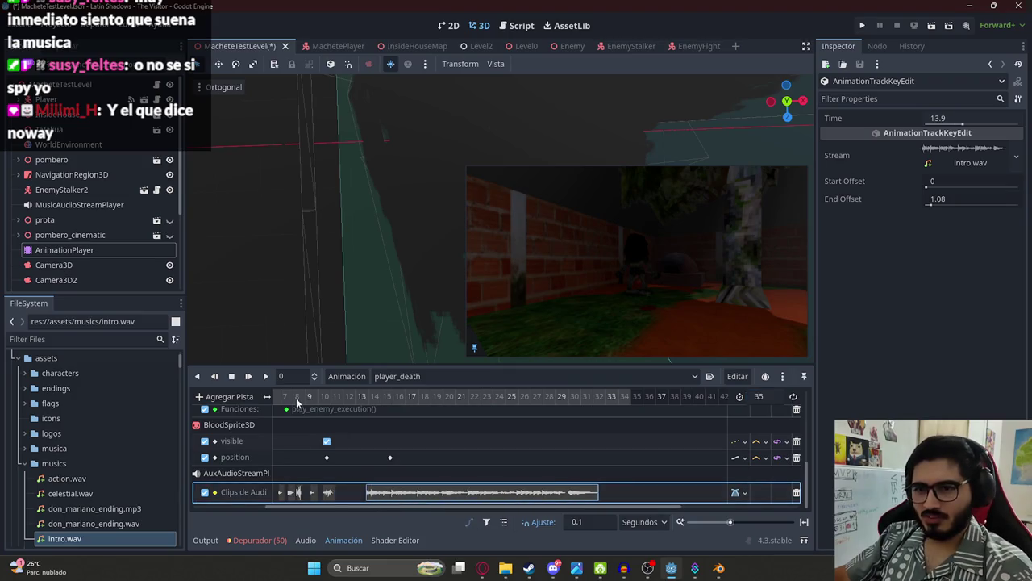
{"action": "left_click", "coordinate": [266, 376]}
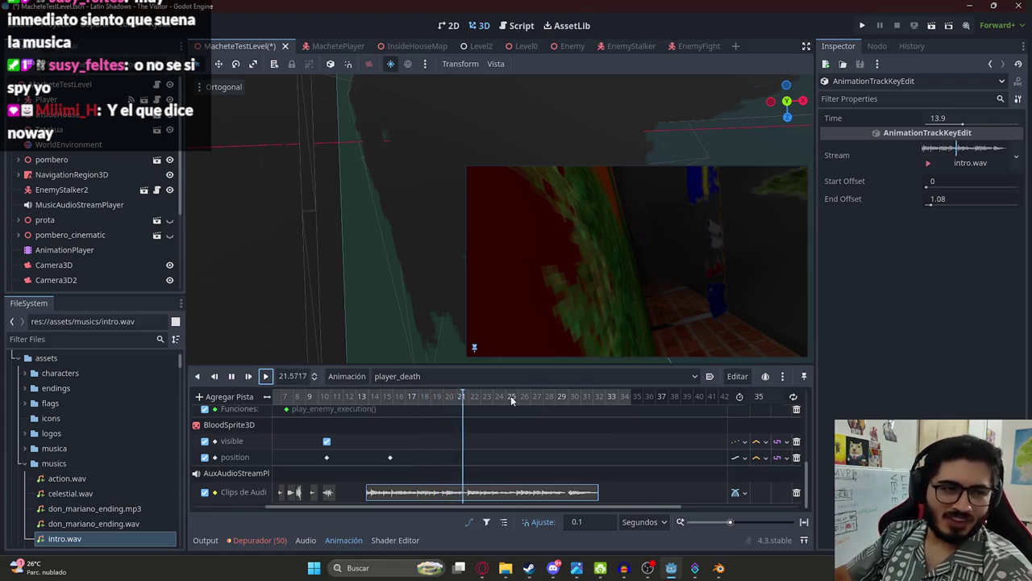
{"action": "left_click", "coordinate": [232, 376]}
Step: Shorten player_death to 33 seconds and save the scene
{"action": "left_click_drag", "start_coordinate": [585, 403], "coordinate": [600, 404]}
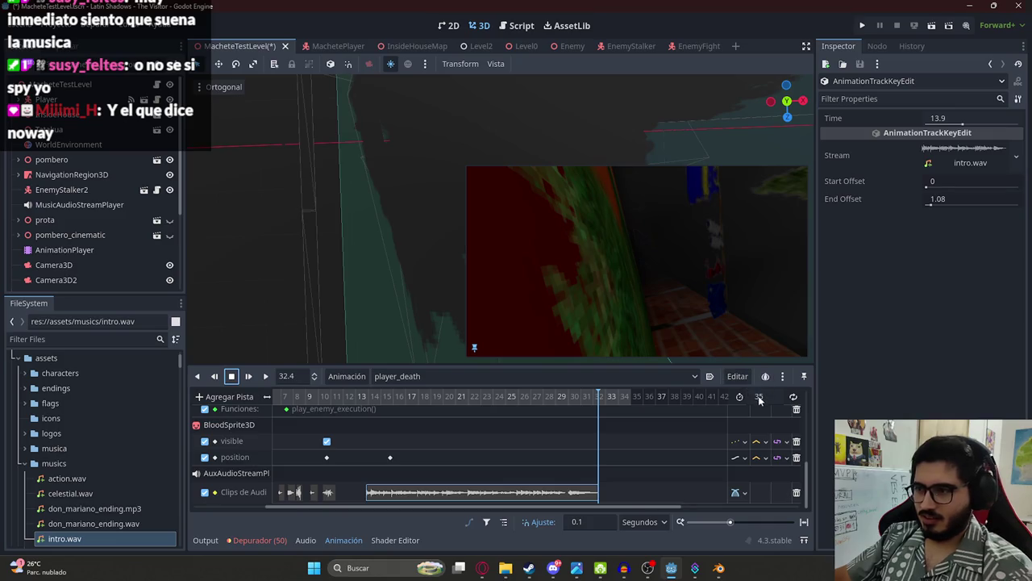
{"action": "type", "text": "3"}
{"action": "key", "text": "ctrl+s"}
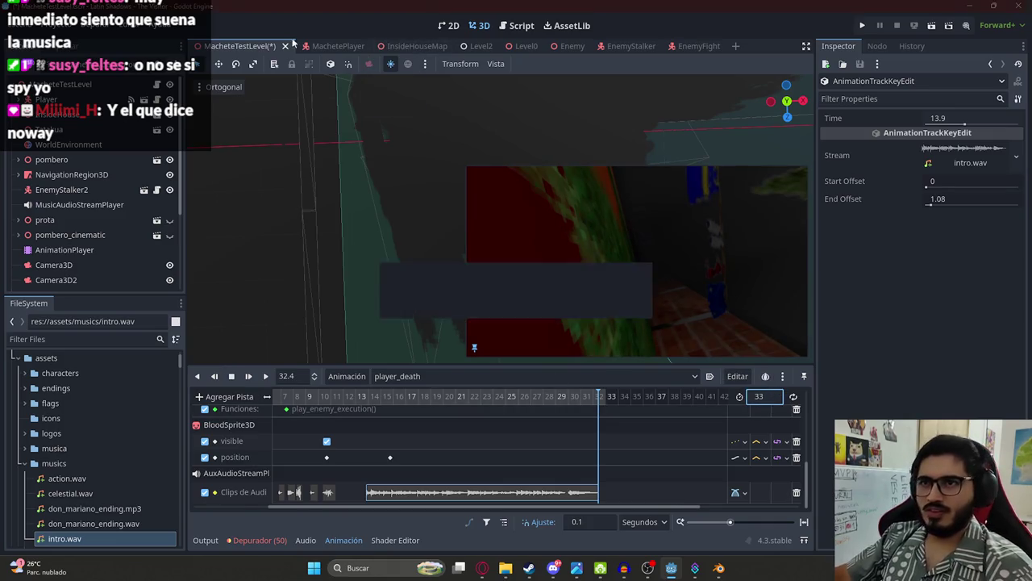
Step: Switch to the RESET animation and launch the level scene for a test run
{"action": "left_click", "coordinate": [395, 376]}
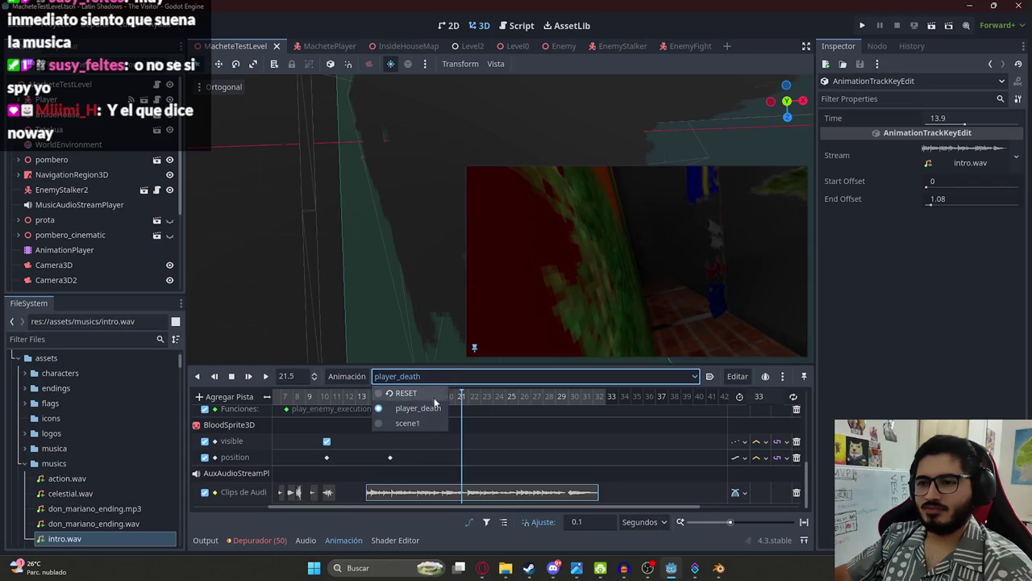
{"action": "left_click", "coordinate": [399, 395]}
{"action": "right_click", "coordinate": [252, 46]}
{"action": "left_click", "coordinate": [321, 131]}
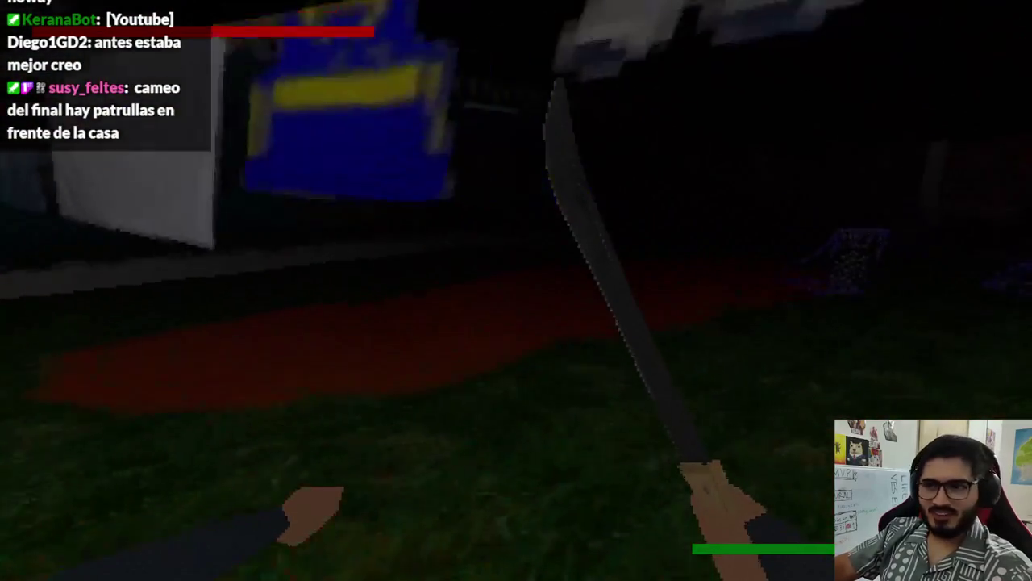
Step: Swing the machete twice during the playtest, then quit the game after the death
{"action": "left_click", "coordinate": [516, 291]}
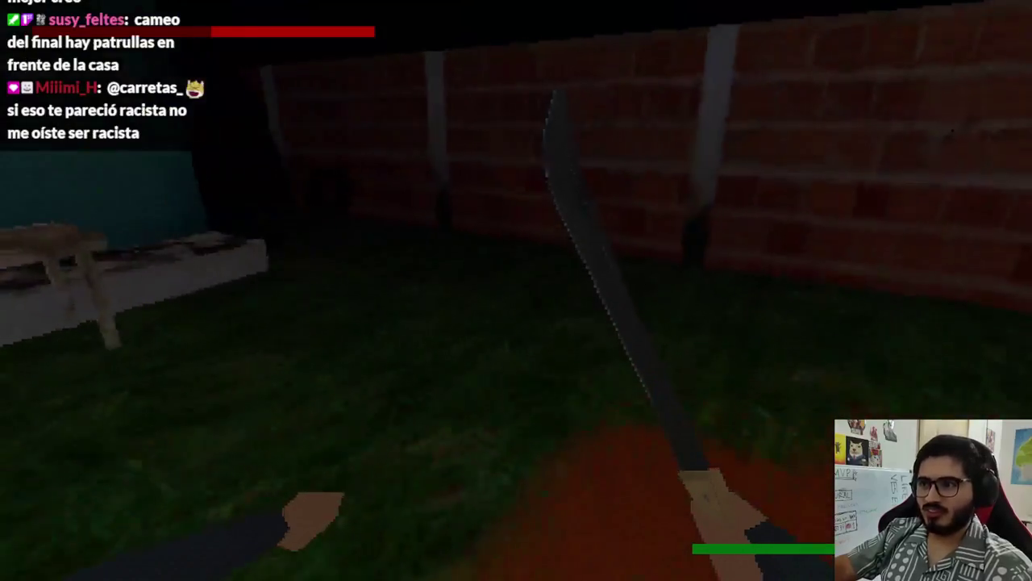
{"action": "left_click", "coordinate": [516, 291]}
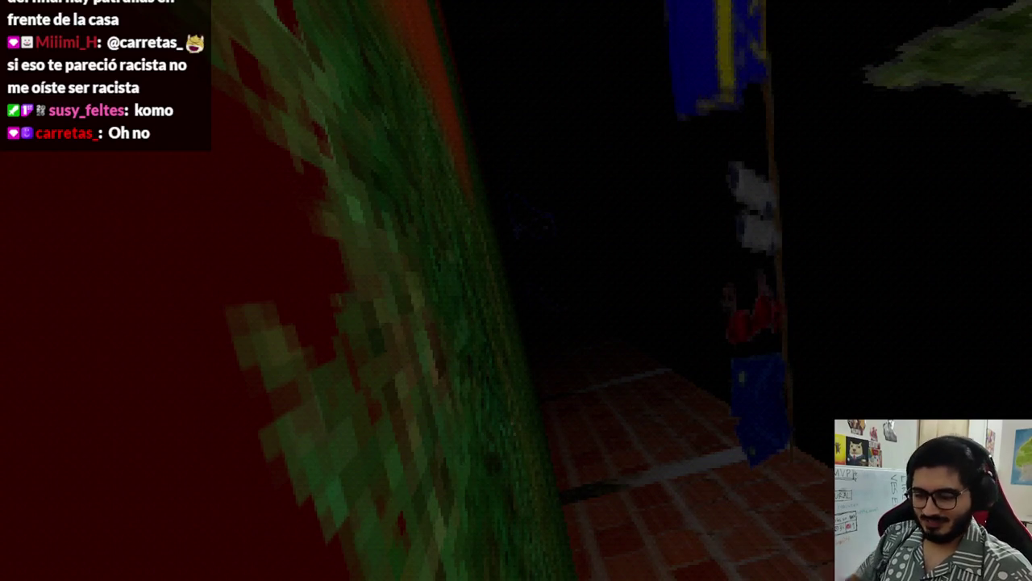
{"action": "key", "text": "F8"}
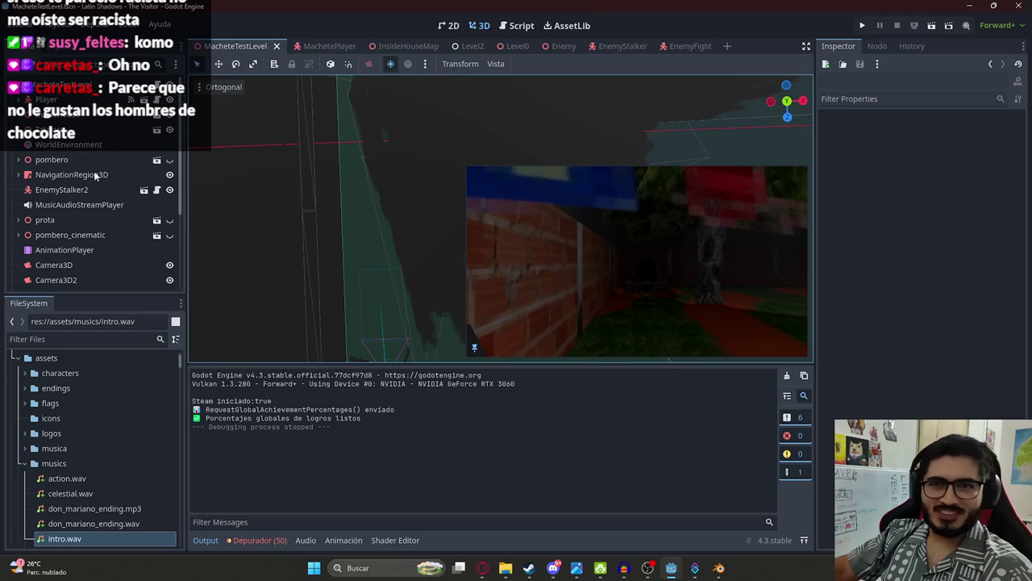
Step: Open player_death on the AnimationPlayer, scrub to 13.1 s, and select the intro.wav clip
{"action": "left_click", "coordinate": [79, 250]}
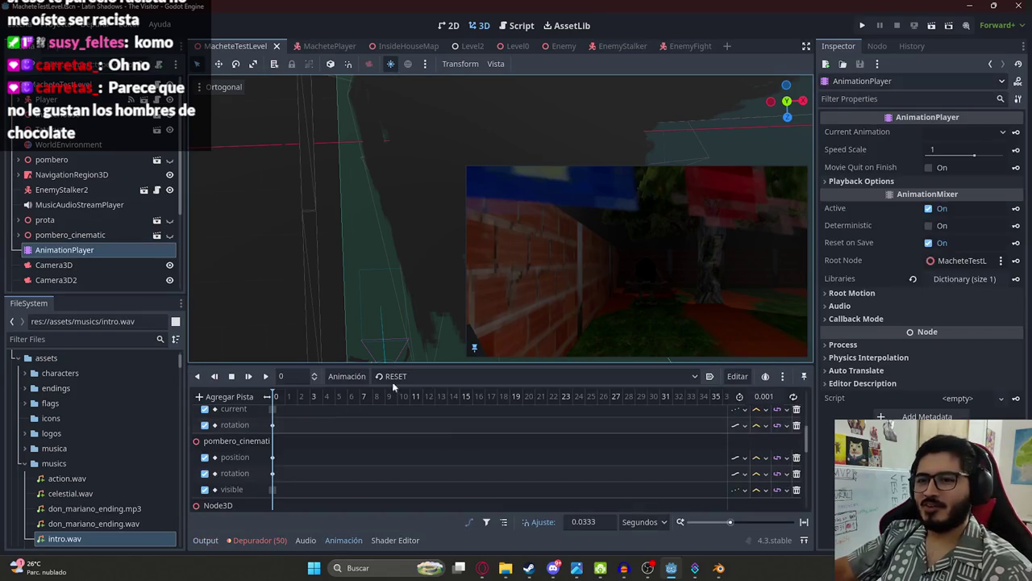
{"action": "left_click", "coordinate": [392, 376]}
{"action": "left_click", "coordinate": [423, 409]}
{"action": "mouse_move", "coordinate": [292, 399]}
{"action": "left_mouse_down"}
{"action": "mouse_move", "coordinate": [446, 403]}
{"action": "mouse_move", "coordinate": [349, 404]}
{"action": "left_mouse_up"}
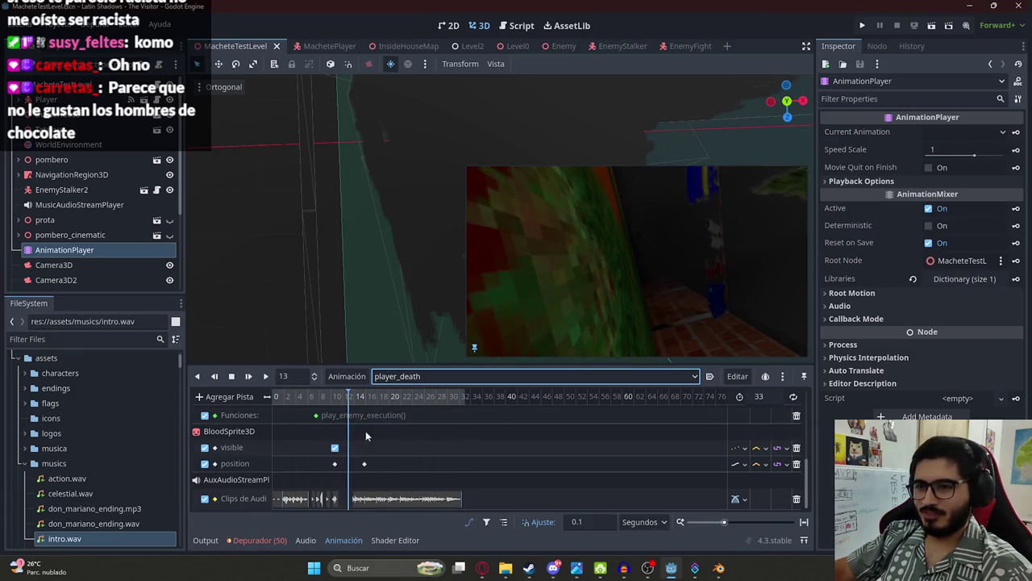
{"action": "left_click", "coordinate": [351, 403]}
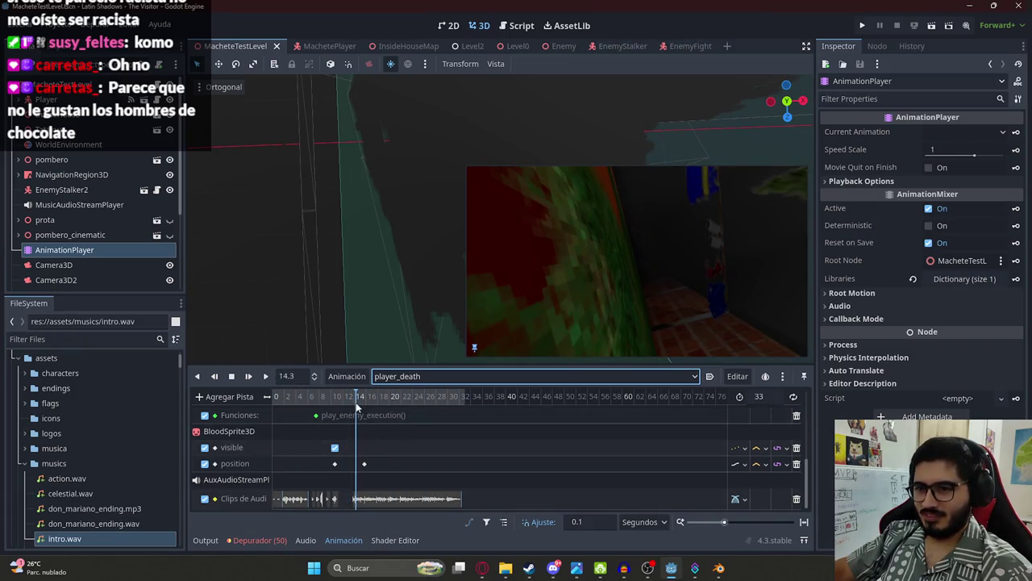
{"action": "left_click", "coordinate": [367, 499]}
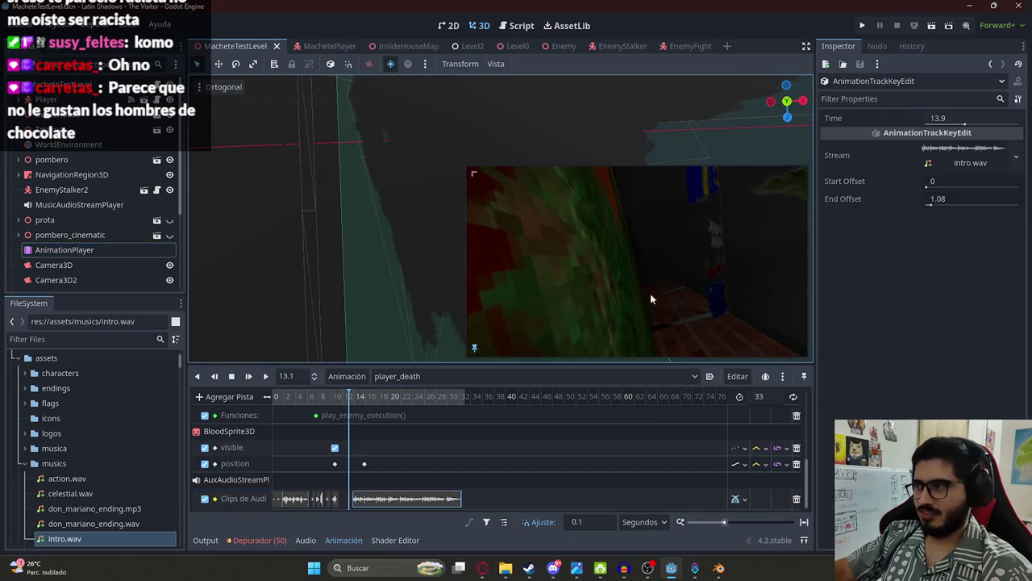
Step: Preview from 11.6 s, delete the intro.wav clip, and filter files for 'urutau'
{"action": "scroll", "coordinate": [374, 448], "scroll_direction": "up", "scroll_amount": 3, "text": "ctrl"}
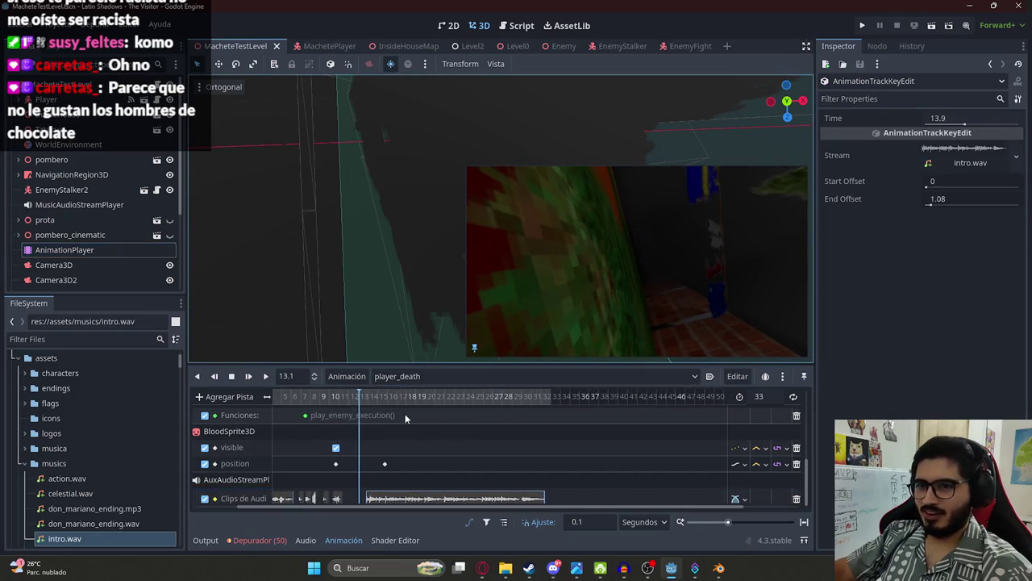
{"action": "scroll", "coordinate": [386, 414], "scroll_direction": "down", "scroll_amount": 1}
{"action": "left_click_drag", "start_coordinate": [353, 401], "coordinate": [325, 409]}
{"action": "left_click", "coordinate": [249, 375]}
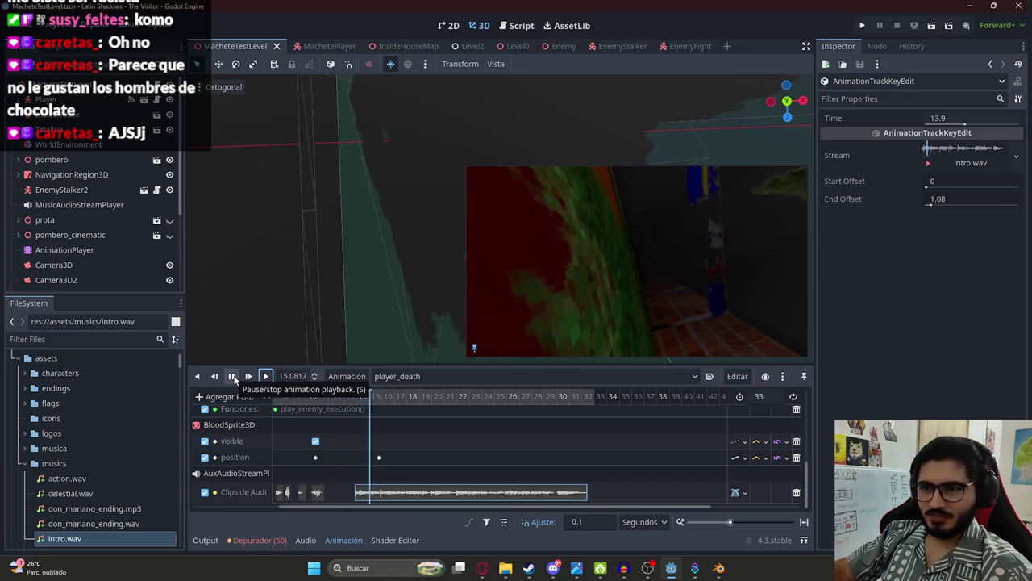
{"action": "left_click", "coordinate": [233, 377]}
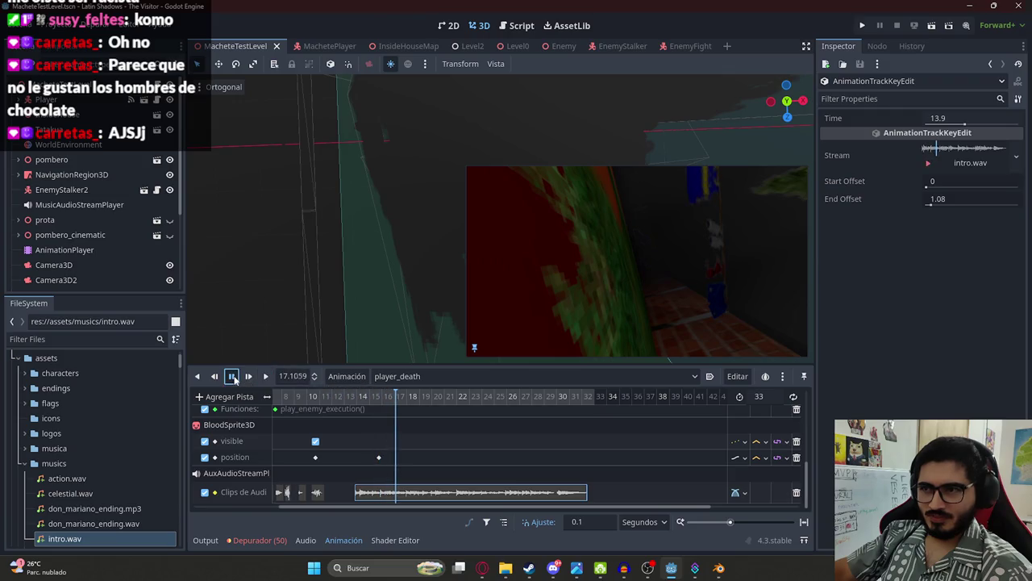
{"action": "key", "text": "Delete"}
{"action": "left_click", "coordinate": [93, 340]}
{"action": "type", "text": "urutau"}
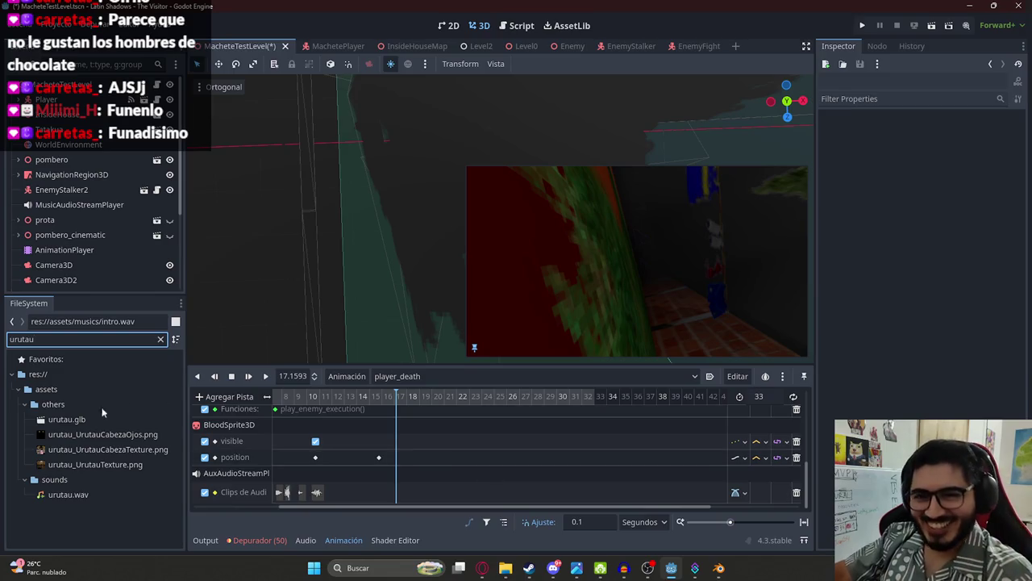
Step: Try urutau.wav on the auxiliary audio track around 12 s, preview it, then delete it
{"action": "left_click_drag", "start_coordinate": [68, 495], "coordinate": [402, 491]}
{"action": "left_click_drag", "start_coordinate": [396, 396], "coordinate": [336, 396]}
{"action": "left_click_drag", "start_coordinate": [417, 492], "coordinate": [364, 493]}
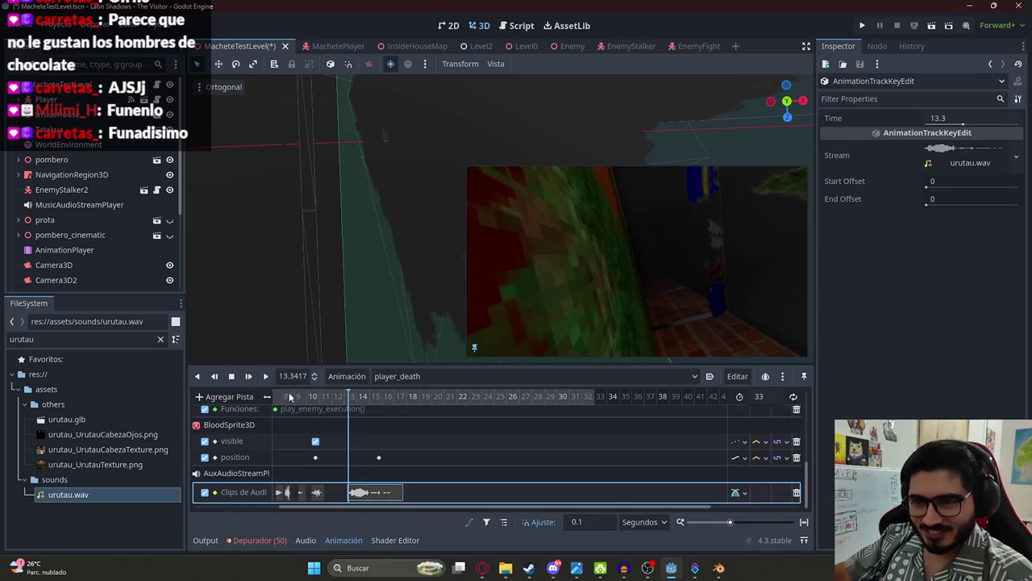
{"action": "left_click", "coordinate": [248, 376]}
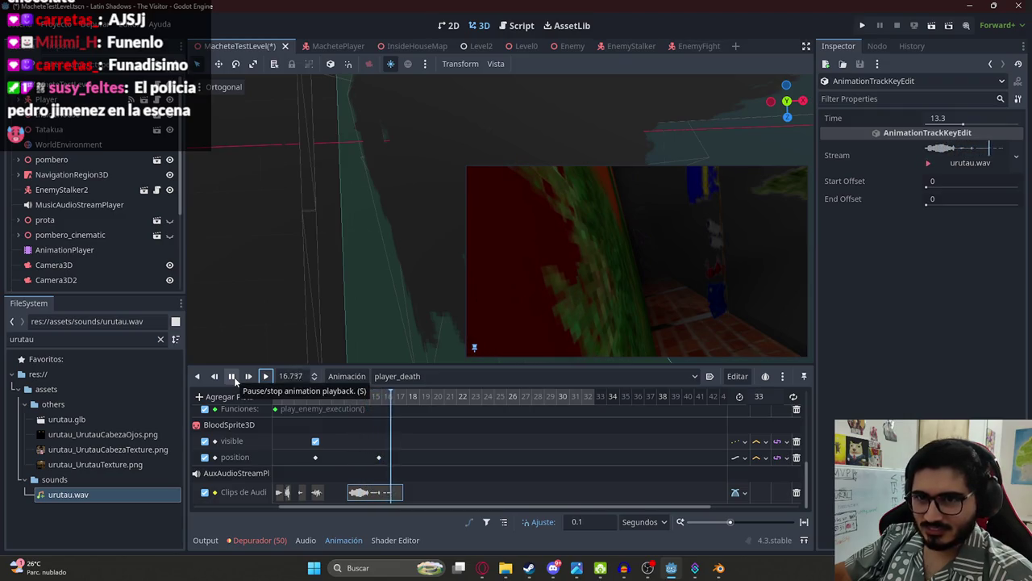
{"action": "left_click", "coordinate": [232, 377]}
{"action": "left_click", "coordinate": [339, 492]}
{"action": "key", "text": "Delete"}
Step: Set the player_death length to 18 seconds and preview from about 10 s
{"action": "left_click_drag", "start_coordinate": [332, 396], "coordinate": [412, 408]}
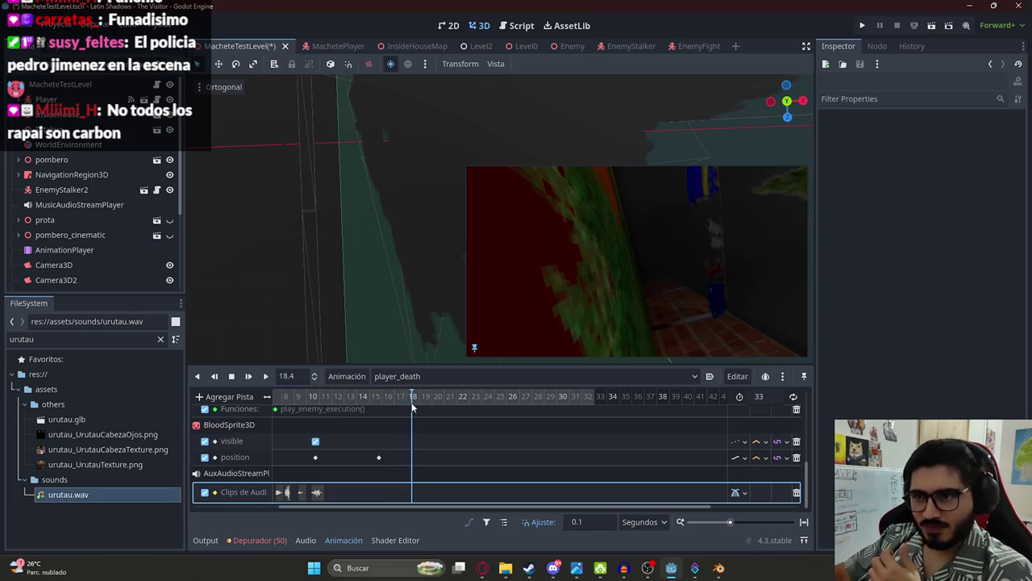
{"action": "left_click", "coordinate": [759, 396]}
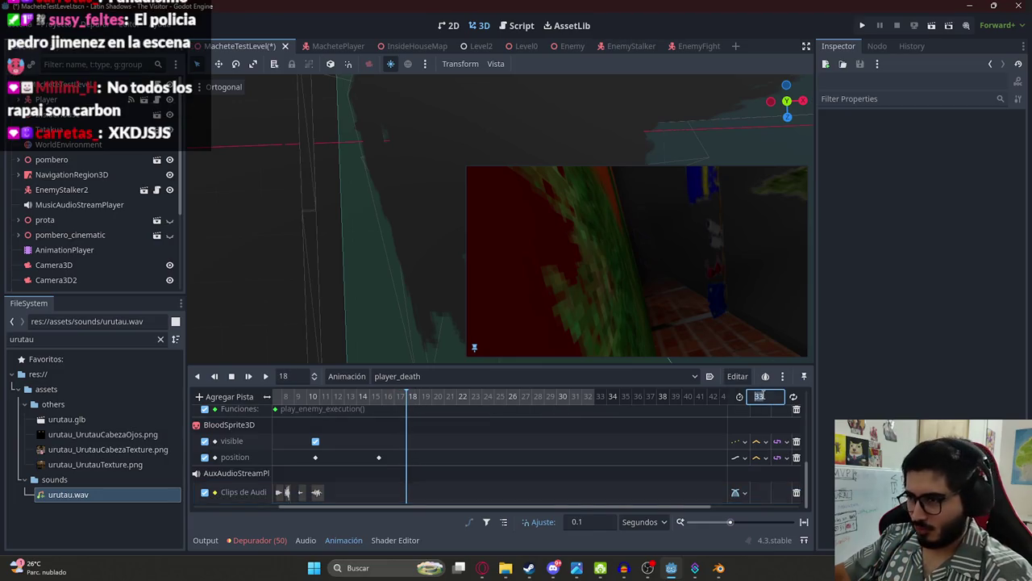
{"action": "type", "text": "18"}
{"action": "key", "text": "Return"}
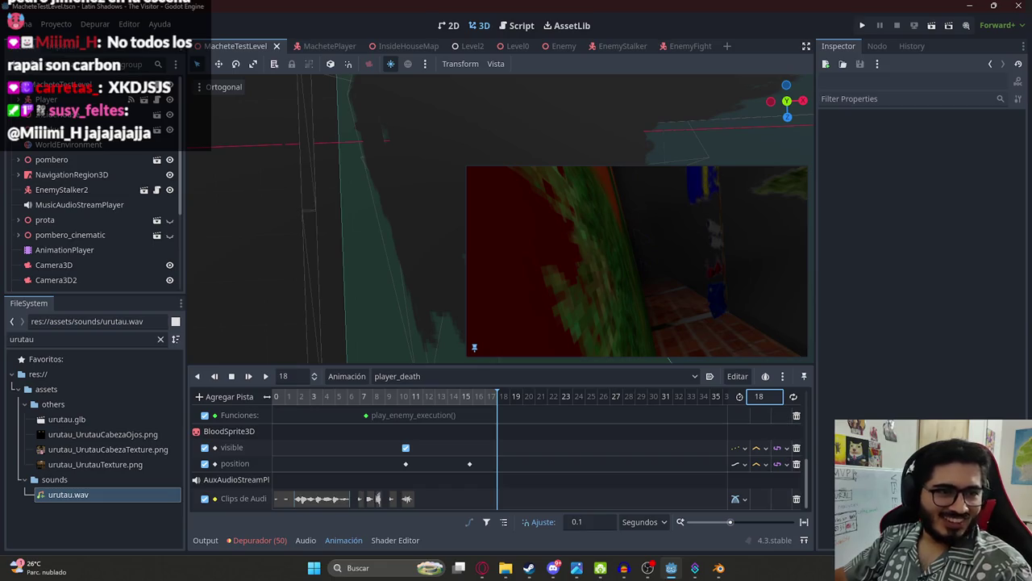
{"action": "left_click", "coordinate": [401, 397]}
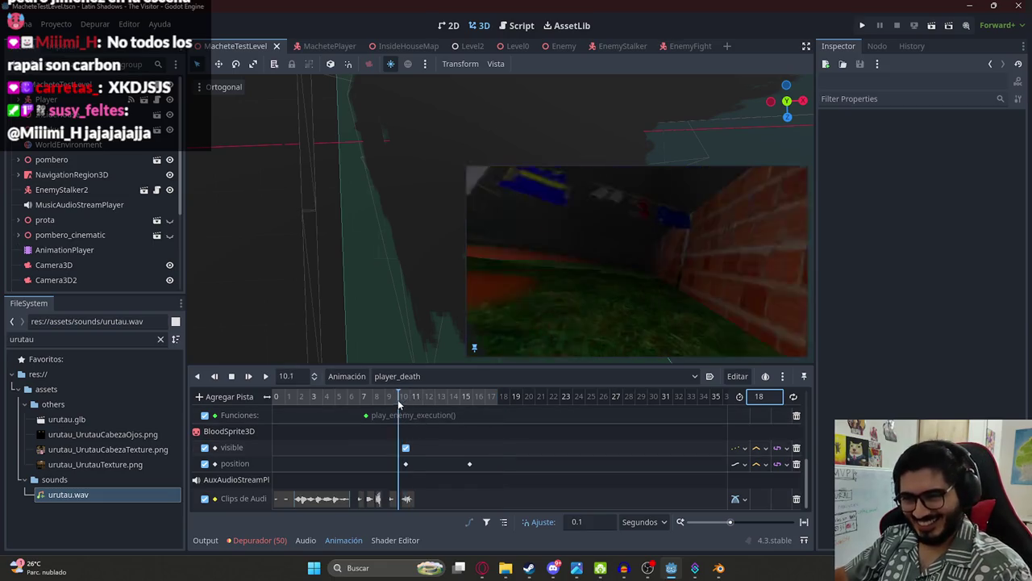
{"action": "left_click", "coordinate": [265, 376]}
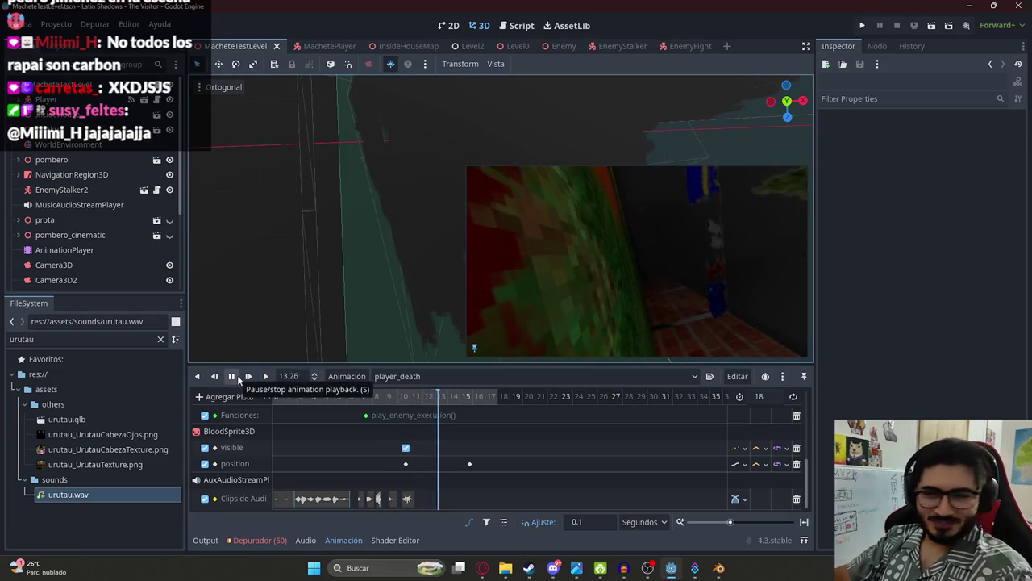
{"action": "left_click", "coordinate": [233, 377]}
{"action": "scroll", "coordinate": [117, 226], "scroll_direction": "down", "scroll_amount": 3}
{"action": "scroll", "coordinate": [117, 226], "scroll_direction": "up", "scroll_amount": 3}
{"action": "scroll", "coordinate": [101, 173], "scroll_direction": "down", "scroll_amount": 4}
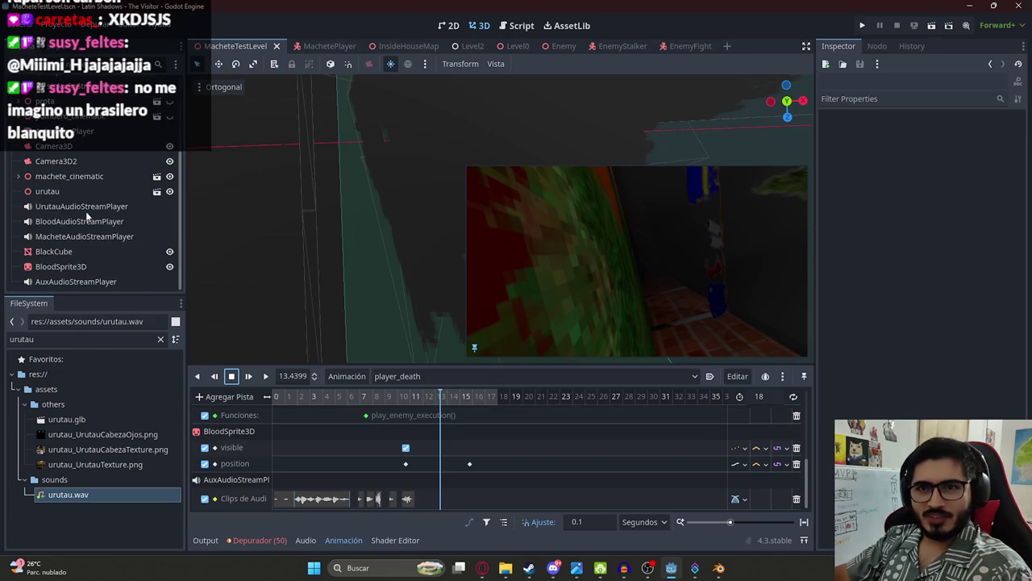
Step: Add an UrutauAudioStreamPlayer audio track with urutau.wav at about 13.5 s and preview it
{"action": "left_click", "coordinate": [83, 206]}
{"action": "left_click", "coordinate": [250, 396]}
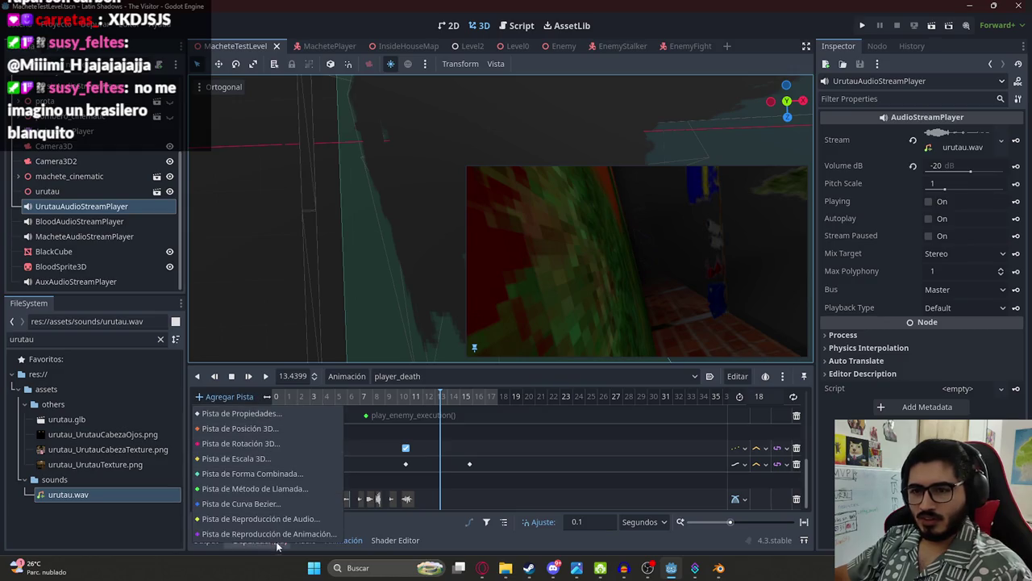
{"action": "left_click", "coordinate": [261, 518]}
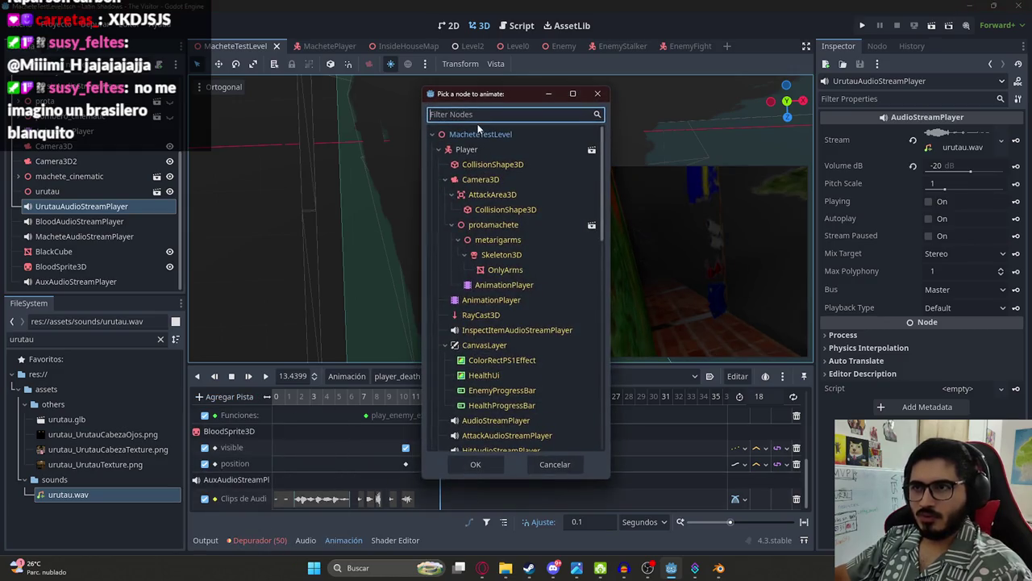
{"action": "type", "text": "uru"}
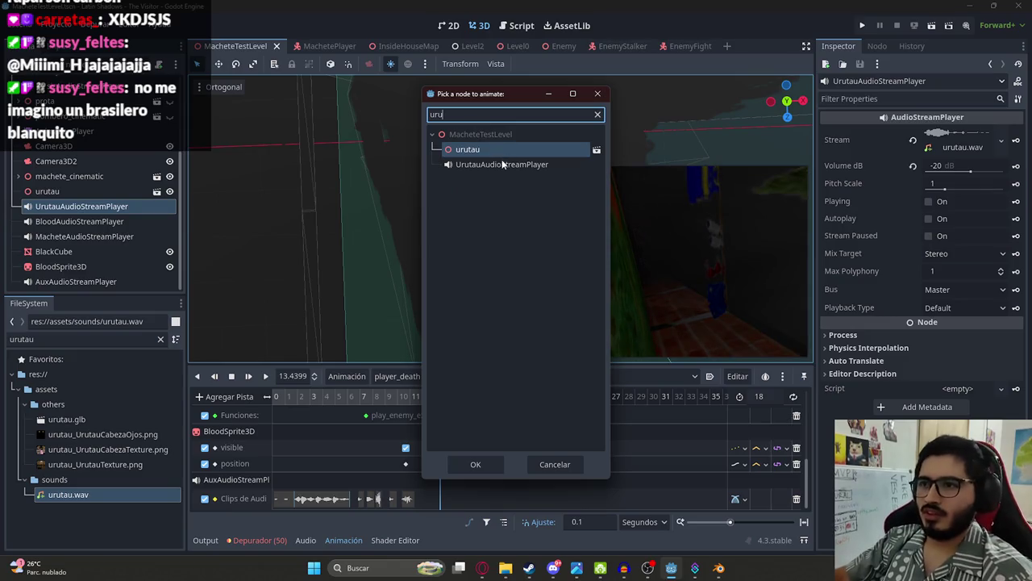
{"action": "double_click", "coordinate": [503, 164]}
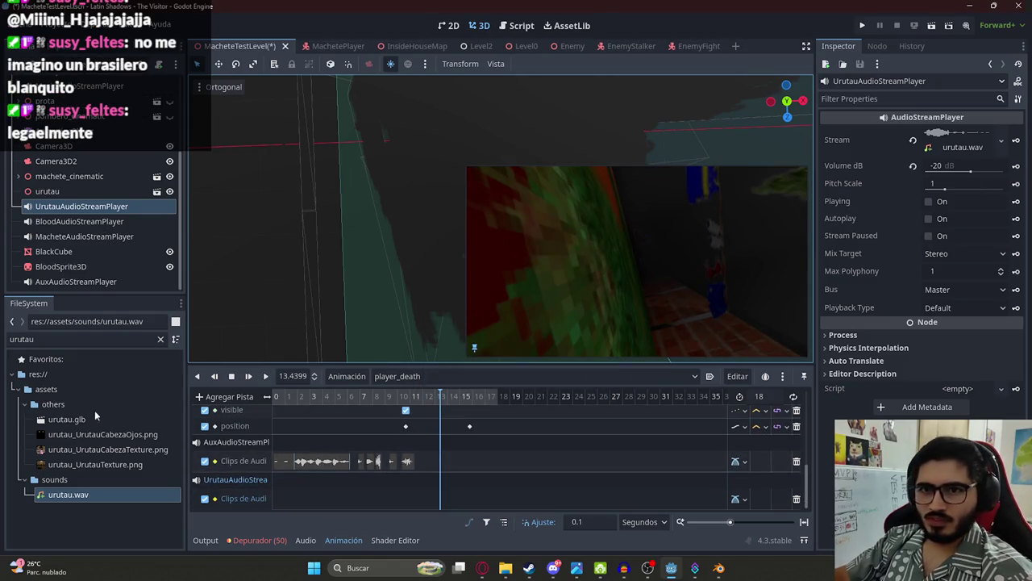
{"action": "left_click_drag", "start_coordinate": [102, 489], "coordinate": [452, 504]}
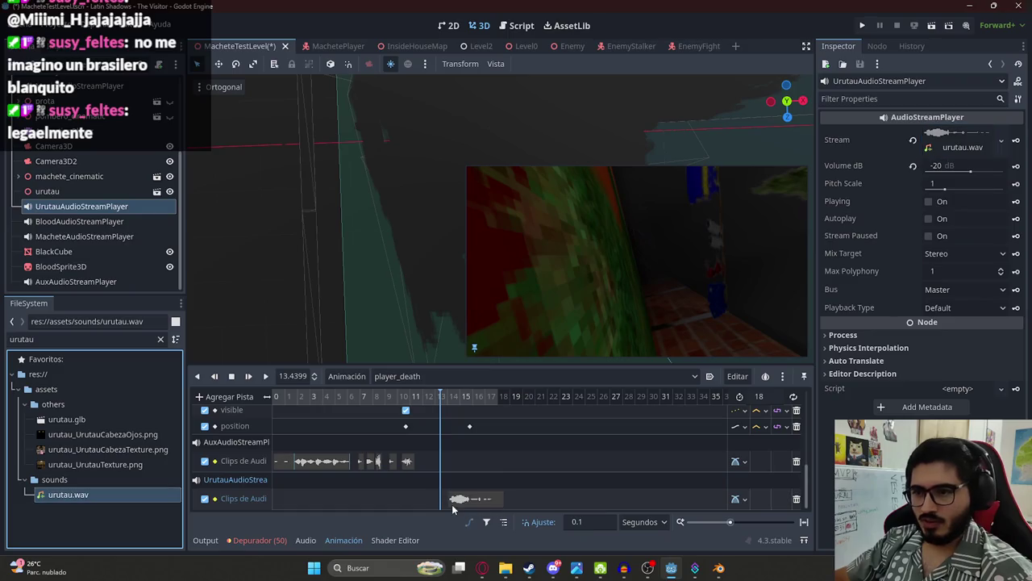
{"action": "left_click", "coordinate": [265, 376]}
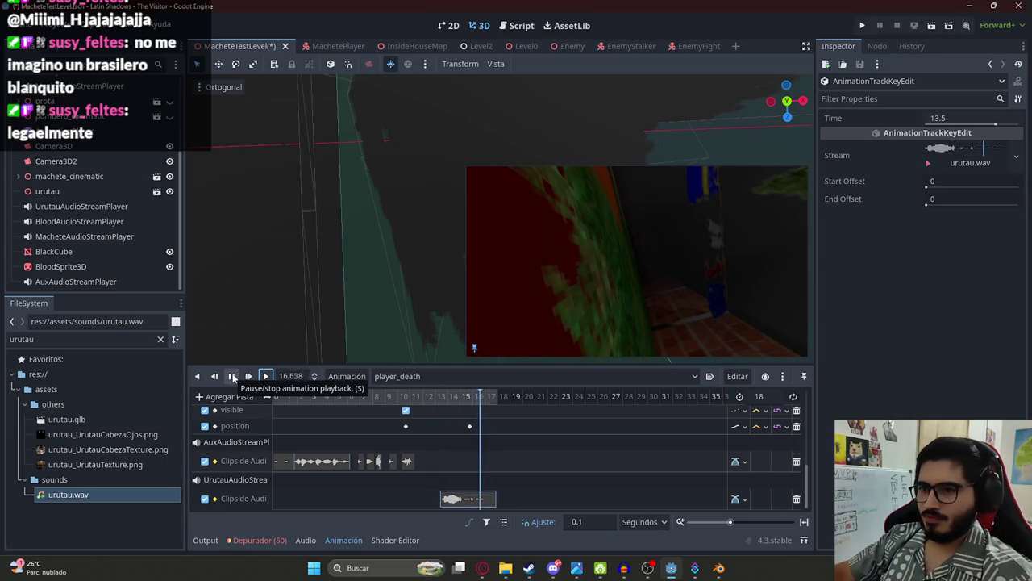
{"action": "left_click", "coordinate": [233, 378]}
{"action": "left_click", "coordinate": [499, 425]}
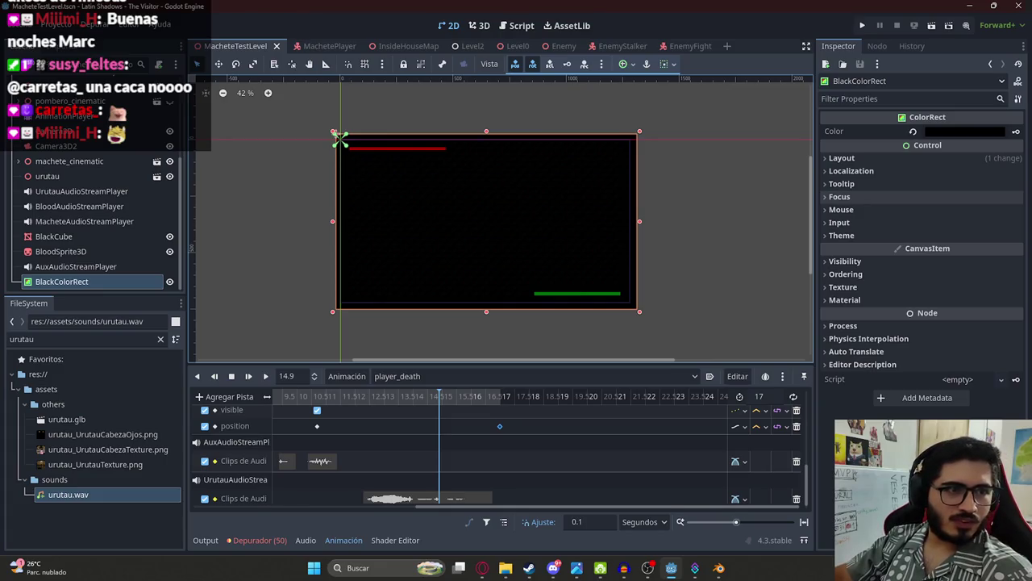
Step: In the RESET animation, key BlackColorRect's Visible property off on a new track
{"action": "left_click", "coordinate": [394, 401]}
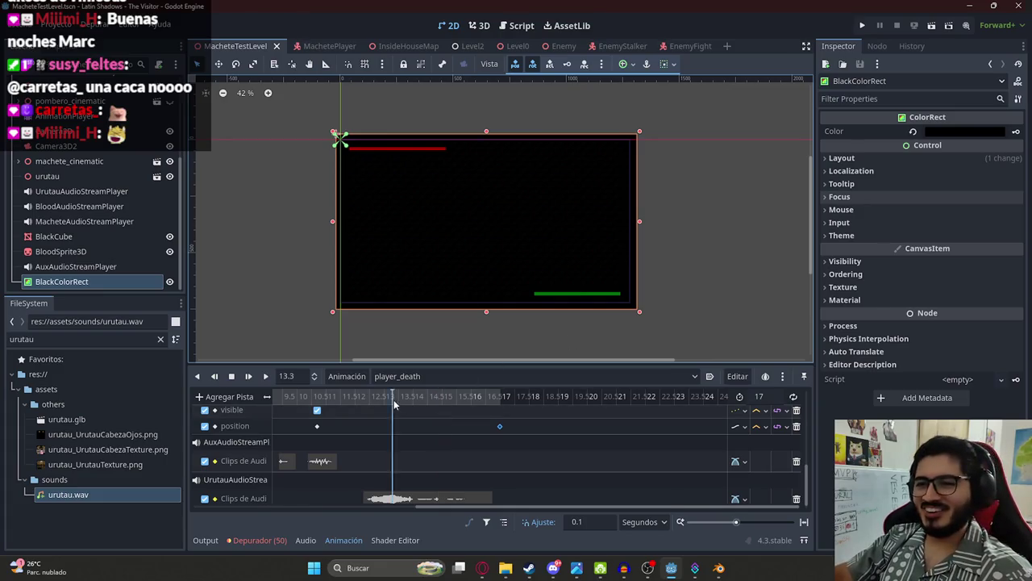
{"action": "left_click", "coordinate": [387, 377]}
{"action": "left_click", "coordinate": [408, 398]}
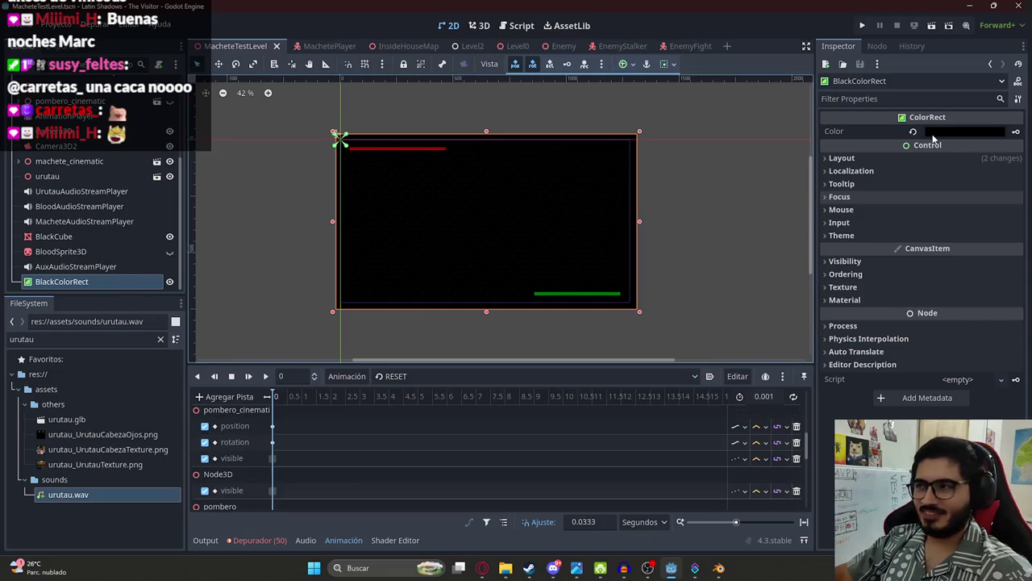
{"action": "left_click", "coordinate": [855, 263]}
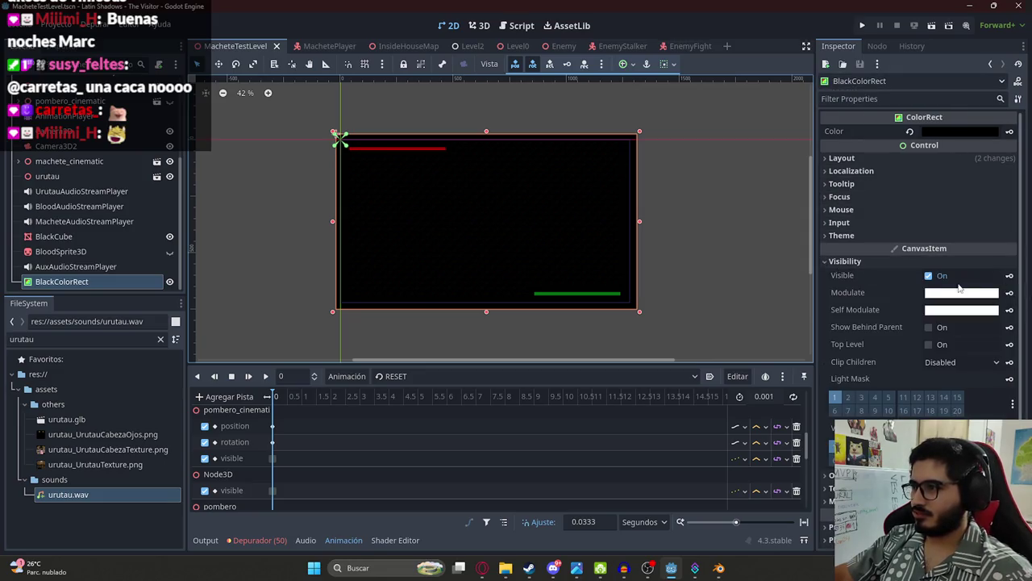
{"action": "left_click", "coordinate": [929, 276]}
{"action": "left_click", "coordinate": [1010, 275]}
{"action": "left_click", "coordinate": [474, 318]}
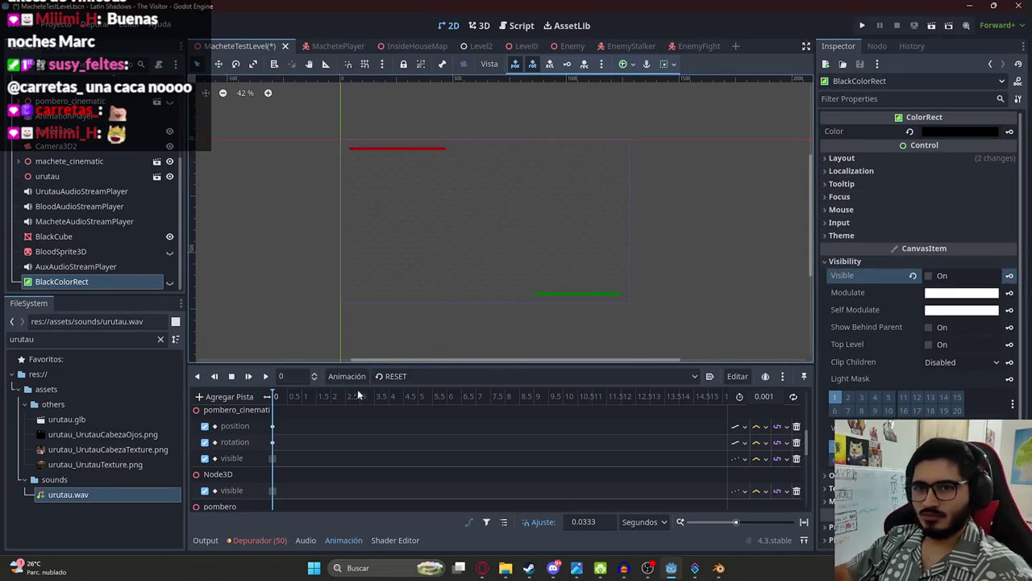
Step: Preview the scene1 cinematic from about 7 to 12.6 seconds through the Camera3D
{"action": "left_click", "coordinate": [392, 376]}
{"action": "left_click", "coordinate": [411, 416]}
{"action": "left_click", "coordinate": [403, 377]}
{"action": "left_click", "coordinate": [408, 423]}
{"action": "left_click_drag", "start_coordinate": [357, 396], "coordinate": [475, 394]}
{"action": "scroll", "coordinate": [475, 395], "scroll_direction": "down", "scroll_amount": 5}
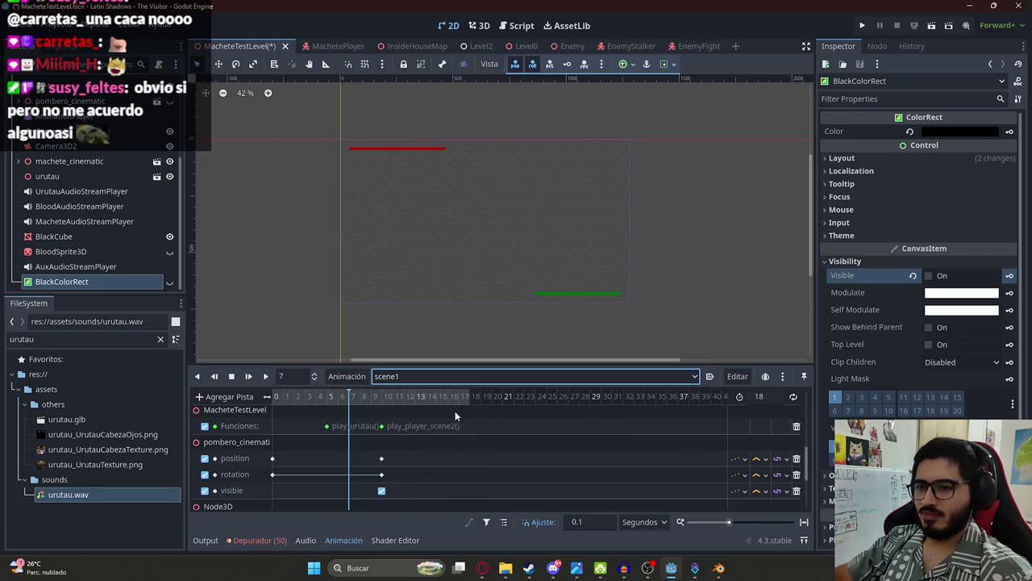
{"action": "left_click", "coordinate": [338, 404]}
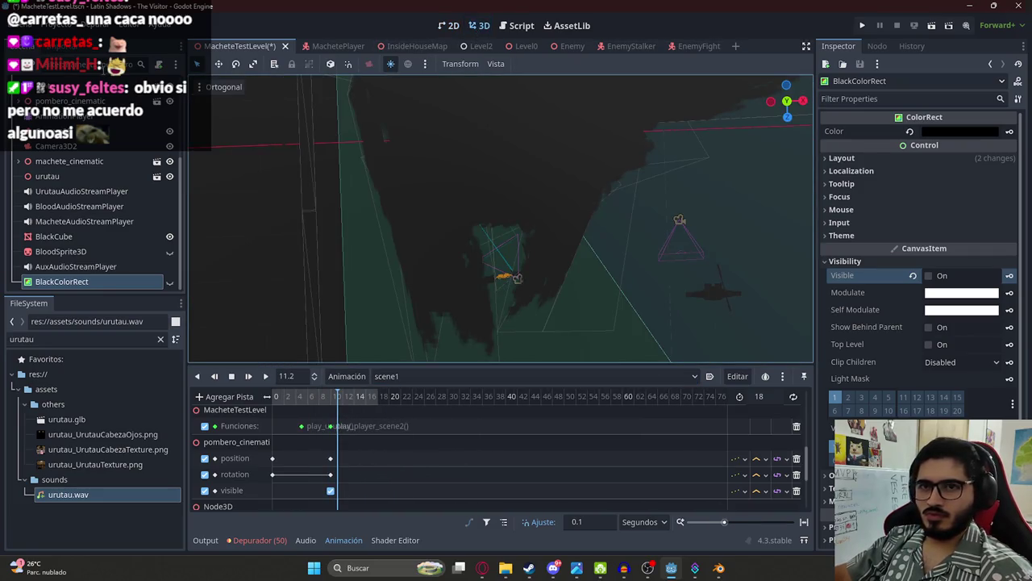
{"action": "scroll", "coordinate": [95, 202], "scroll_direction": "down", "scroll_amount": 10}
{"action": "left_click", "coordinate": [80, 114]}
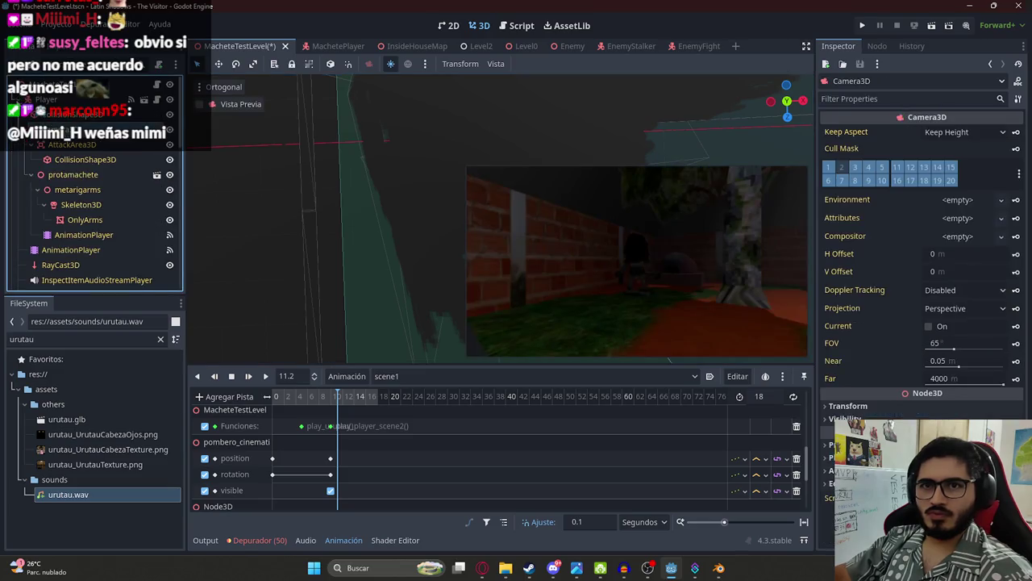
{"action": "scroll", "coordinate": [95, 202], "scroll_direction": "up", "scroll_amount": 5}
{"action": "left_click", "coordinate": [346, 400]}
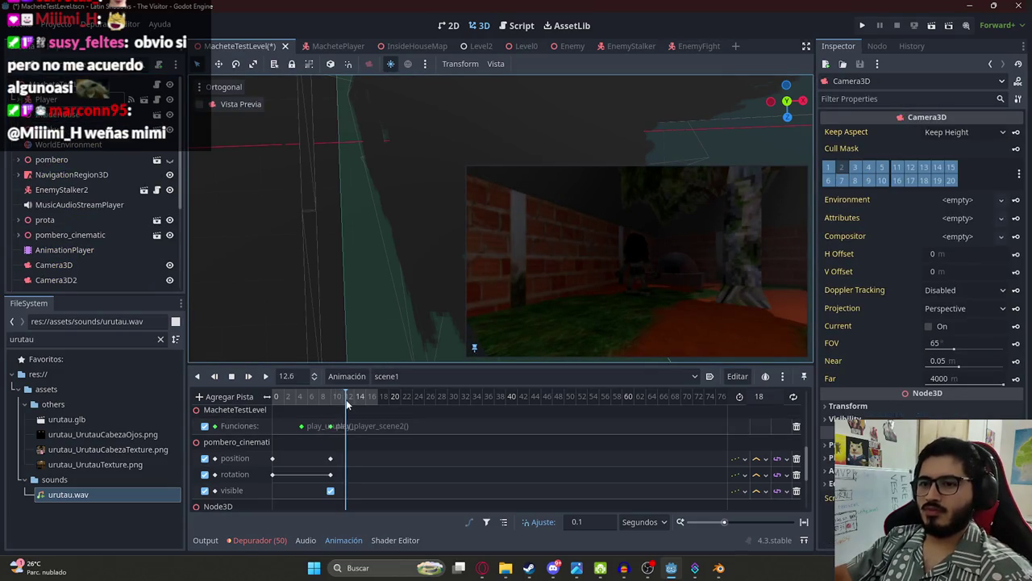
{"action": "scroll", "coordinate": [403, 396], "scroll_direction": "up", "scroll_amount": 3}
Step: In player_death at about 14.8 seconds, turn BlackColorRect's Visible back on
{"action": "left_click", "coordinate": [445, 380]}
{"action": "left_click", "coordinate": [394, 397]}
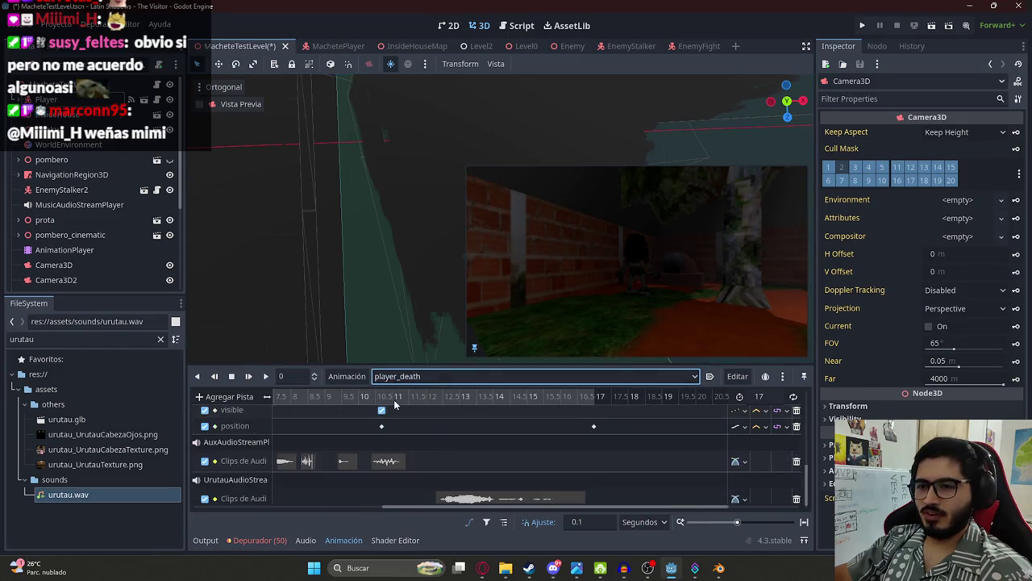
{"action": "left_click", "coordinate": [376, 398]}
{"action": "mouse_move", "coordinate": [377, 400]}
{"action": "left_mouse_down"}
{"action": "mouse_move", "coordinate": [454, 411]}
{"action": "mouse_move", "coordinate": [430, 411]}
{"action": "left_mouse_up"}
{"action": "scroll", "coordinate": [431, 435], "scroll_direction": "down", "scroll_amount": 1}
{"action": "scroll", "coordinate": [75, 278], "scroll_direction": "down", "scroll_amount": 5}
{"action": "left_click", "coordinate": [74, 282]}
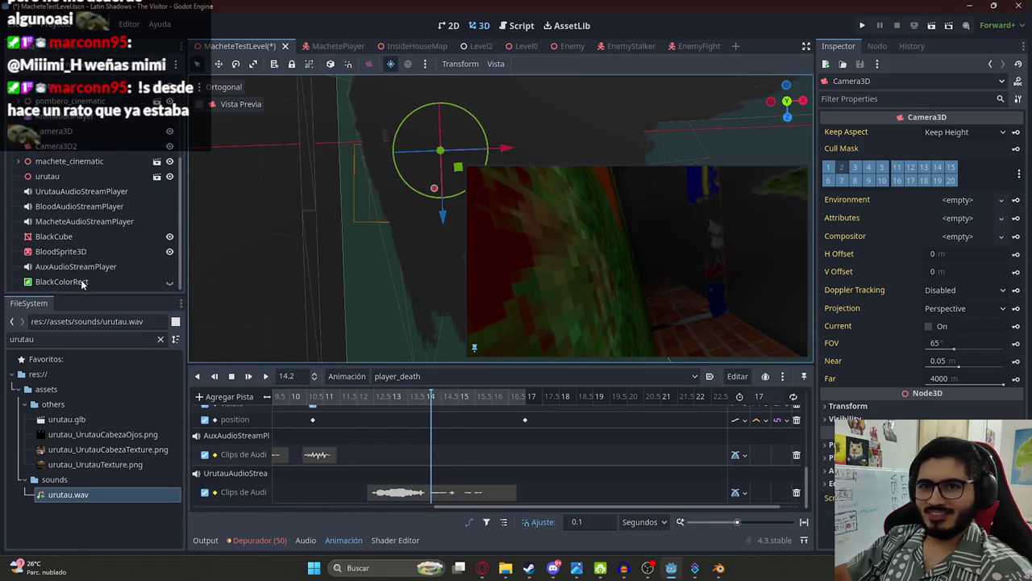
{"action": "left_click", "coordinate": [928, 275]}
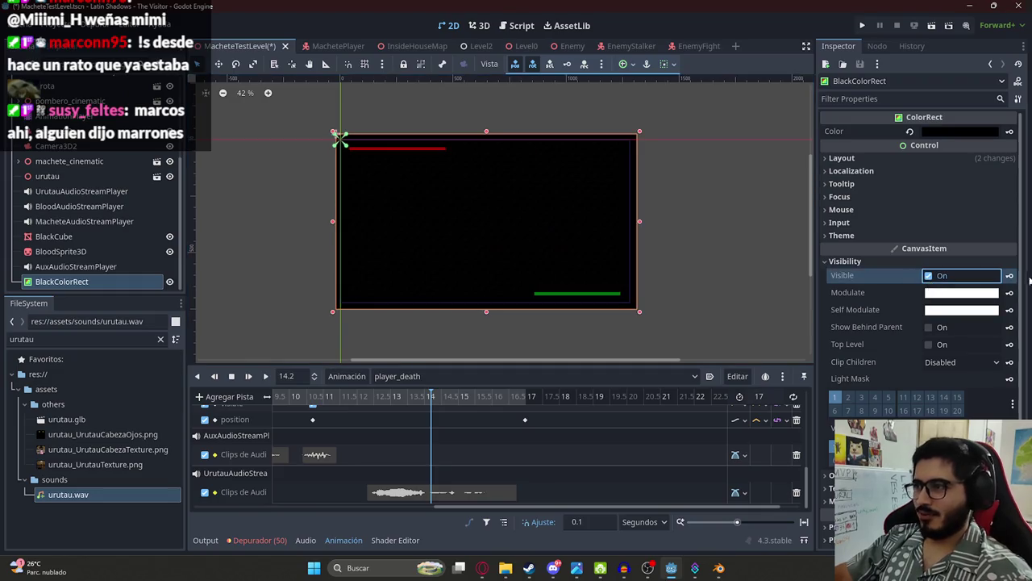
Step: Key BlackColorRect visible with fully transparent self_modulate at about 14.2 s in player_death
{"action": "left_click", "coordinate": [1009, 275]}
{"action": "left_click", "coordinate": [488, 323]}
{"action": "left_click", "coordinate": [955, 313]}
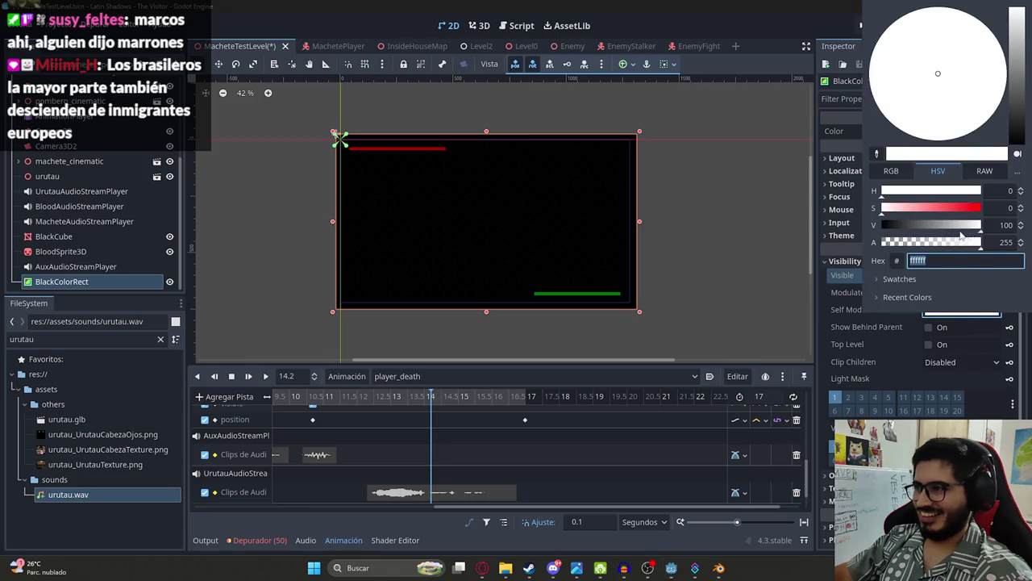
{"action": "left_click_drag", "start_coordinate": [930, 242], "coordinate": [881, 242]}
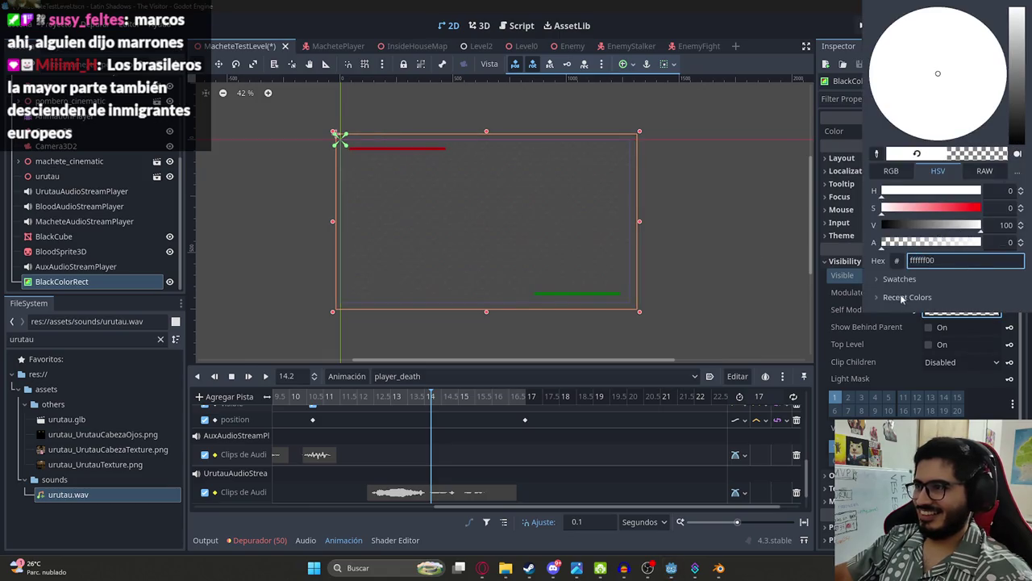
{"action": "left_click", "coordinate": [931, 321]}
{"action": "left_click", "coordinate": [1009, 310]}
{"action": "left_click", "coordinate": [468, 318]}
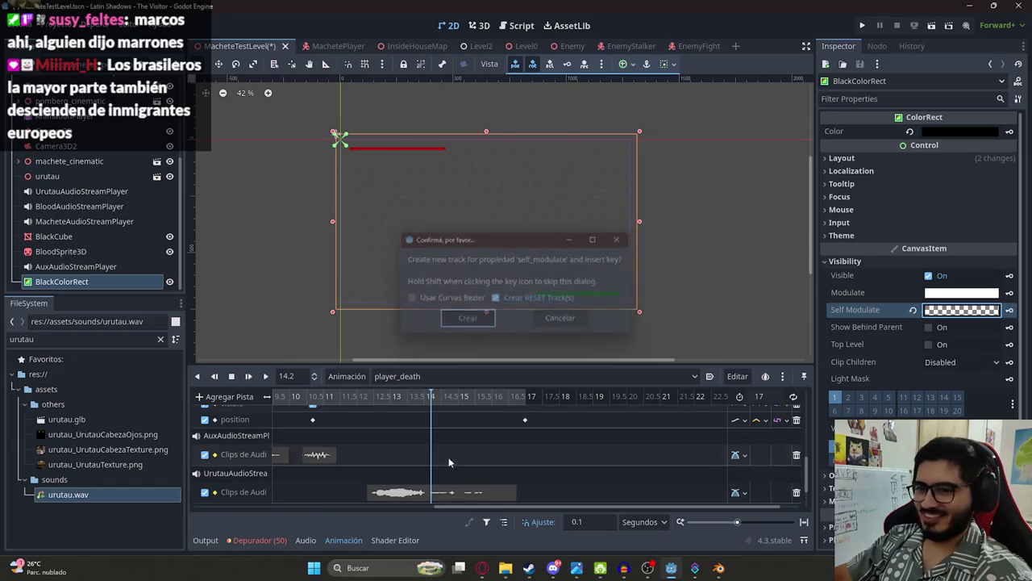
Step: Key an opaque self_modulate at 17 seconds, then rewind player_death to the start
{"action": "scroll", "coordinate": [449, 462], "scroll_direction": "down", "scroll_amount": 2}
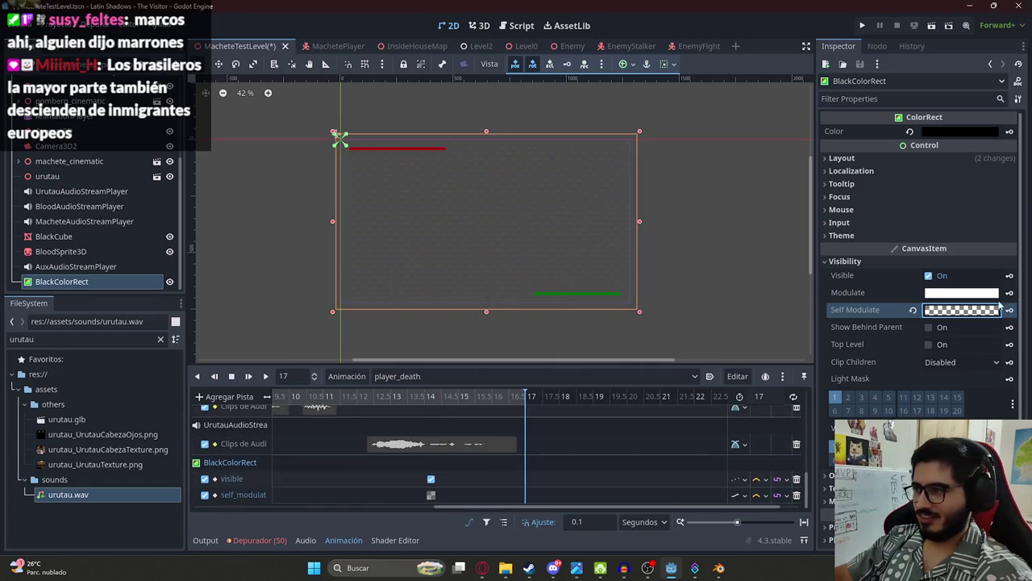
{"action": "left_click", "coordinate": [912, 312]}
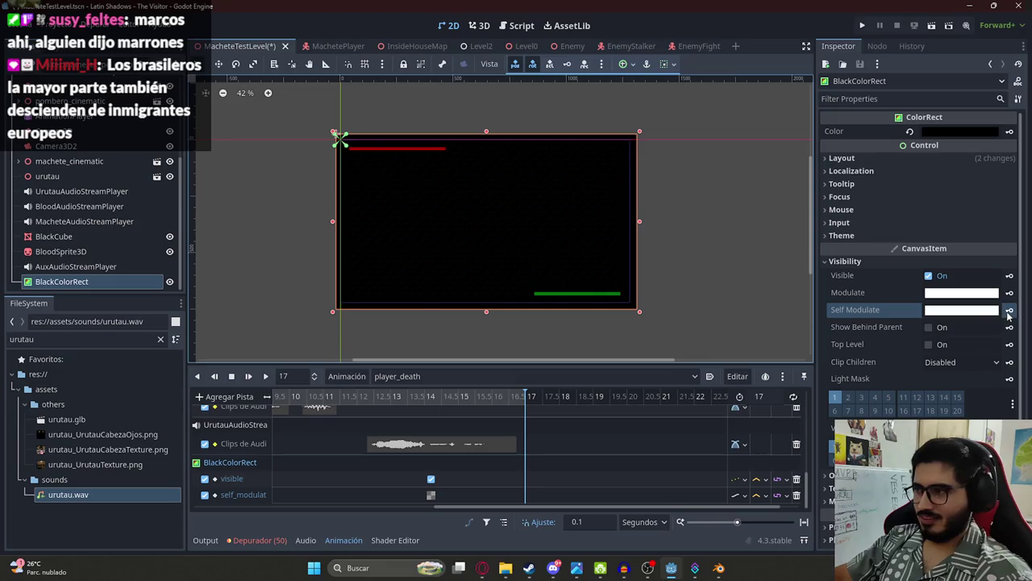
{"action": "left_click", "coordinate": [265, 375]}
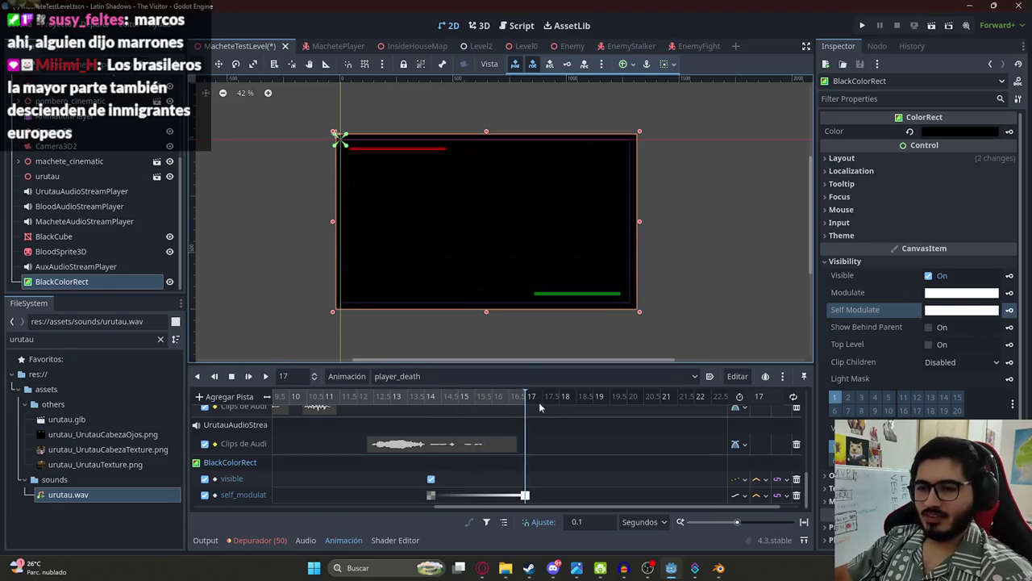
{"action": "left_click", "coordinate": [232, 376]}
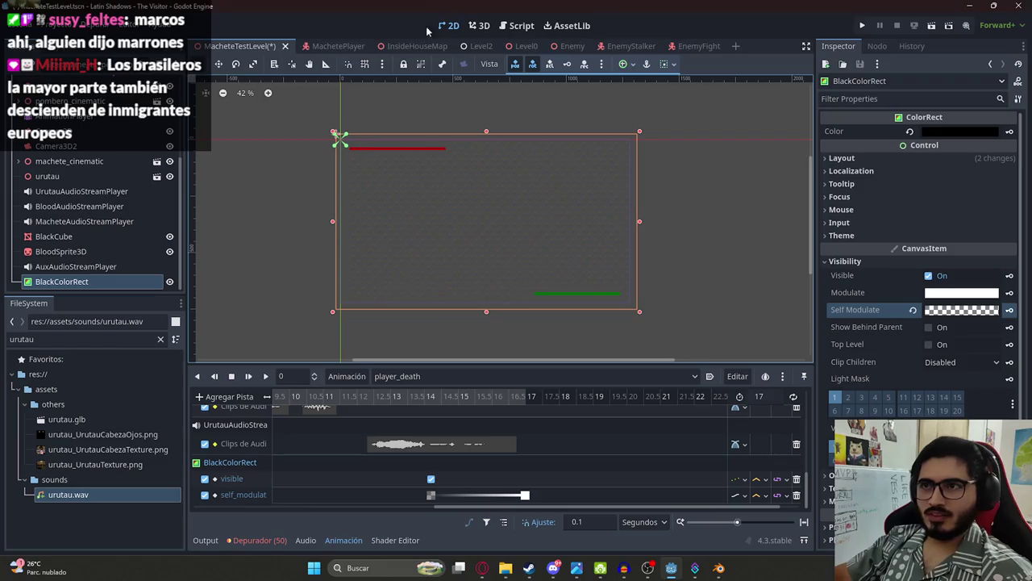
Step: Playtest the MacheteTestLevel scene with its tab's Reproducir Esta Escena option
{"action": "right_click", "coordinate": [242, 46]}
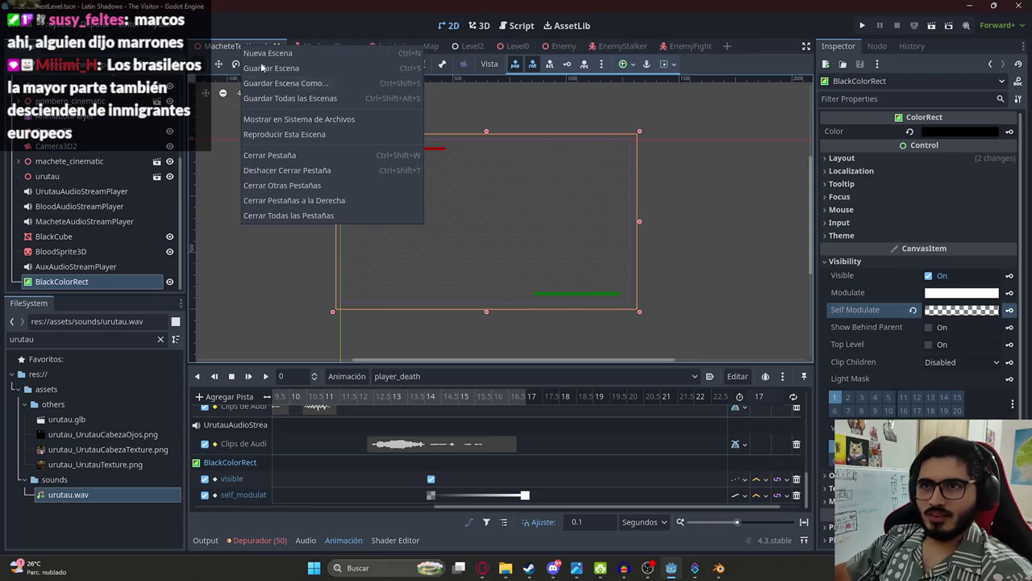
{"action": "left_click", "coordinate": [326, 134]}
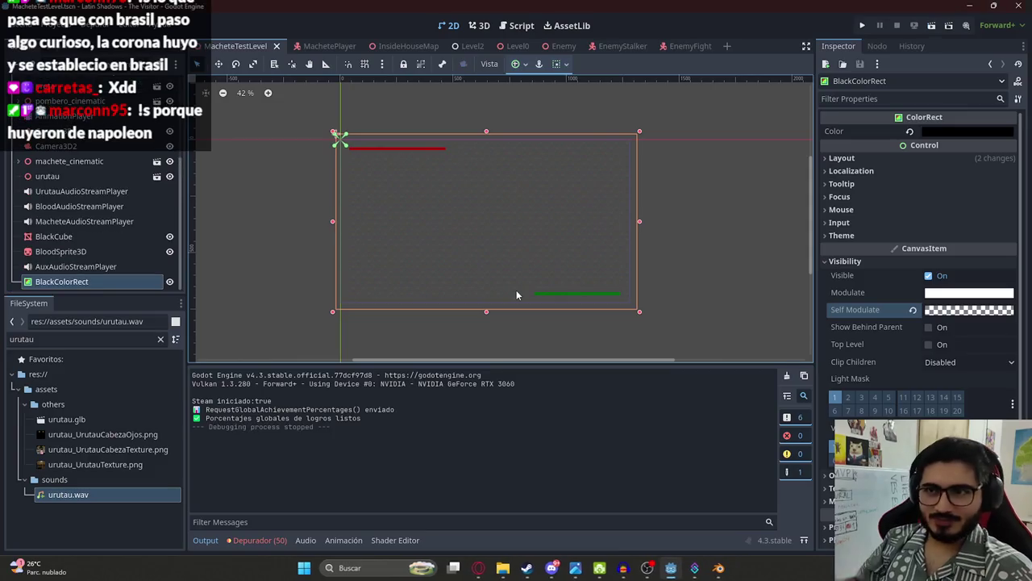
{"action": "right_click", "coordinate": [235, 49]}
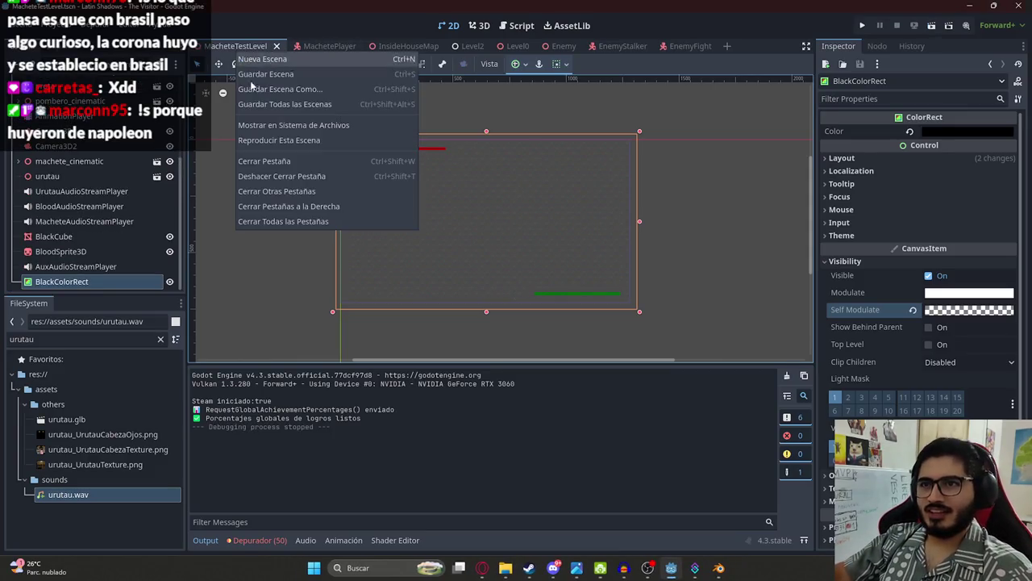
{"action": "left_click", "coordinate": [258, 140]}
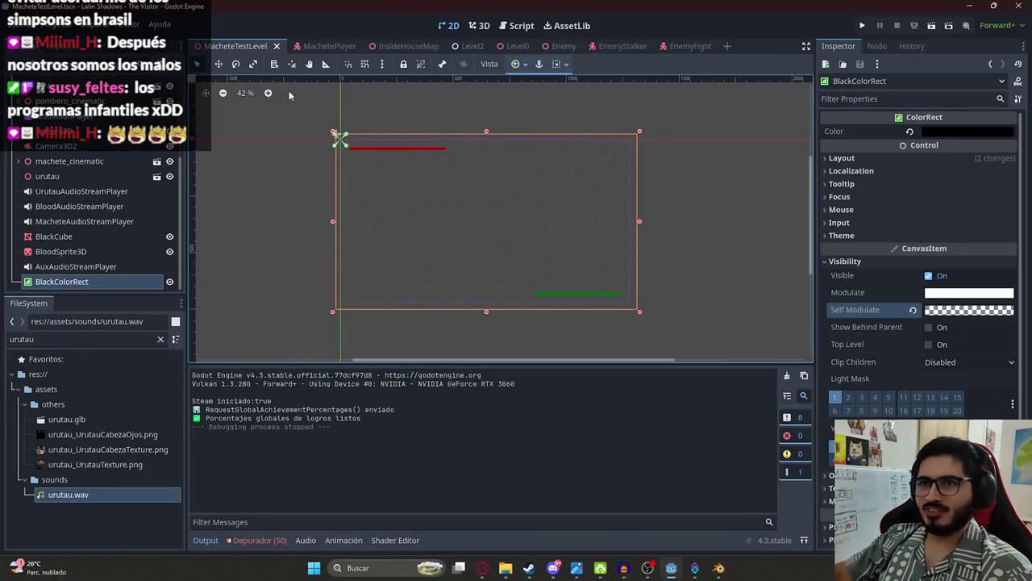
{"action": "left_click", "coordinate": [274, 64]}
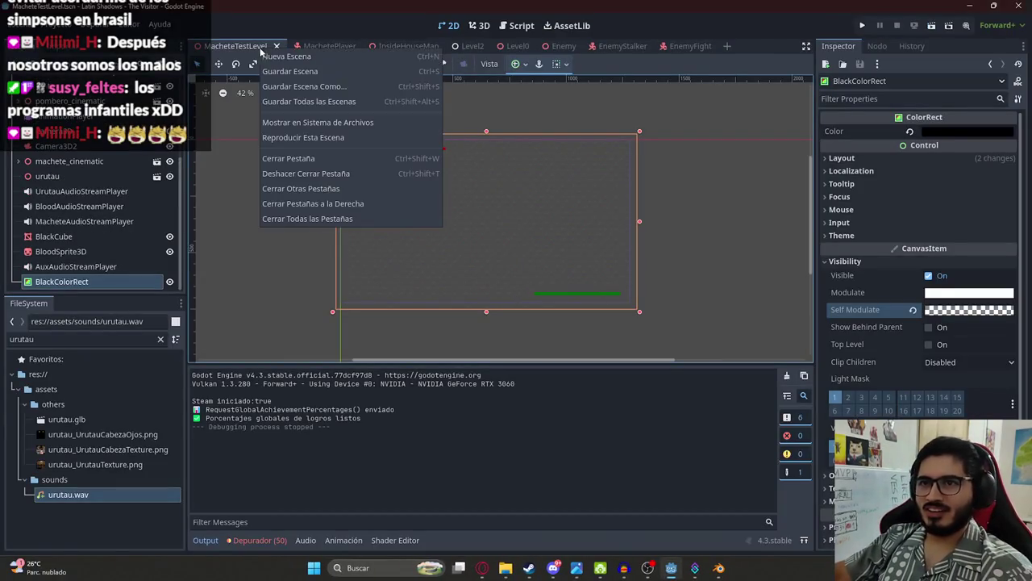
{"action": "left_click", "coordinate": [323, 137]}
{"action": "key", "text": "Escape"}
{"action": "key", "text": "F5"}
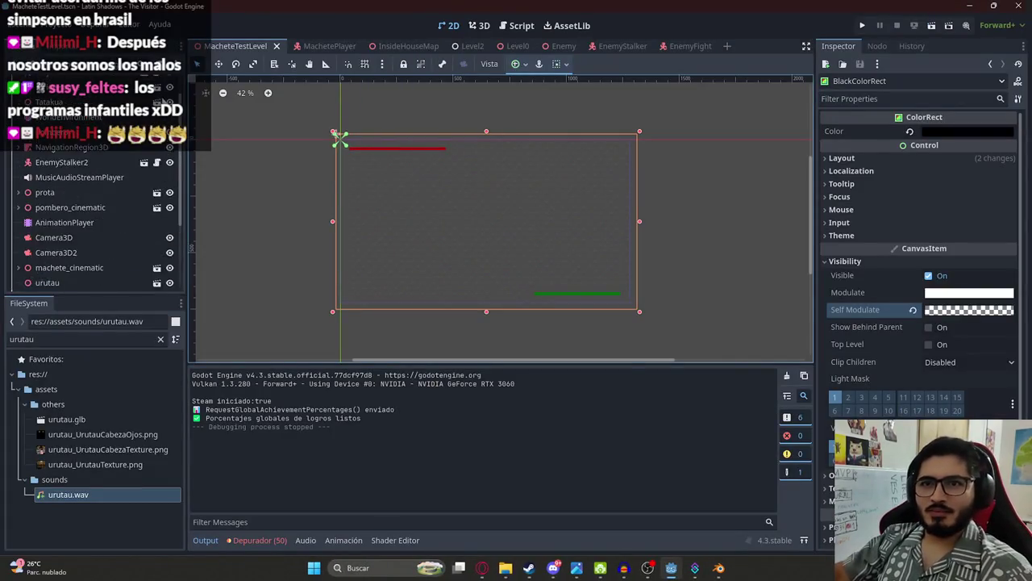
Step: In machete_test_level.gd's death handler, add a player.blink() call and begin an await line
{"action": "key", "text": "ctrl+F3"}
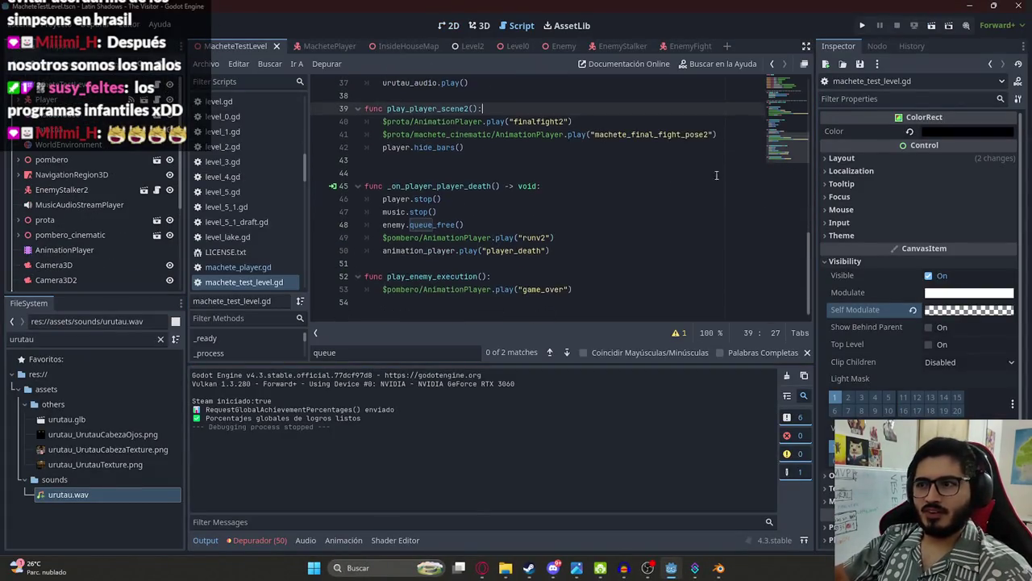
{"action": "left_click", "coordinate": [580, 241]}
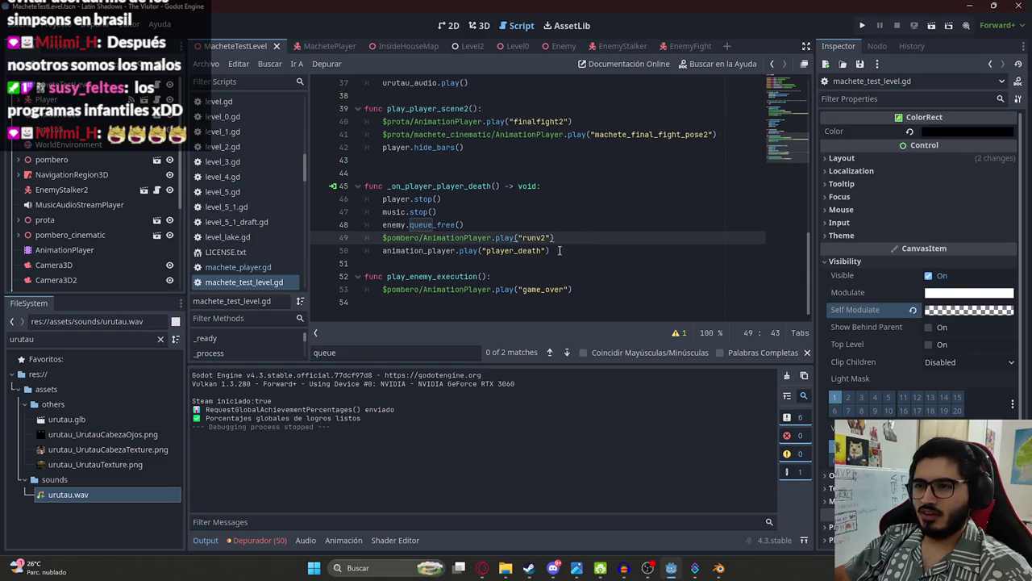
{"action": "left_click", "coordinate": [560, 250]}
{"action": "key", "text": "ctrl+z"}
{"action": "key", "text": "ctrl+f"}
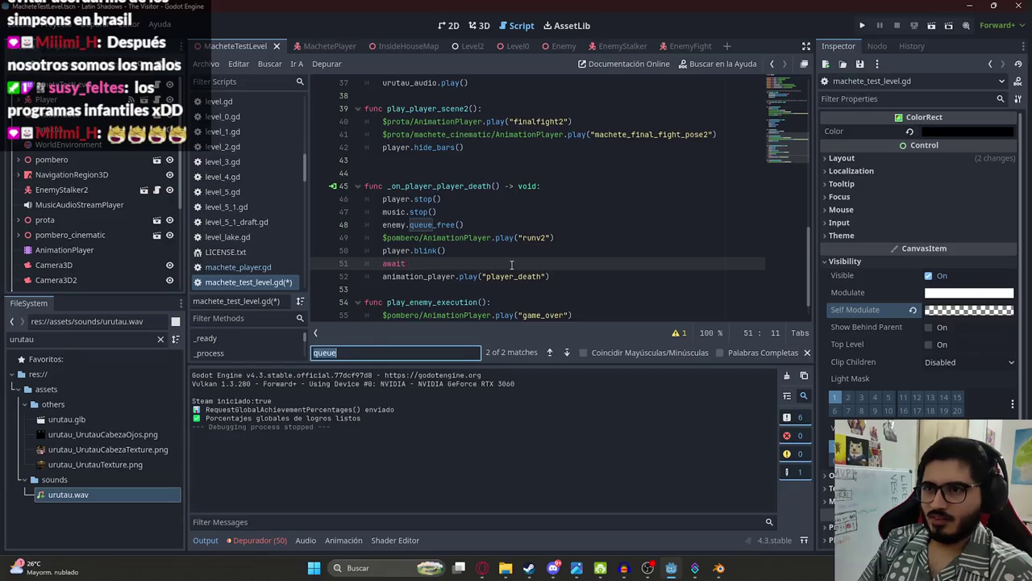
{"action": "type", "text": "await"}
{"action": "scroll", "coordinate": [511, 265], "scroll_direction": "up", "scroll_amount": 1}
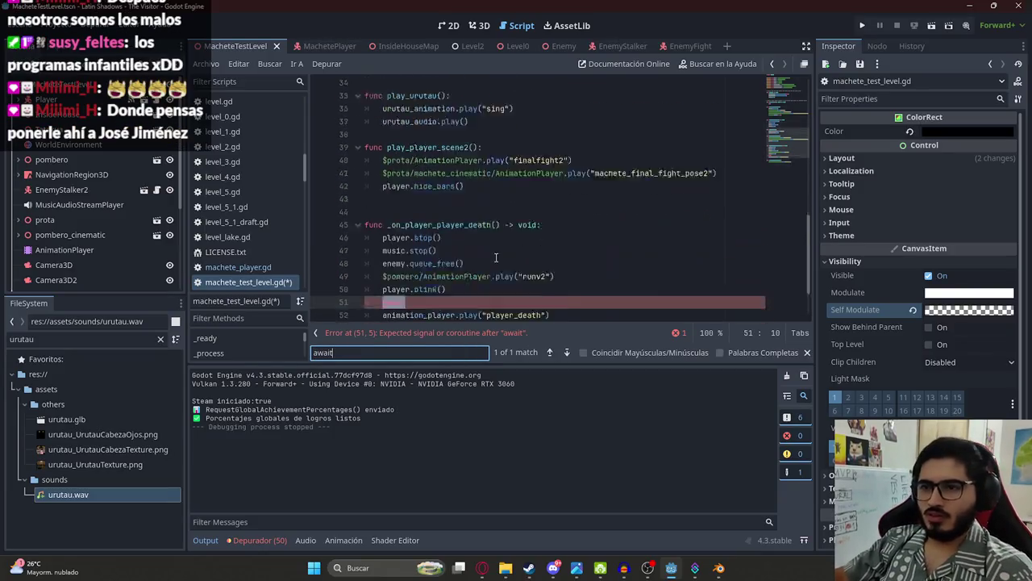
{"action": "scroll", "coordinate": [484, 258], "scroll_direction": "down", "scroll_amount": 1}
{"action": "left_click", "coordinate": [421, 250]}
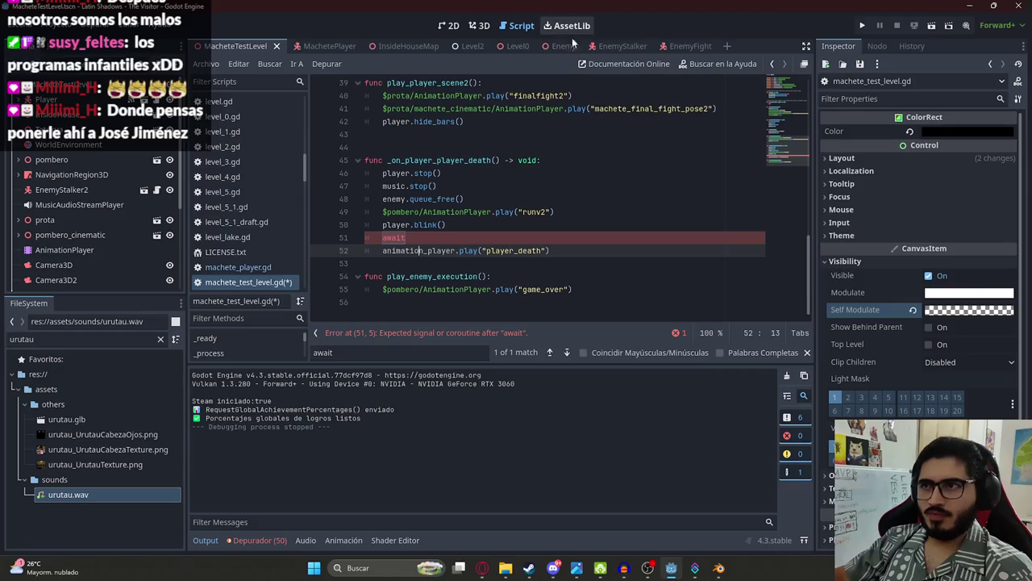
Step: Open player.gd and find the blink function definition
{"action": "double_click", "coordinate": [58, 335]}
{"action": "type", "text": "player"}
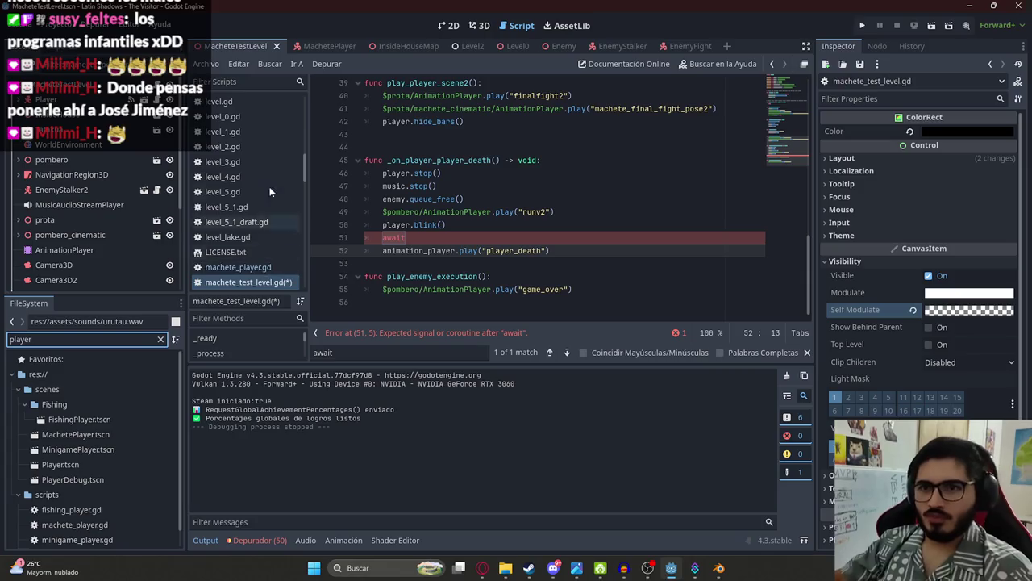
{"action": "left_click", "coordinate": [242, 82]}
{"action": "type", "text": "player"}
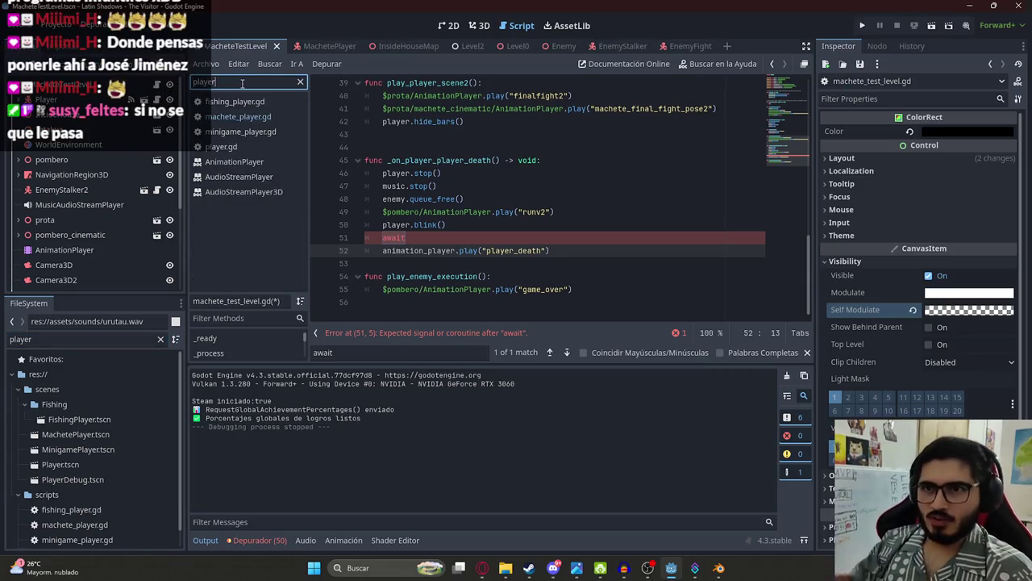
{"action": "left_click", "coordinate": [250, 149]}
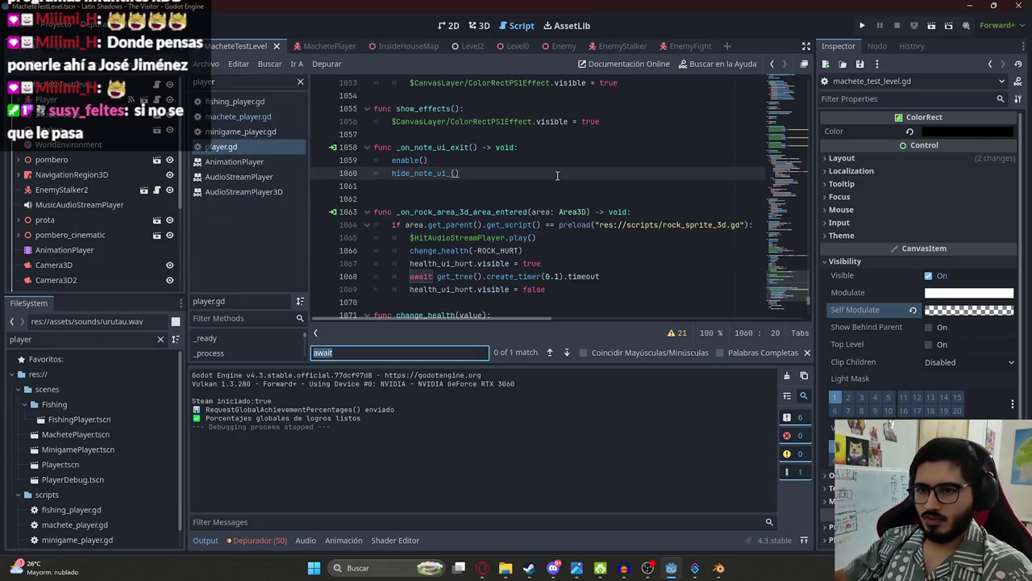
{"action": "type", "text": ".blink"}
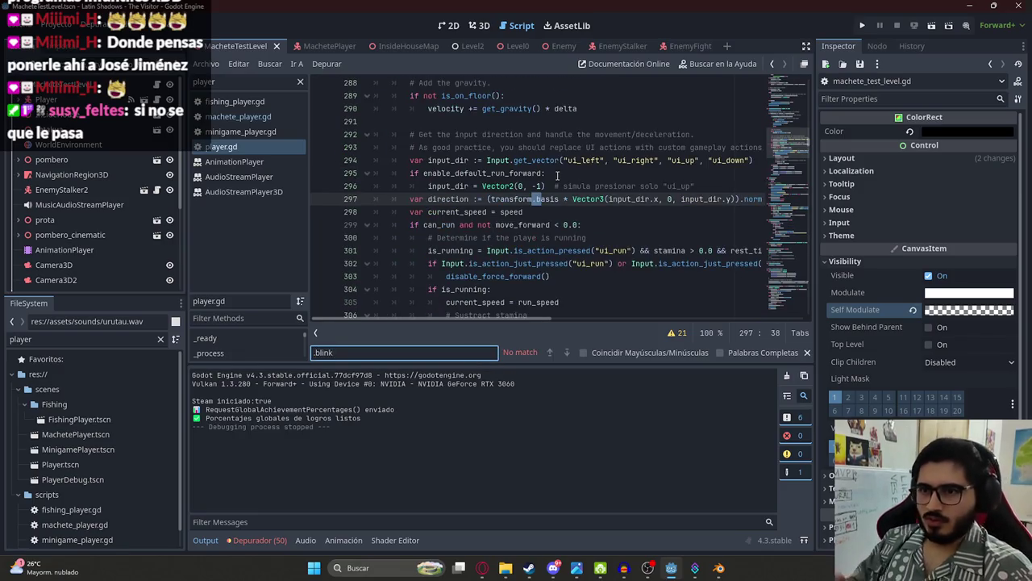
{"action": "key", "text": "ctrl+a"}
{"action": "type", "text": "blink"}
{"action": "key", "text": "Return"}
{"action": "key", "text": "Return"}
{"action": "key", "text": "Return"}
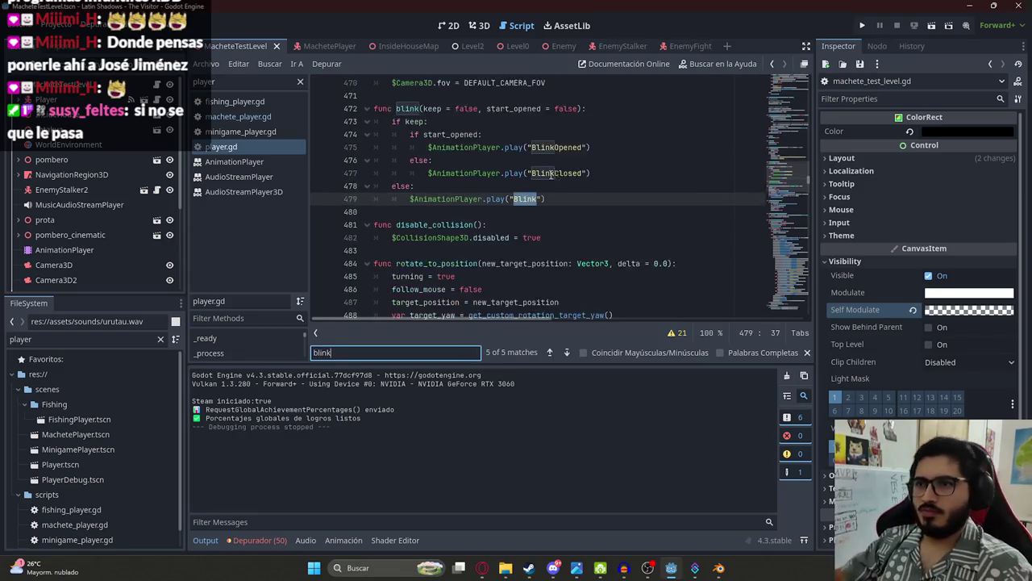
{"action": "key", "text": "Return"}
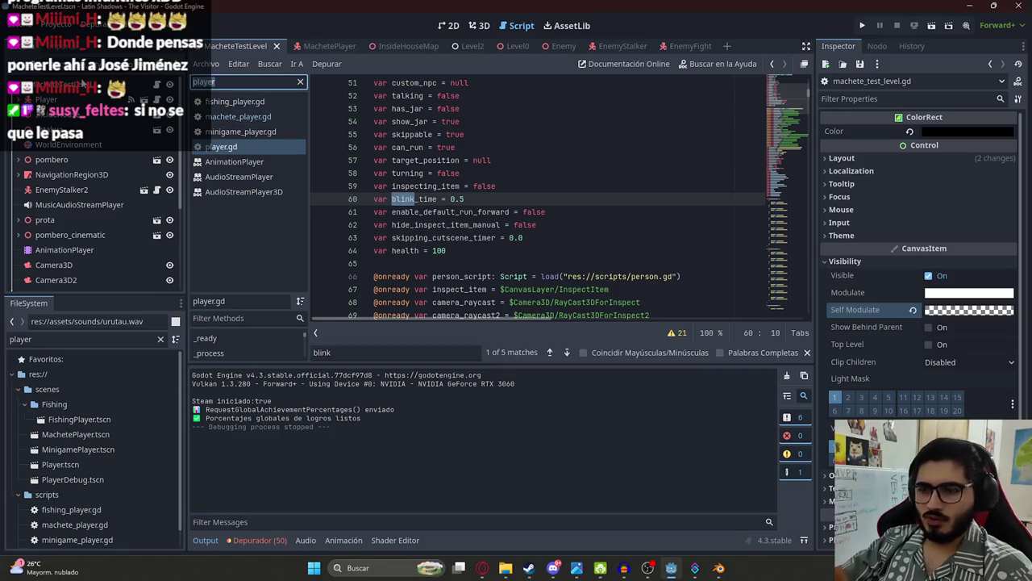
Step: In level_1.gd, select the blink call and timer wait on lines 498–499
{"action": "type", "text": "leve"}
{"action": "left_click", "coordinate": [235, 134]}
{"action": "key", "text": "ctrl+f"}
{"action": "key", "text": "Return"}
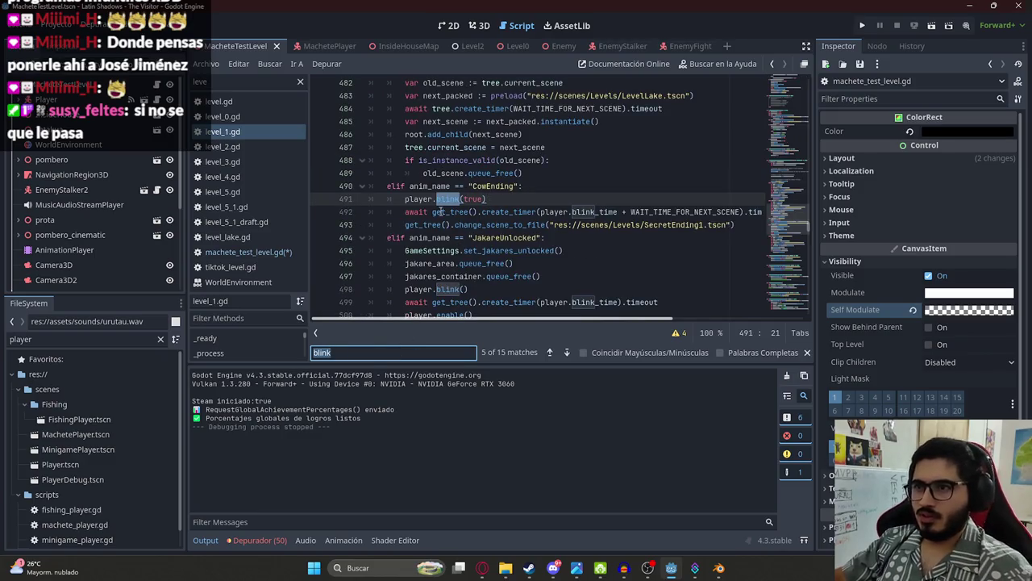
{"action": "key", "text": "Return"}
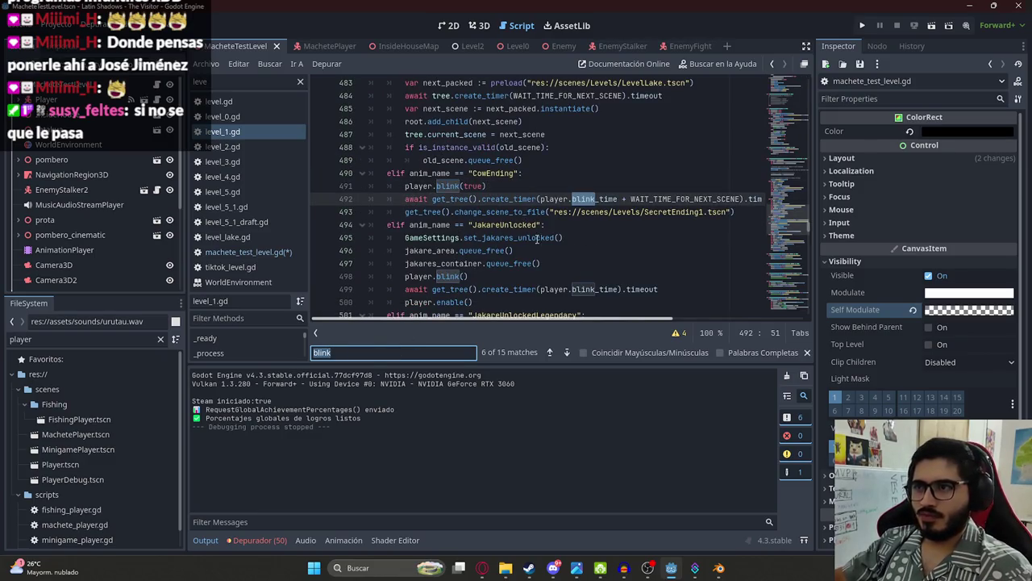
{"action": "key", "text": "Return"}
{"action": "left_click_drag", "start_coordinate": [681, 212], "coordinate": [405, 199]}
{"action": "key", "text": "ctrl+c"}
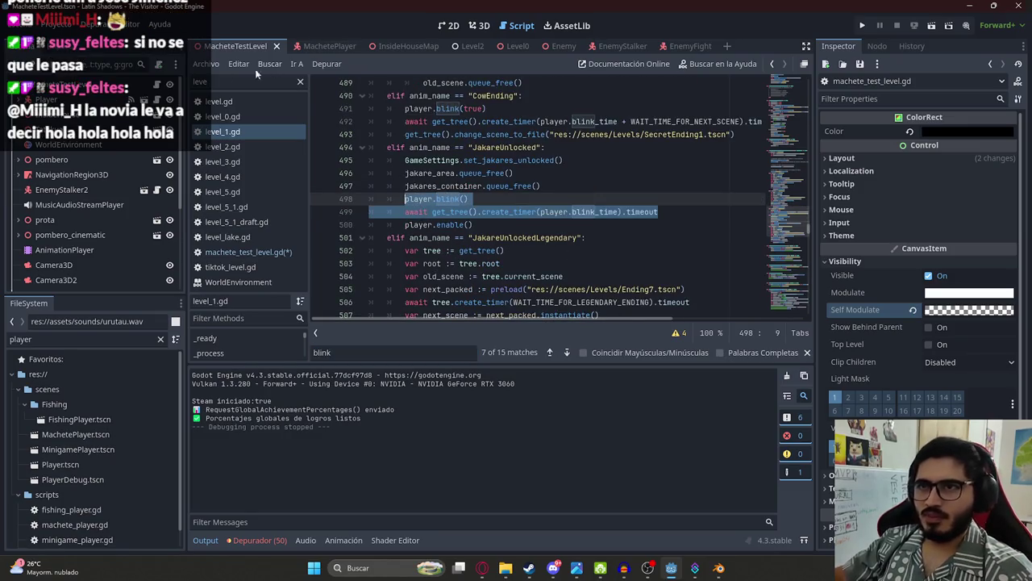
{"action": "key", "text": "alt+Left"}
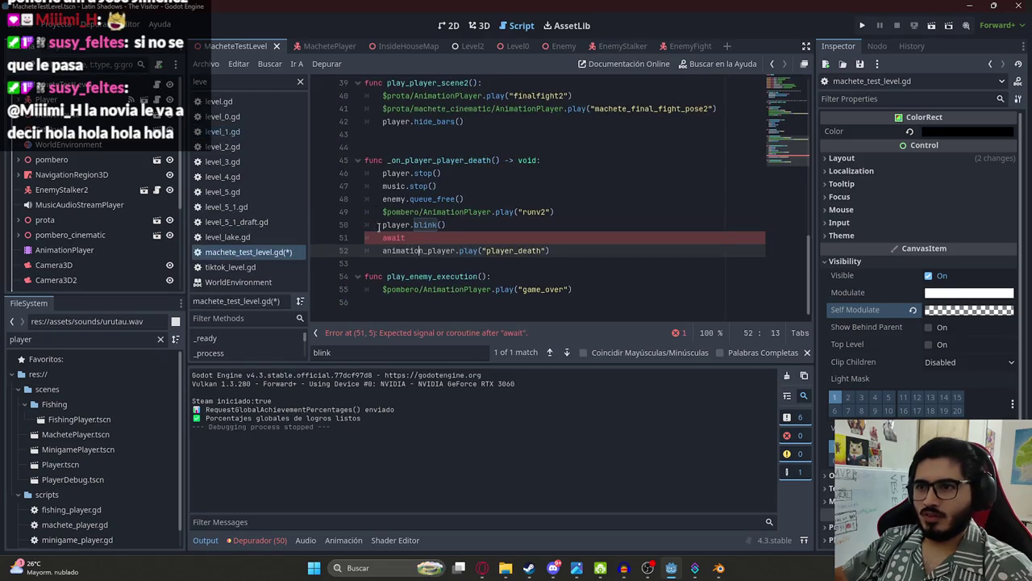
Step: Paste the blink and player.blink_time timer await over the lone await, drop the duplicate blink, and save
{"action": "double_click", "coordinate": [386, 237]}
{"action": "key", "text": "ctrl+v"}
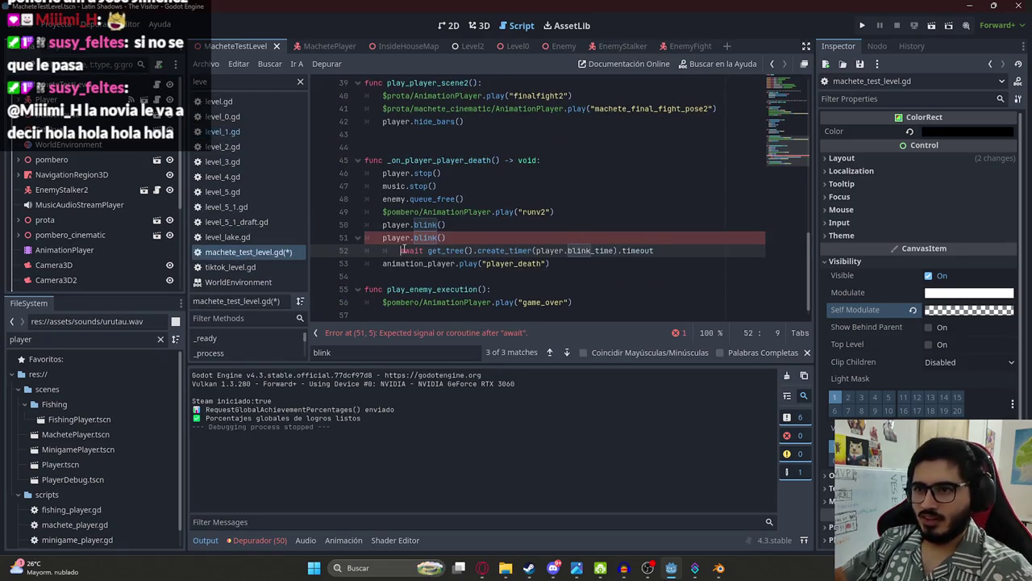
{"action": "left_click", "coordinate": [476, 237]}
{"action": "key", "text": "ctrl+shift+k"}
{"action": "left_click", "coordinate": [613, 237]}
{"action": "key", "text": "ctrl+s"}
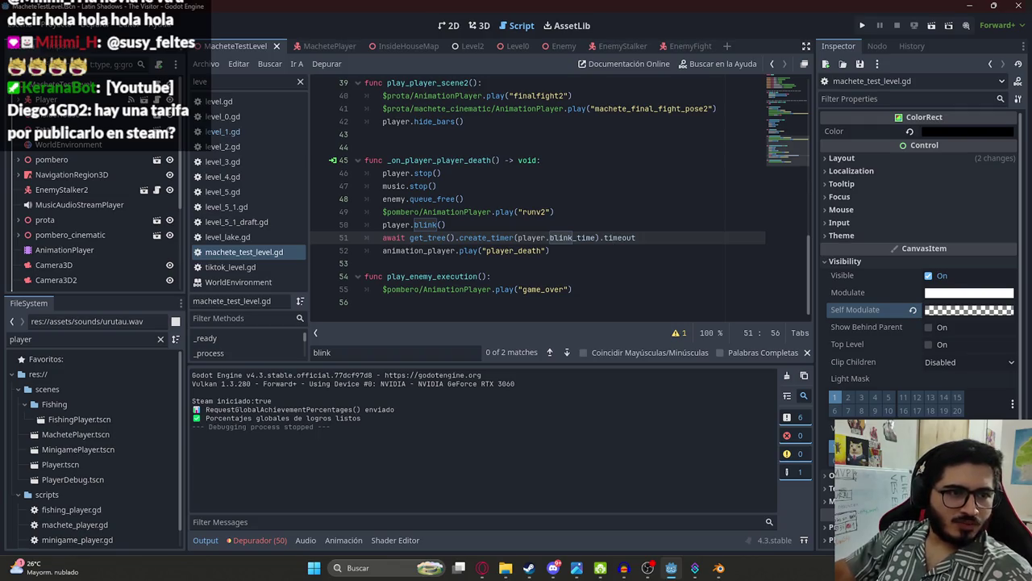
{"action": "right_click", "coordinate": [240, 133]}
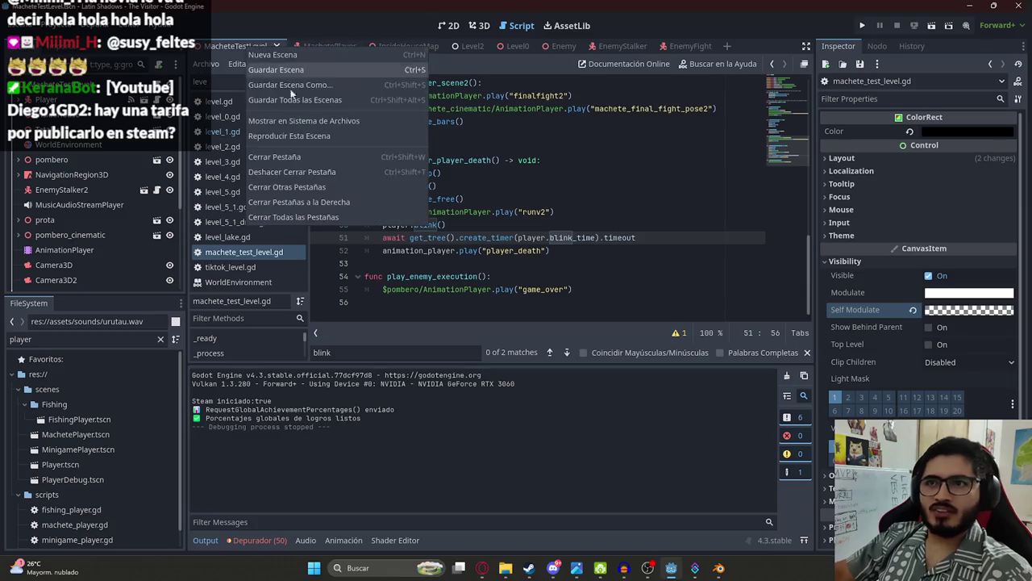
{"action": "left_click", "coordinate": [322, 139]}
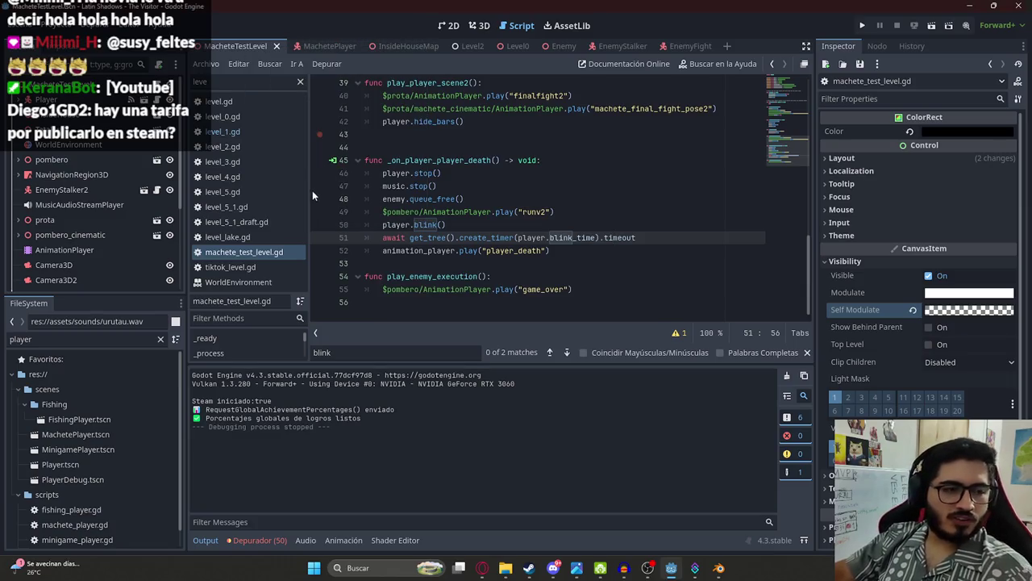
{"action": "key", "text": "F5"}
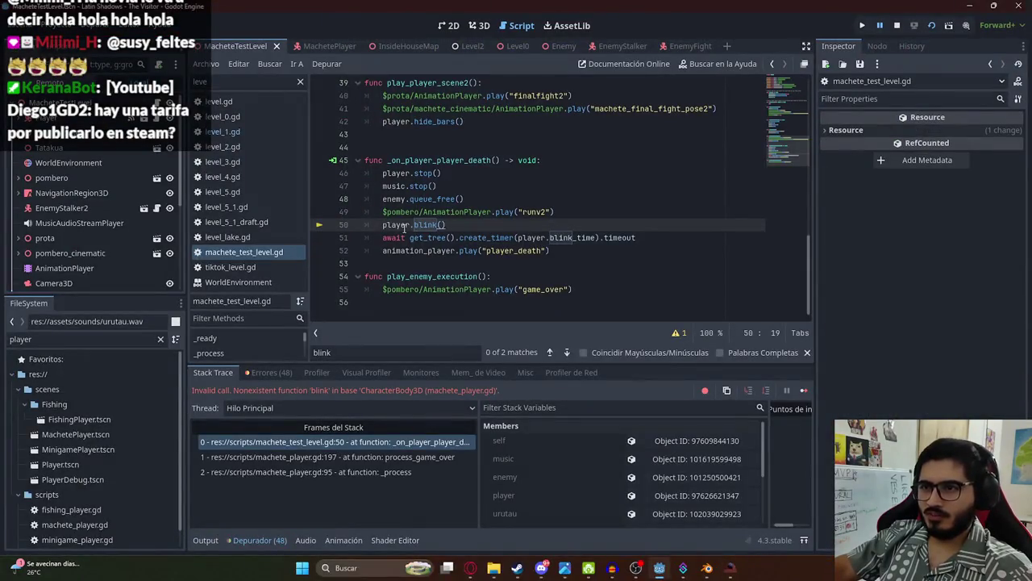
{"action": "left_click_drag", "start_coordinate": [468, 225], "coordinate": [384, 225]}
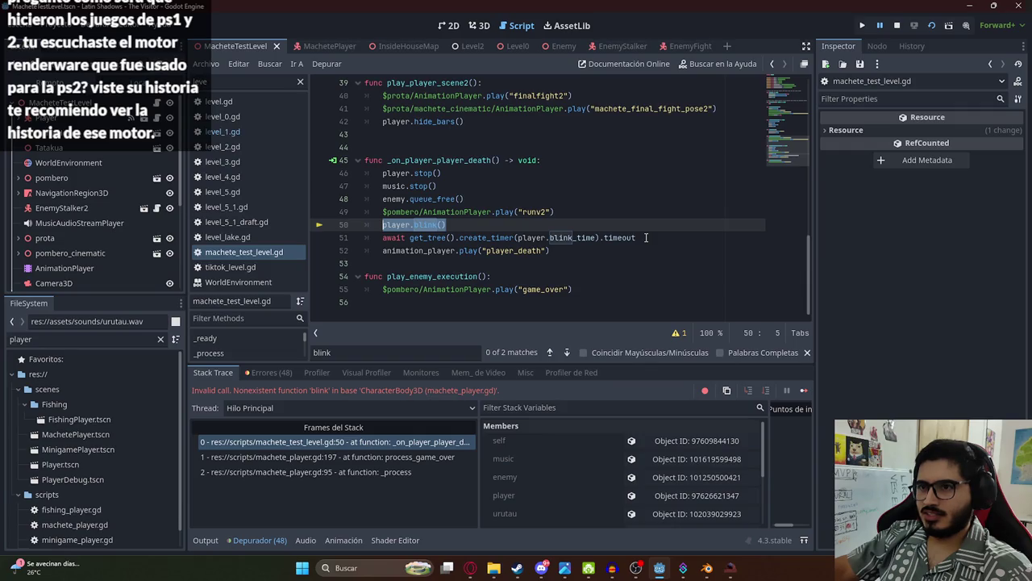
{"action": "double_click", "coordinate": [412, 225]}
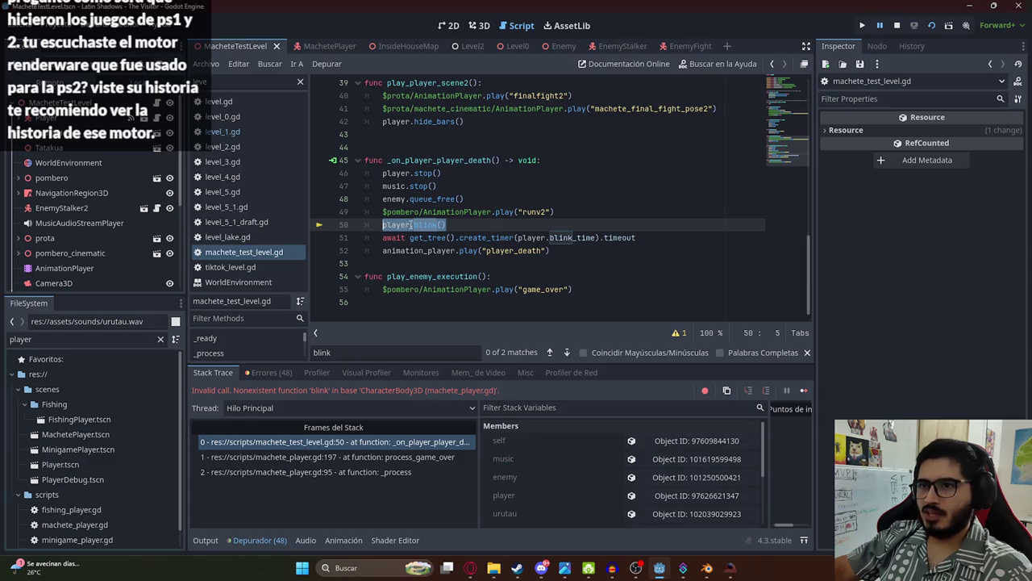
{"action": "left_click", "coordinate": [549, 238]}
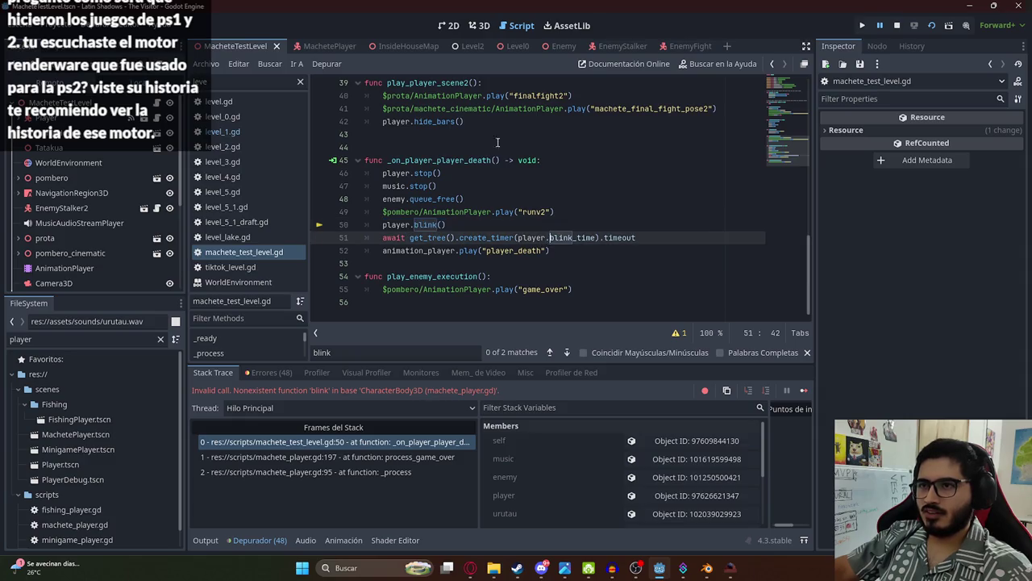
{"action": "left_click", "coordinate": [318, 46]}
Step: Open the Player scene and select its black bars ColorRect and ColorRect2
{"action": "left_click", "coordinate": [454, 26]}
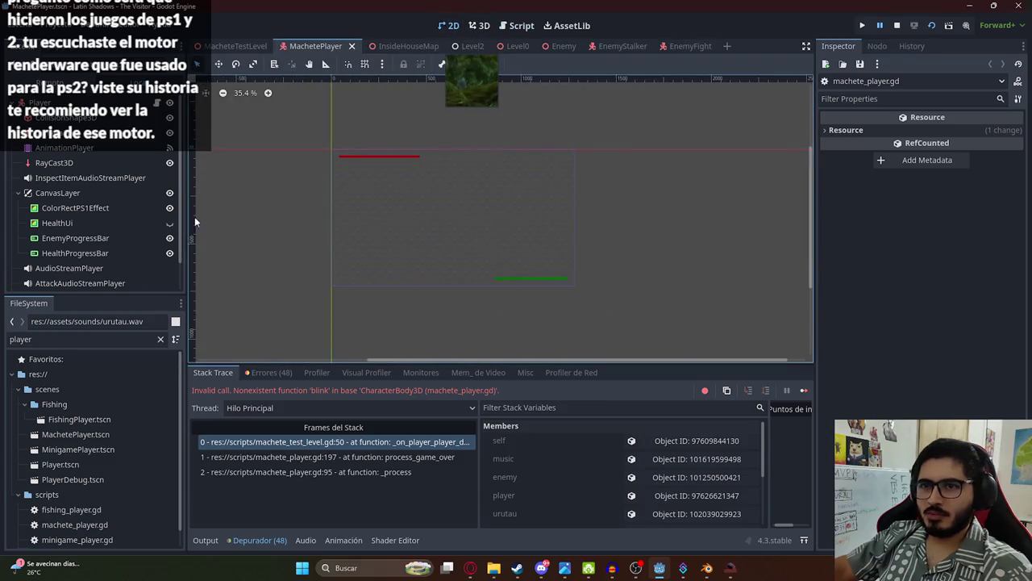
{"action": "left_click", "coordinate": [44, 342]}
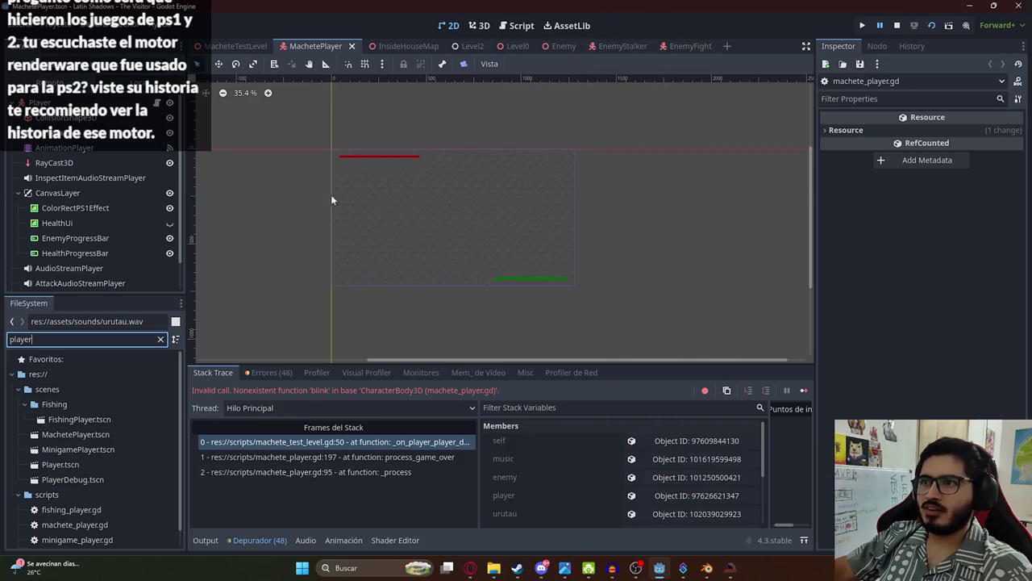
{"action": "double_click", "coordinate": [75, 464]}
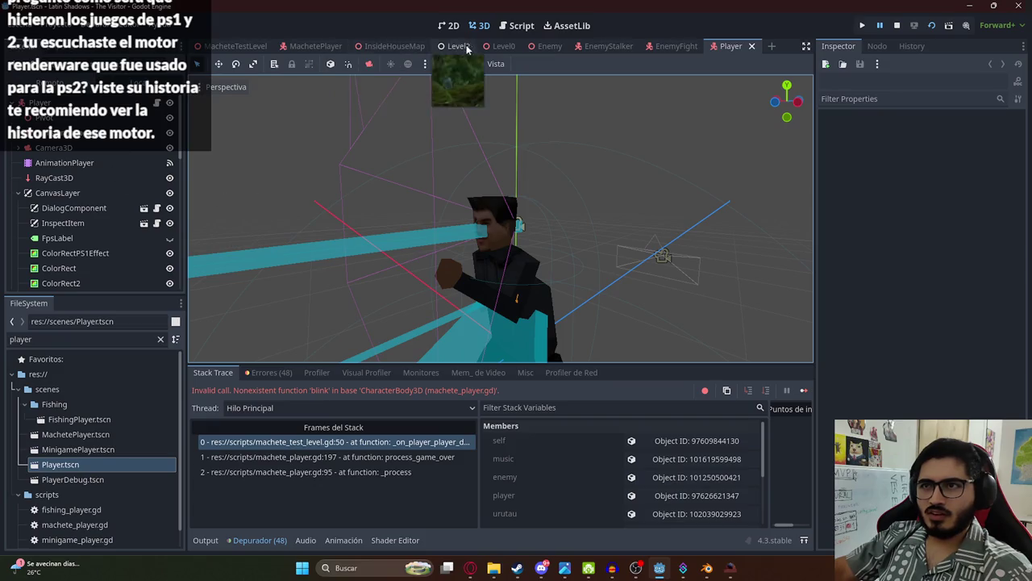
{"action": "left_click", "coordinate": [449, 25]}
{"action": "scroll", "coordinate": [482, 166], "scroll_direction": "down", "scroll_amount": 5}
{"action": "left_click", "coordinate": [463, 145]}
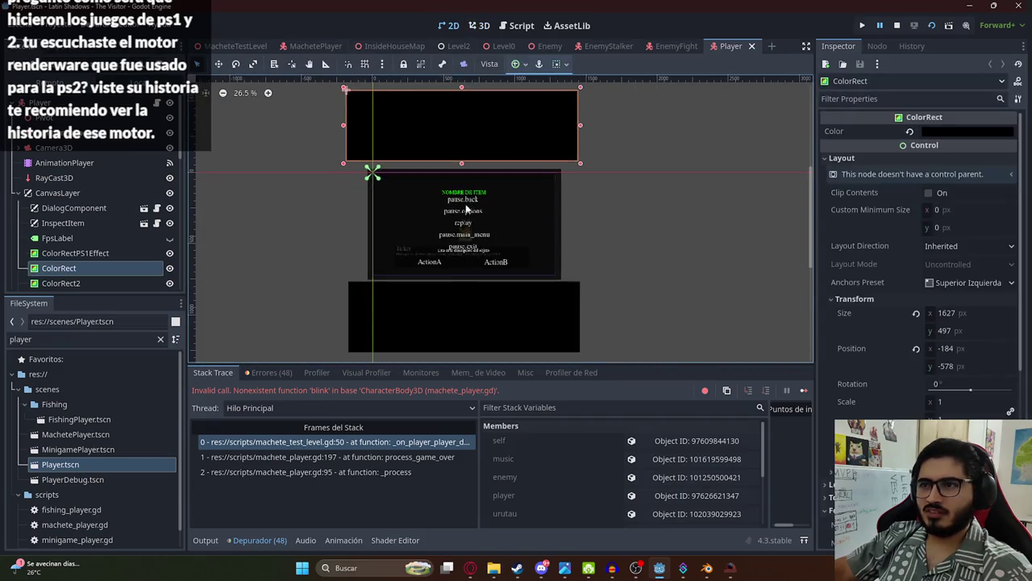
{"action": "left_click", "coordinate": [451, 310], "text": "shift"}
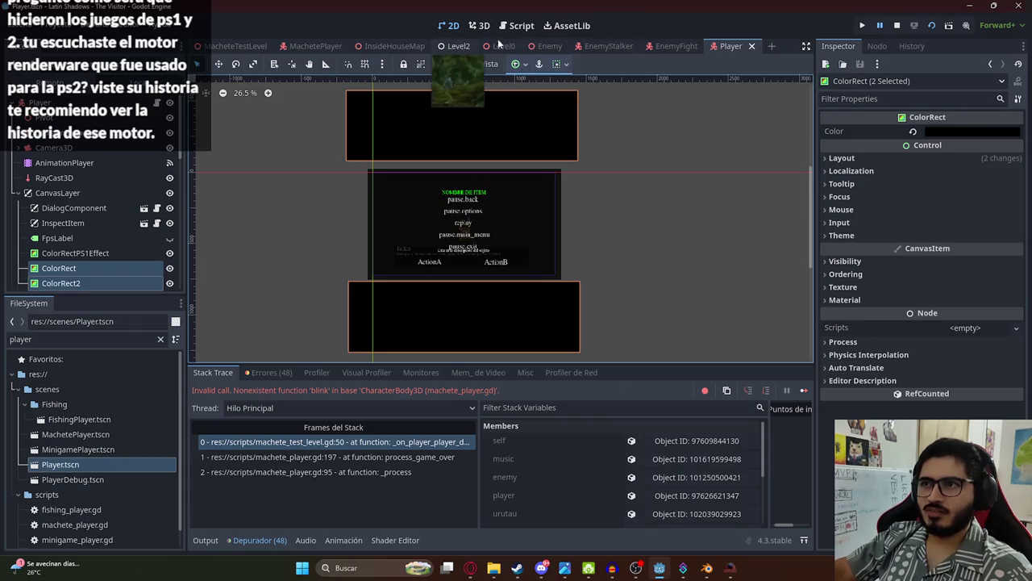
Step: Paste ColorRect and ColorRect2 under the MachetePlayer scene's CanvasLayer
{"action": "left_click", "coordinate": [306, 46]}
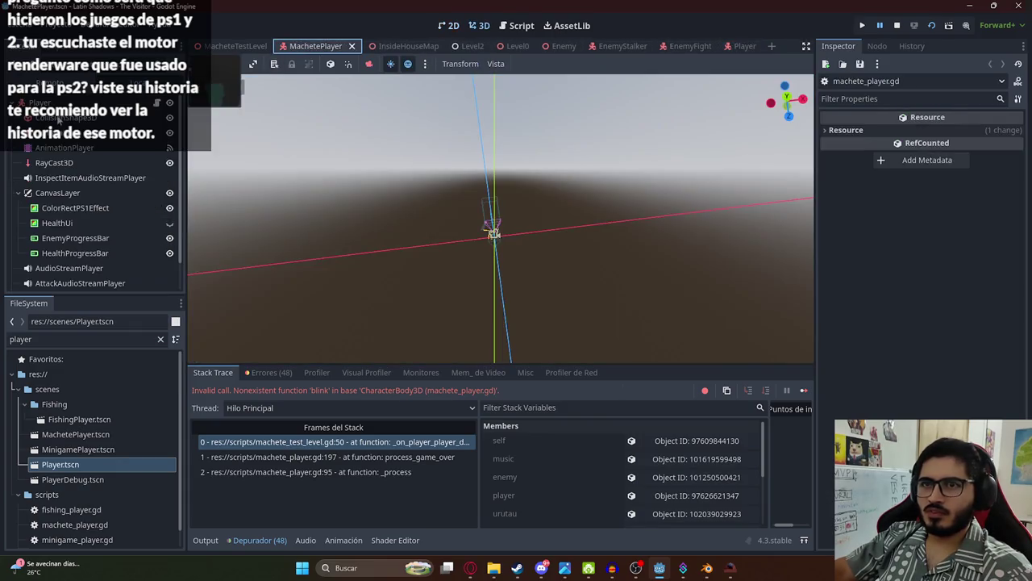
{"action": "left_click", "coordinate": [731, 46]}
{"action": "scroll", "coordinate": [105, 226], "scroll_direction": "down", "scroll_amount": 2}
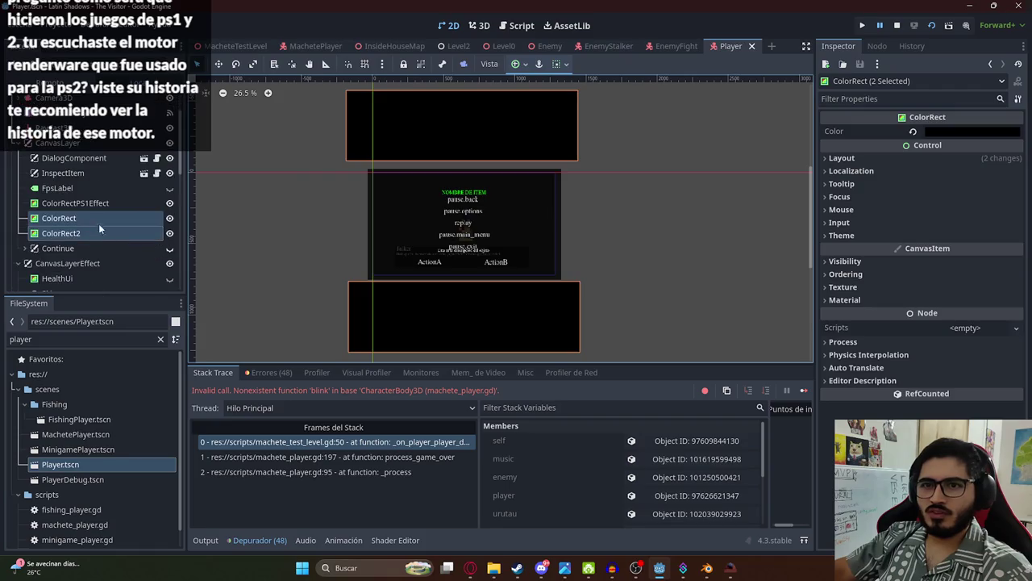
{"action": "left_click", "coordinate": [234, 46]}
{"action": "scroll", "coordinate": [67, 242], "scroll_direction": "up", "scroll_amount": 5}
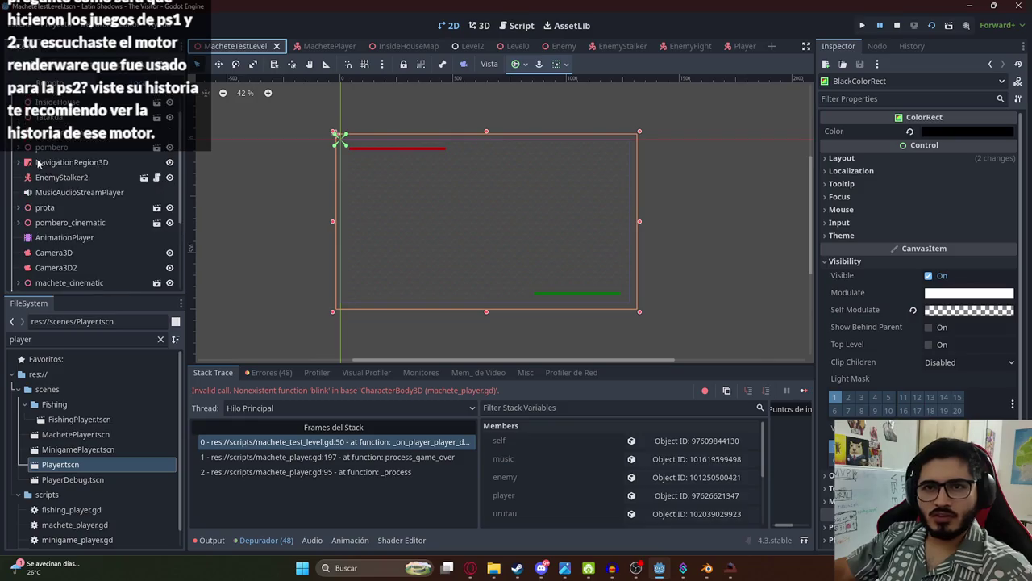
{"action": "left_click", "coordinate": [305, 50]}
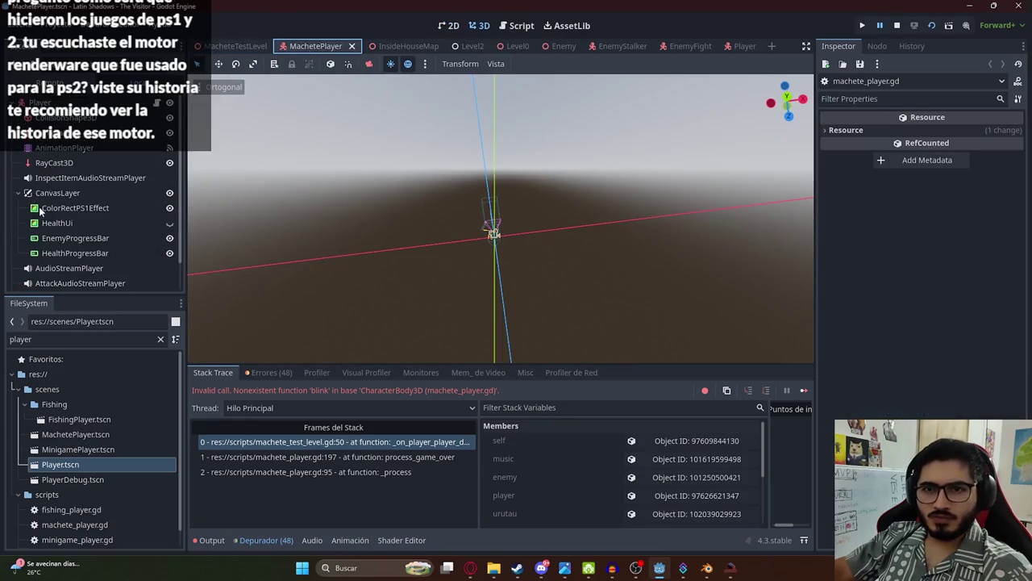
{"action": "scroll", "coordinate": [41, 175], "scroll_direction": "down", "scroll_amount": 1}
{"action": "left_click", "coordinate": [57, 170]}
{"action": "key", "text": "ctrl+v"}
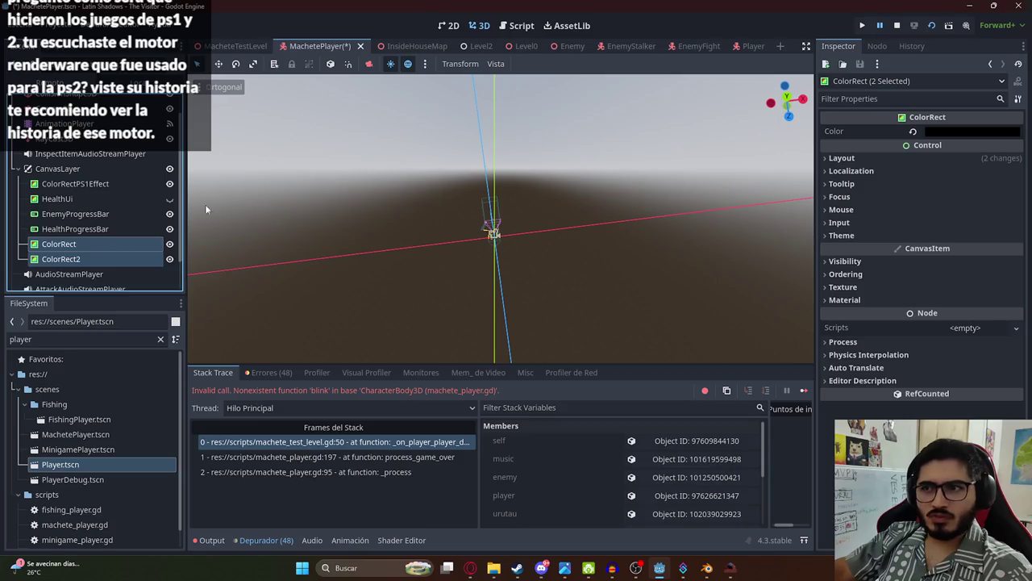
Step: Save the MachetePlayer scene and select its AnimationPlayer
{"action": "left_click", "coordinate": [460, 28]}
{"action": "scroll", "coordinate": [454, 194], "scroll_direction": "down", "scroll_amount": 4}
{"action": "key", "text": "ctrl+s"}
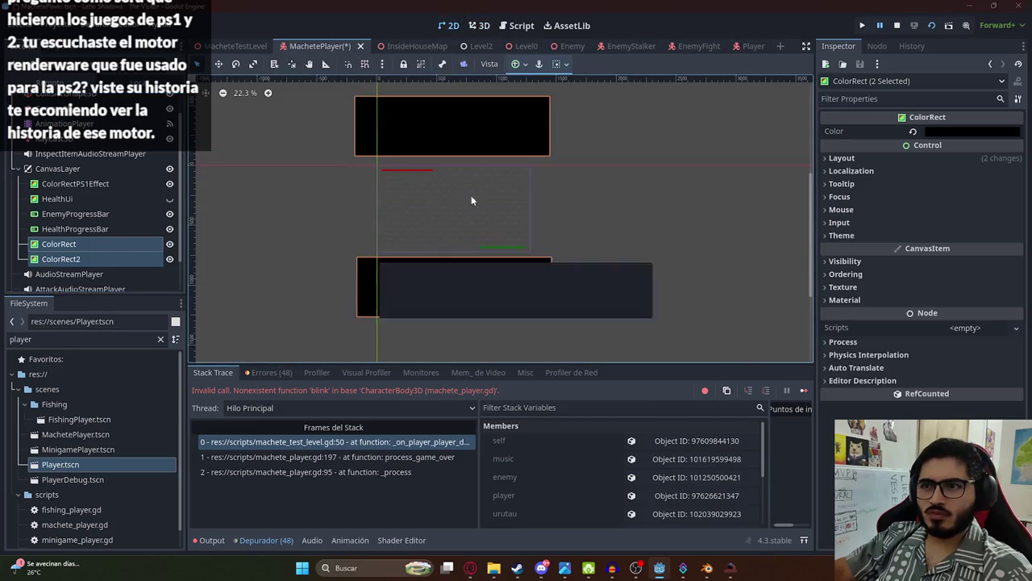
{"action": "scroll", "coordinate": [107, 196], "scroll_direction": "up", "scroll_amount": 2}
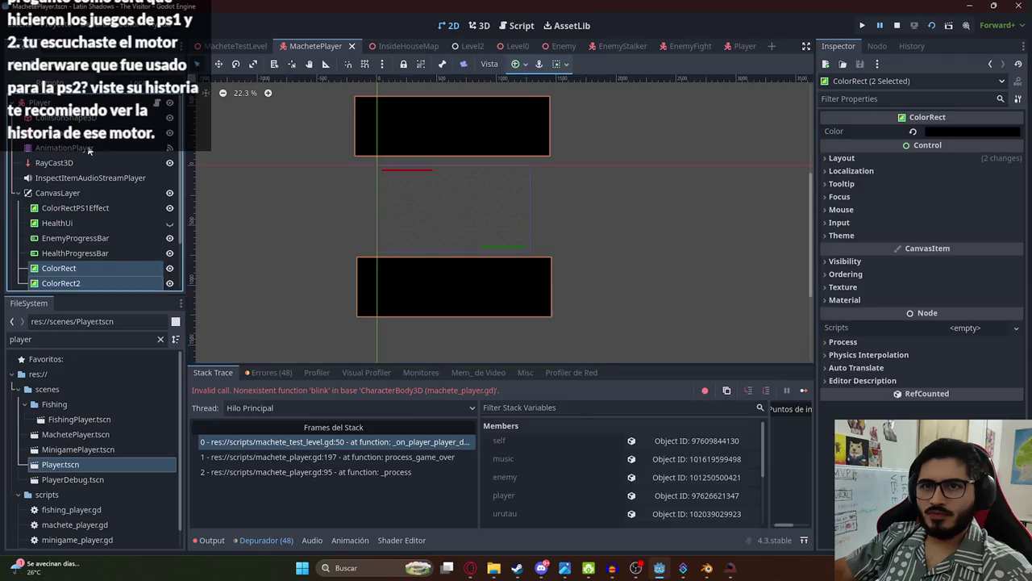
{"action": "left_click", "coordinate": [96, 148]}
{"action": "left_click", "coordinate": [385, 376]}
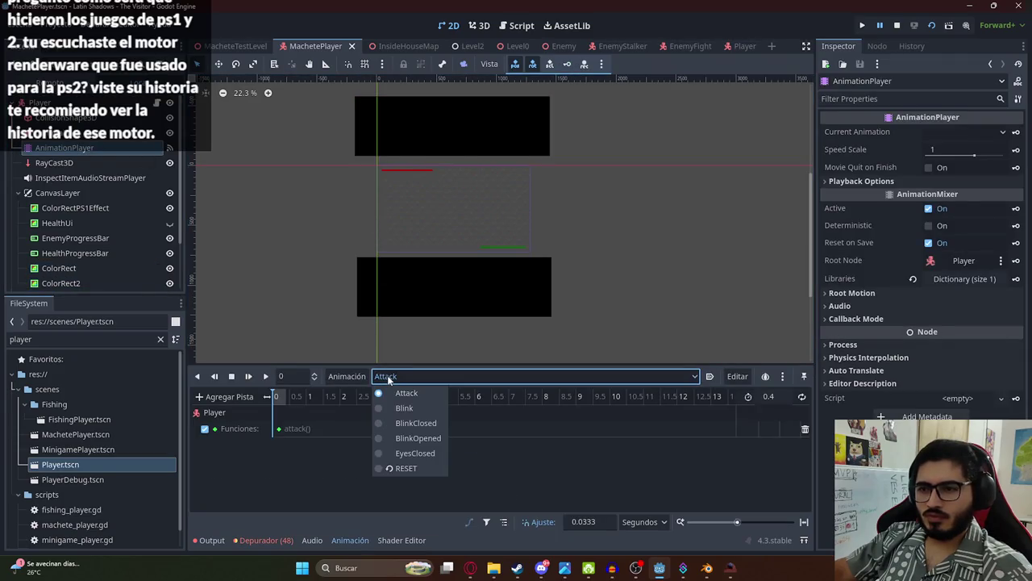
Step: View the Blink animation, switch to RESET, and select ColorRect2 and ColorRect
{"action": "left_click", "coordinate": [395, 408]}
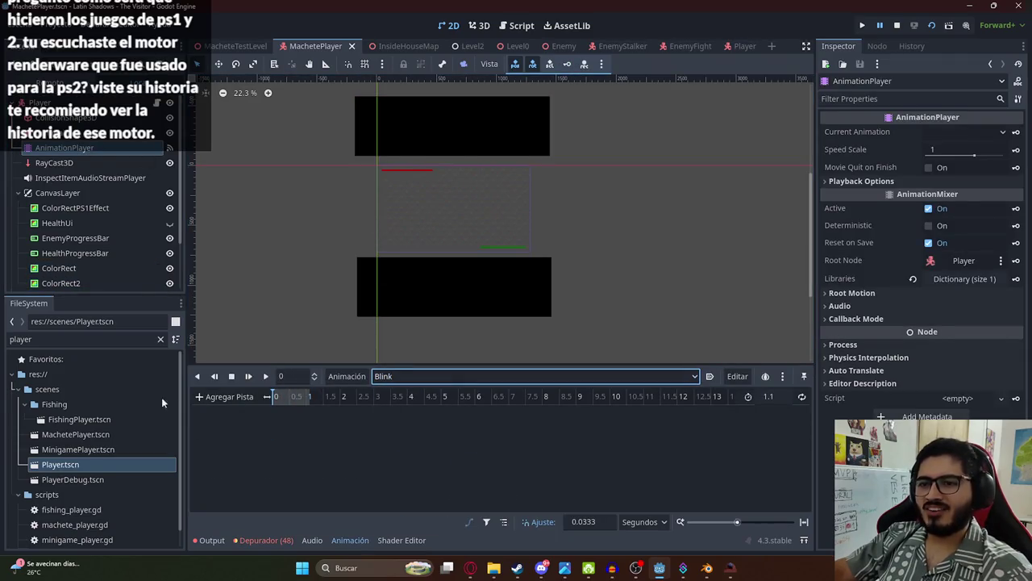
{"action": "left_click", "coordinate": [387, 377]}
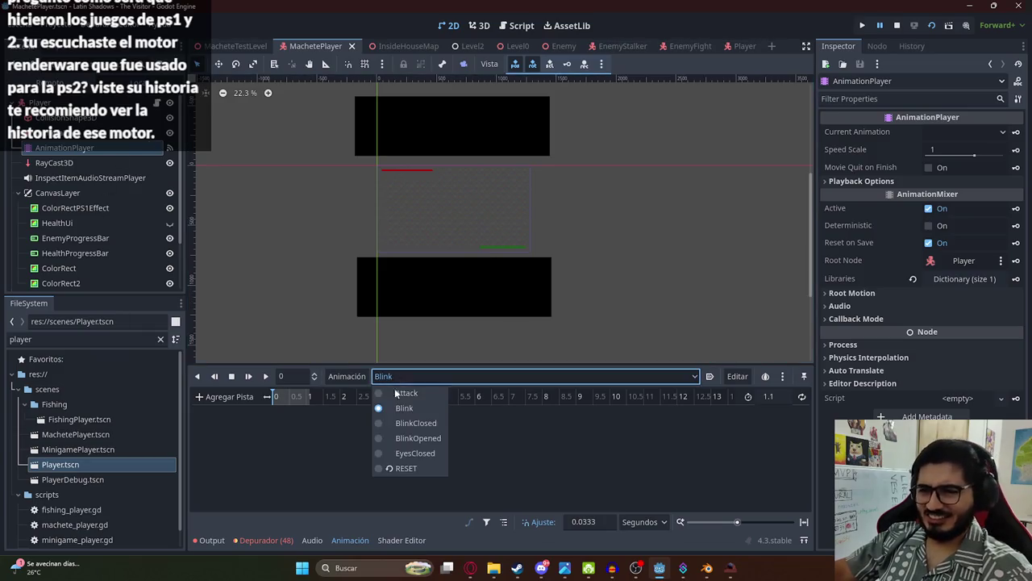
{"action": "left_click", "coordinate": [405, 460]}
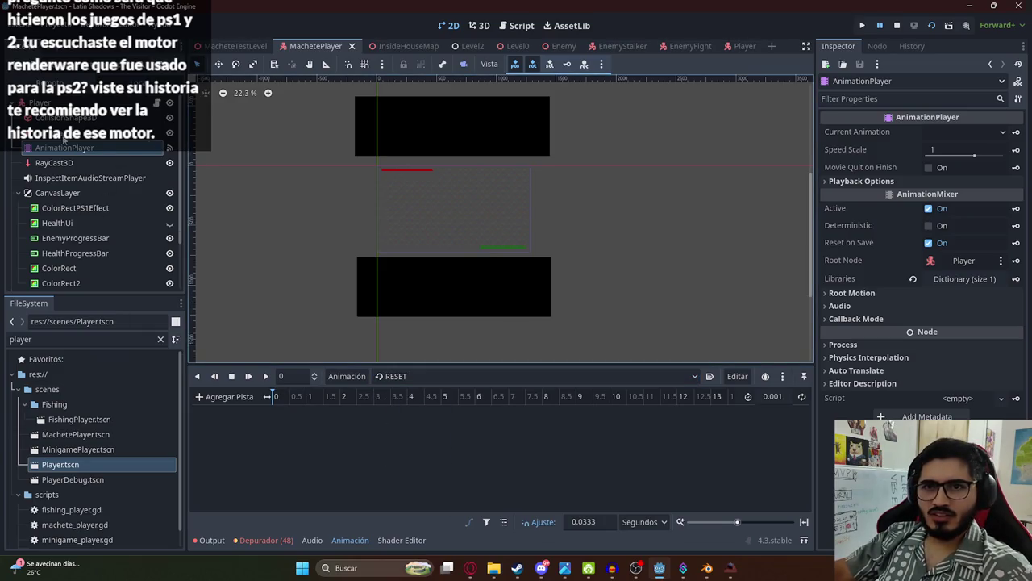
{"action": "scroll", "coordinate": [84, 229], "scroll_direction": "down", "scroll_amount": 1}
{"action": "left_click", "coordinate": [78, 260]}
{"action": "left_click", "coordinate": [75, 246]}
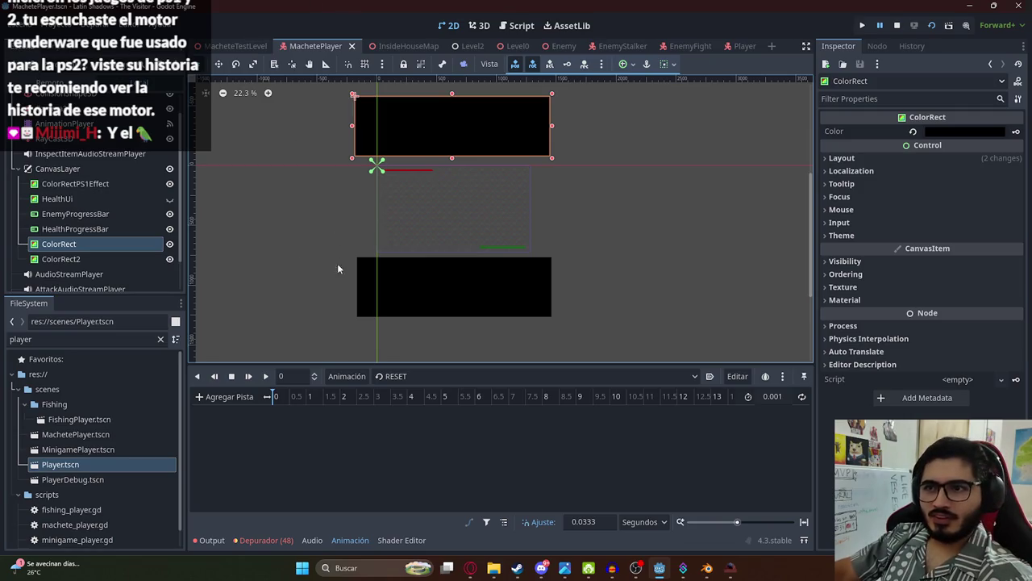
Step: Key the upper black bar's size into the RESET animation
{"action": "left_click", "coordinate": [393, 291]}
{"action": "left_click", "coordinate": [421, 126]}
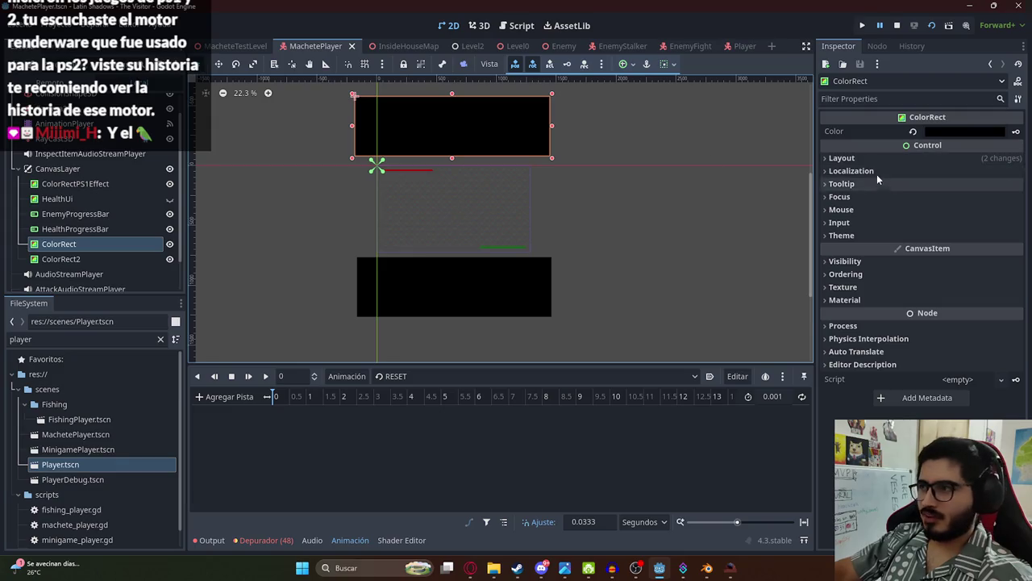
{"action": "left_click", "coordinate": [848, 171]}
{"action": "left_click", "coordinate": [847, 170]}
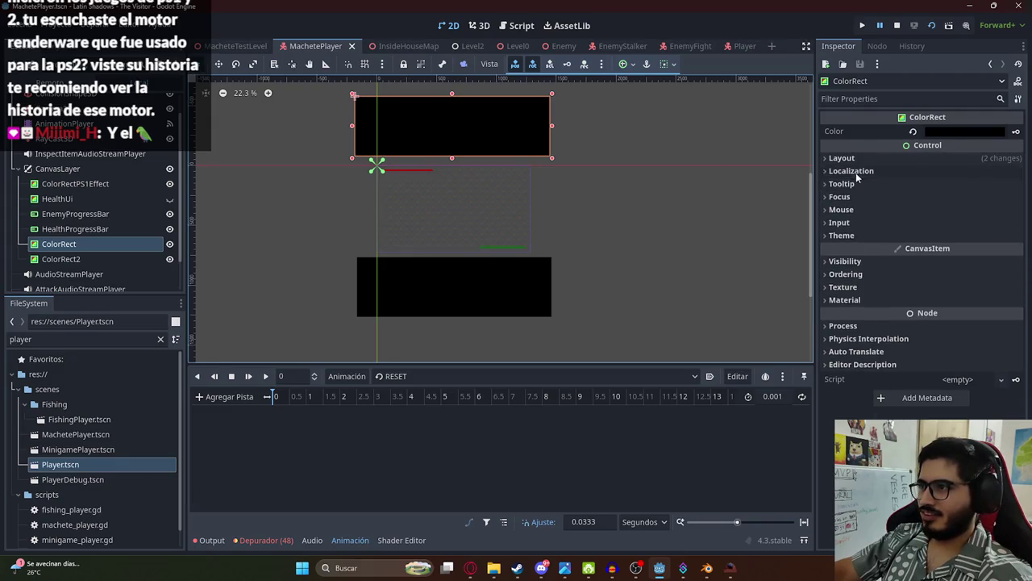
{"action": "left_click", "coordinate": [847, 274]}
{"action": "left_click", "coordinate": [847, 260]}
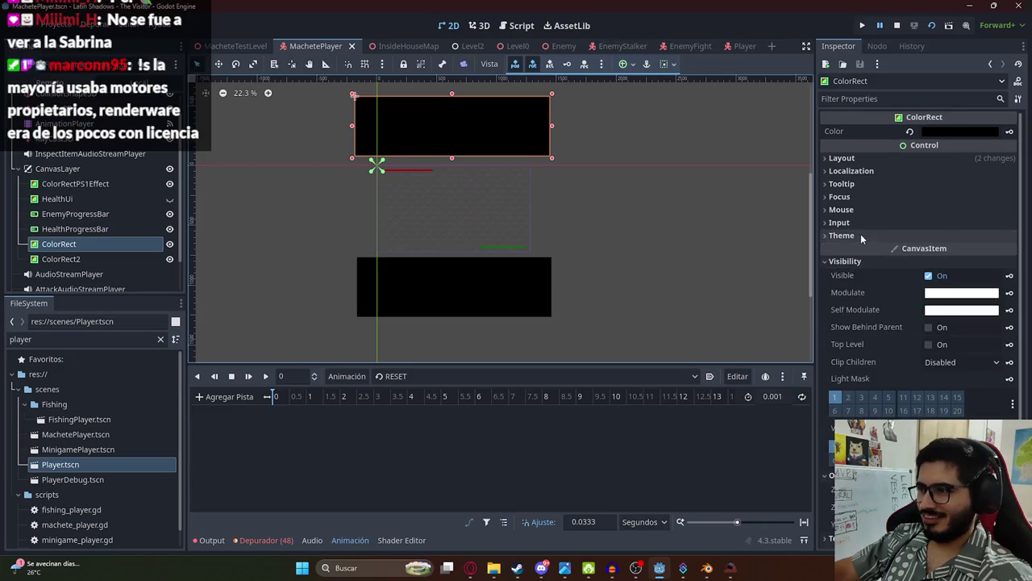
{"action": "left_click", "coordinate": [853, 235]}
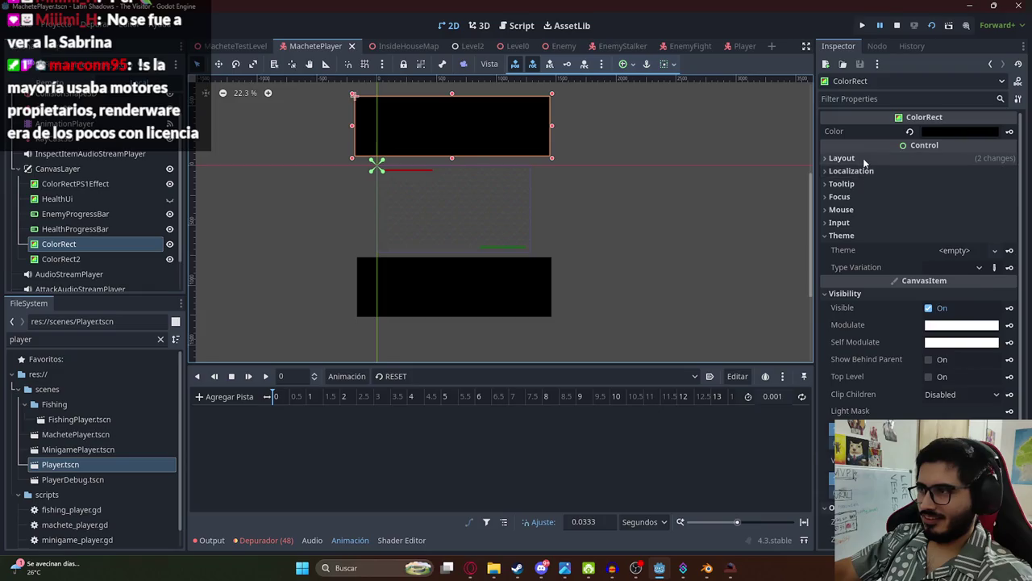
{"action": "left_click", "coordinate": [839, 158]}
{"action": "left_click", "coordinate": [851, 300]}
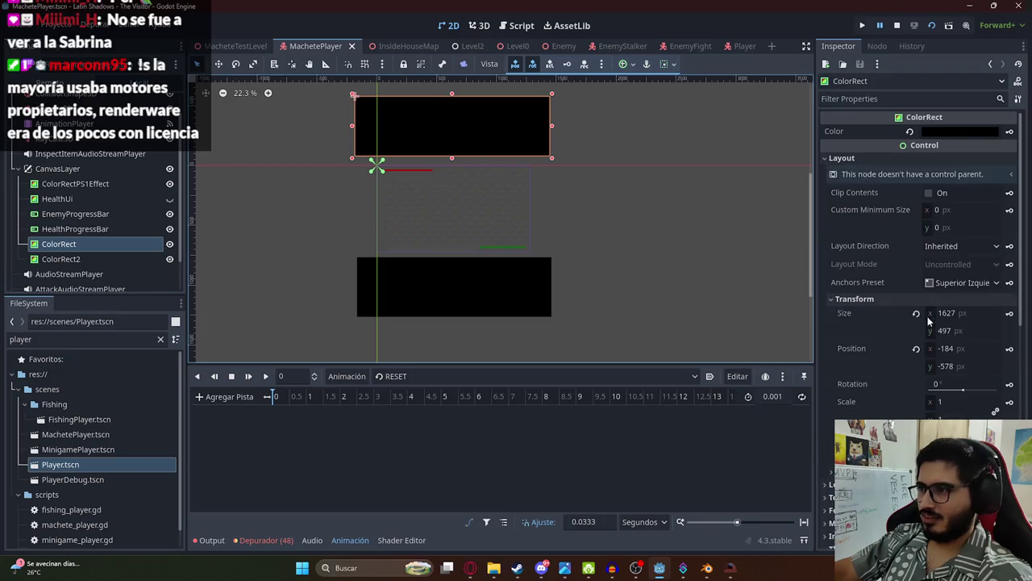
{"action": "left_click", "coordinate": [1009, 313]}
{"action": "key", "text": "Return"}
Step: Key the lower bar ColorRect2's position into RESET
{"action": "left_click", "coordinate": [434, 327]}
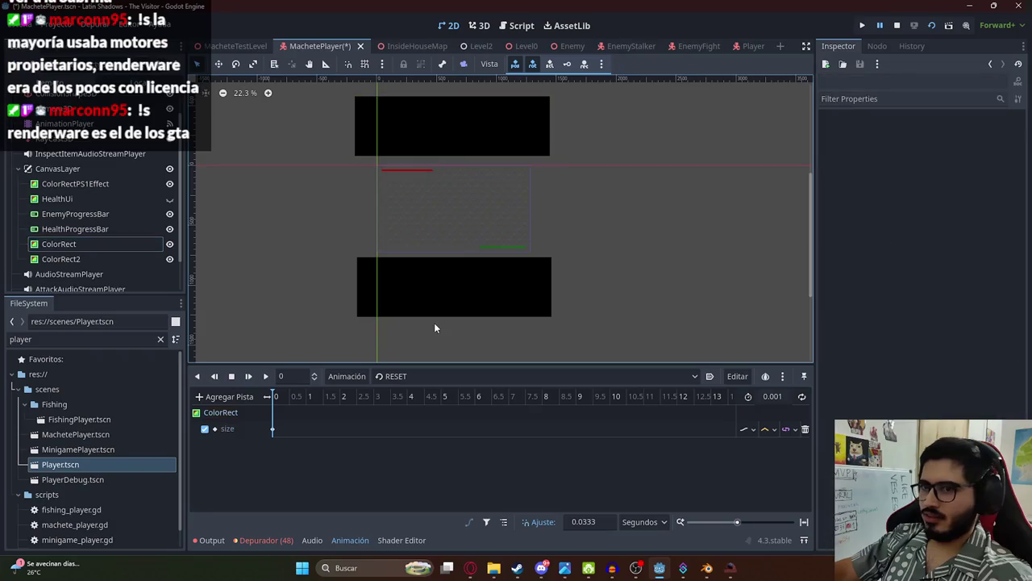
{"action": "left_click", "coordinate": [451, 315]}
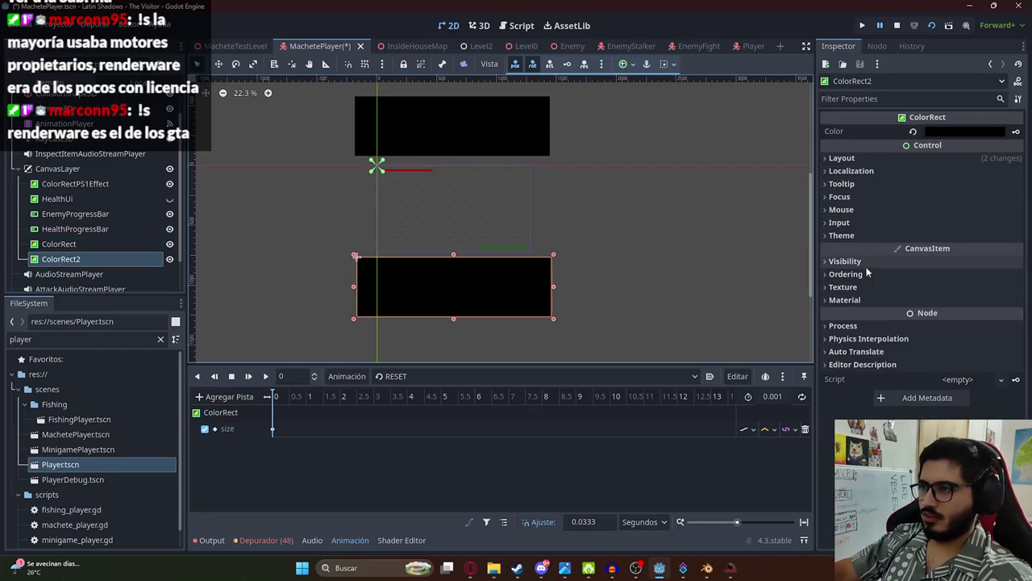
{"action": "left_click", "coordinate": [857, 158]}
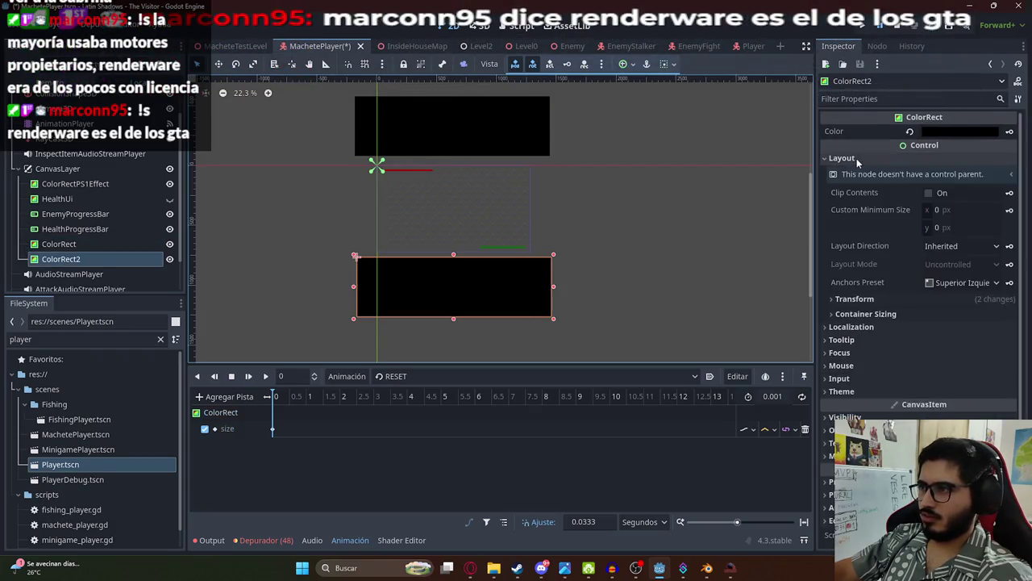
{"action": "left_click", "coordinate": [856, 158]}
{"action": "left_click", "coordinate": [843, 158]}
{"action": "left_click", "coordinate": [855, 299]}
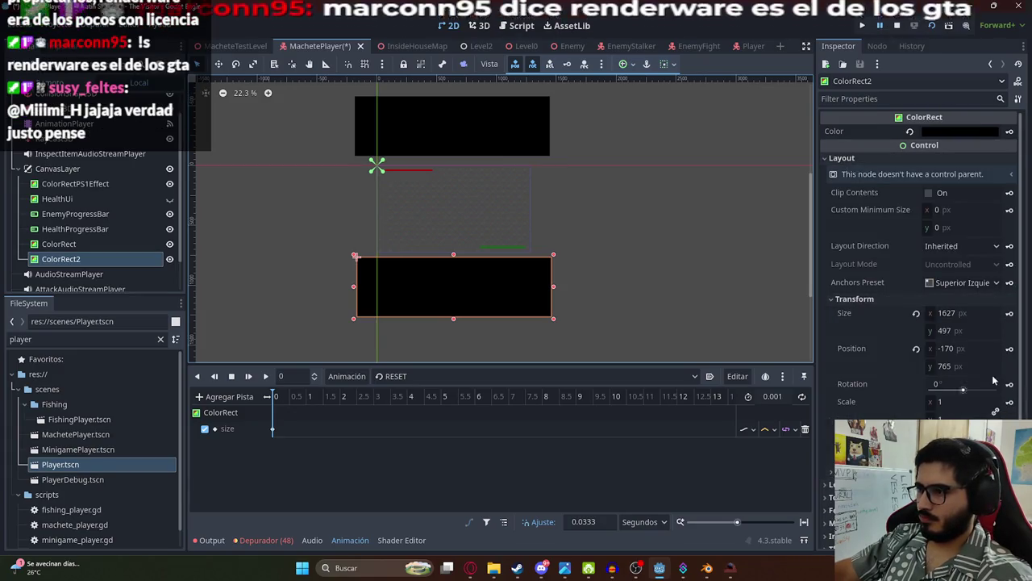
{"action": "left_click", "coordinate": [1009, 349]}
{"action": "left_click", "coordinate": [466, 318]}
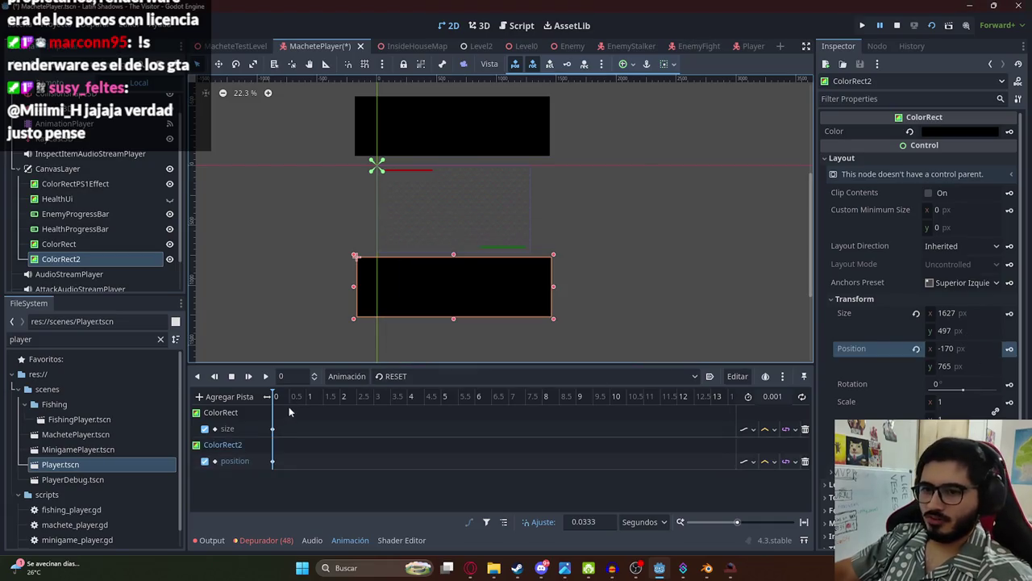
Step: Delete the ColorRect size track and start keying ColorRect's position instead
{"action": "left_click_drag", "start_coordinate": [272, 429], "coordinate": [297, 428]}
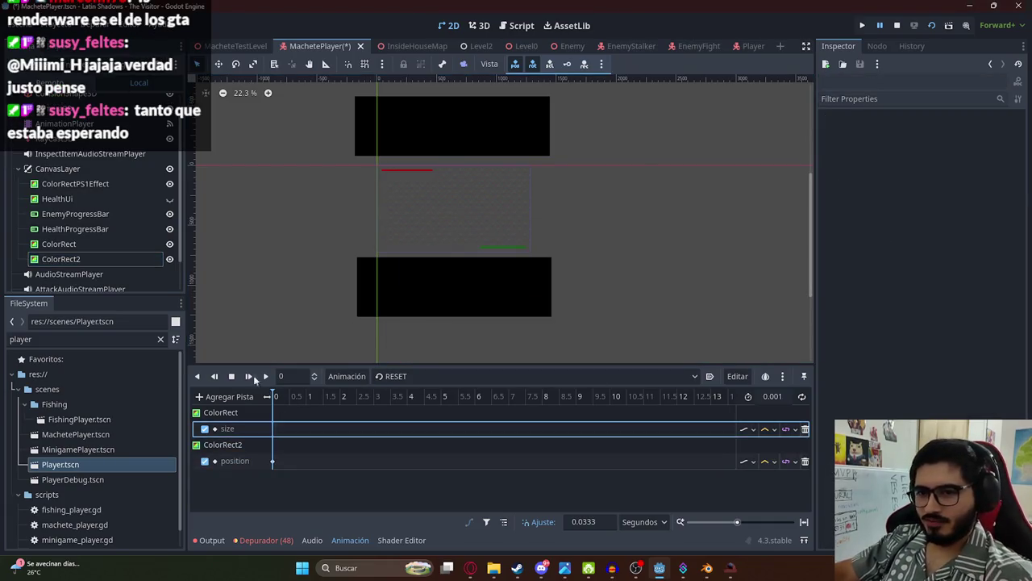
{"action": "left_click", "coordinate": [805, 428]}
{"action": "left_click", "coordinate": [89, 243]}
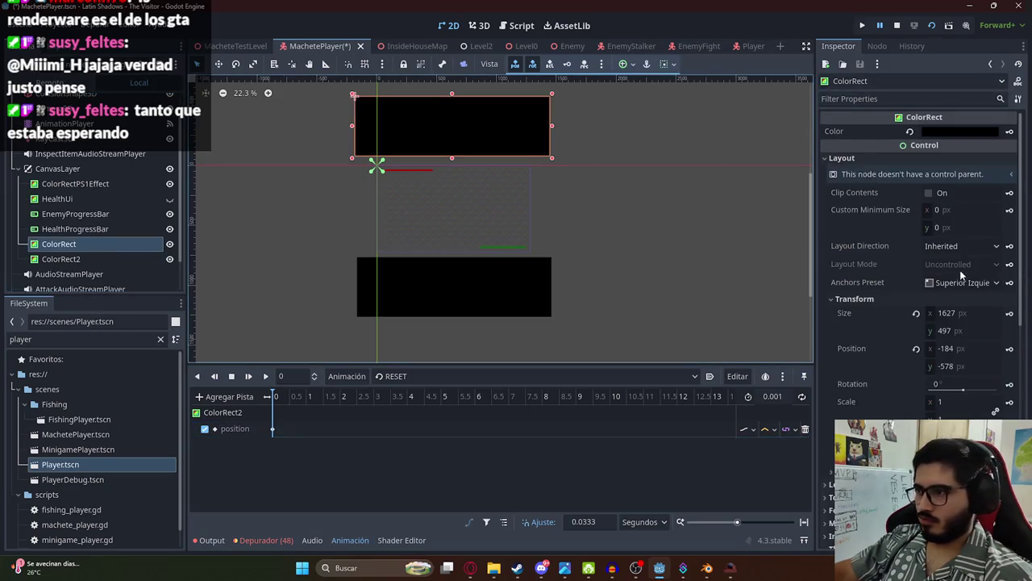
{"action": "scroll", "coordinate": [988, 275], "scroll_direction": "down", "scroll_amount": 3}
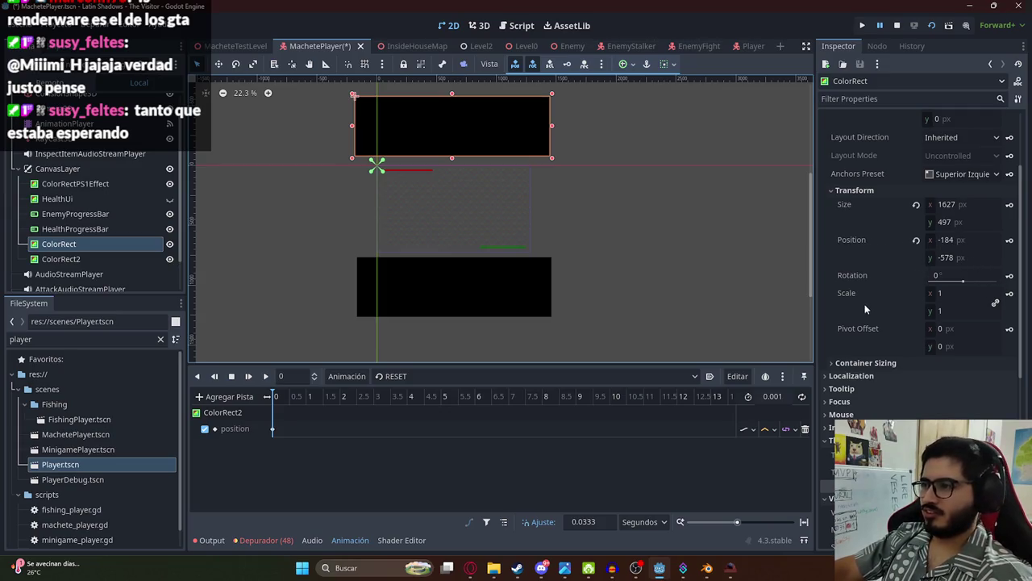
{"action": "left_click", "coordinate": [1009, 240]}
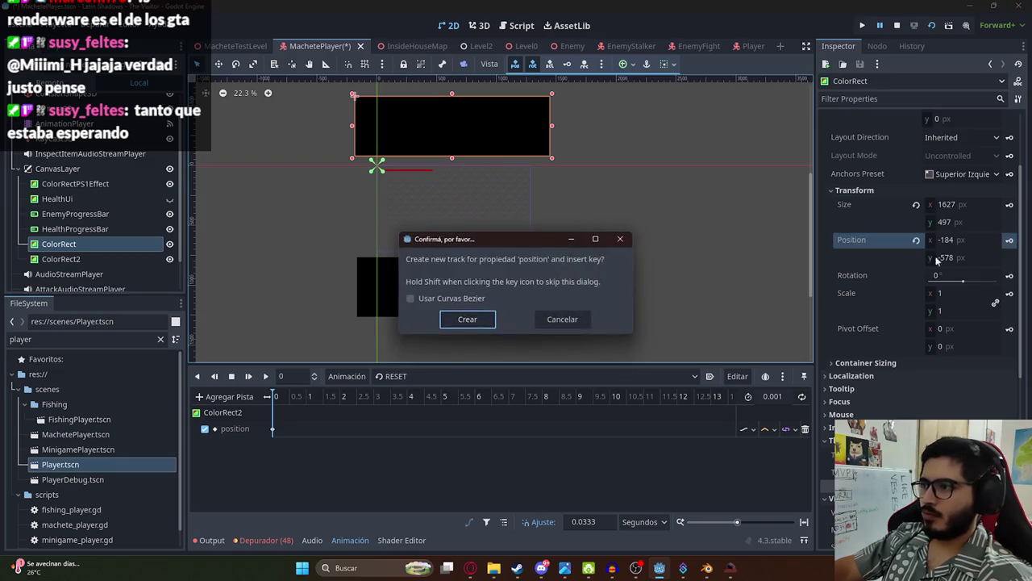
Step: In the Blink animation, key the ColorRect and ColorRect2 positions at 0 s
{"action": "left_click", "coordinate": [463, 318]}
{"action": "left_click", "coordinate": [387, 376]}
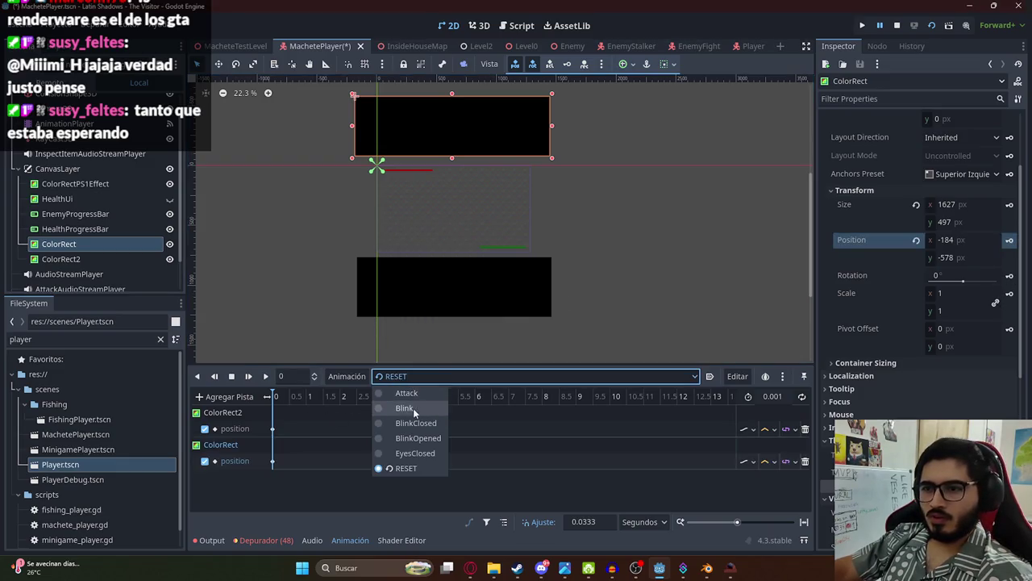
{"action": "left_click", "coordinate": [387, 408]}
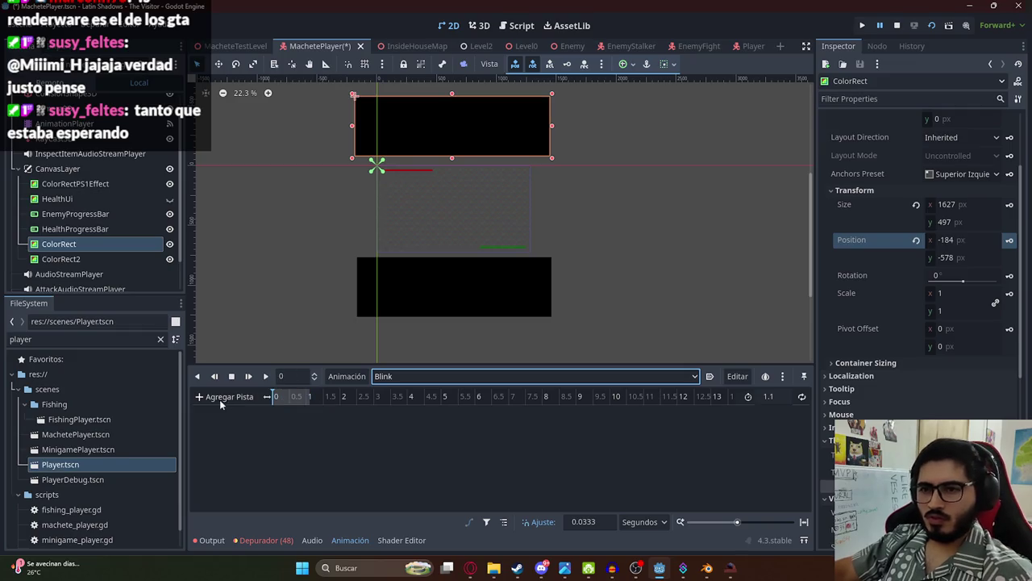
{"action": "left_click", "coordinate": [74, 249]}
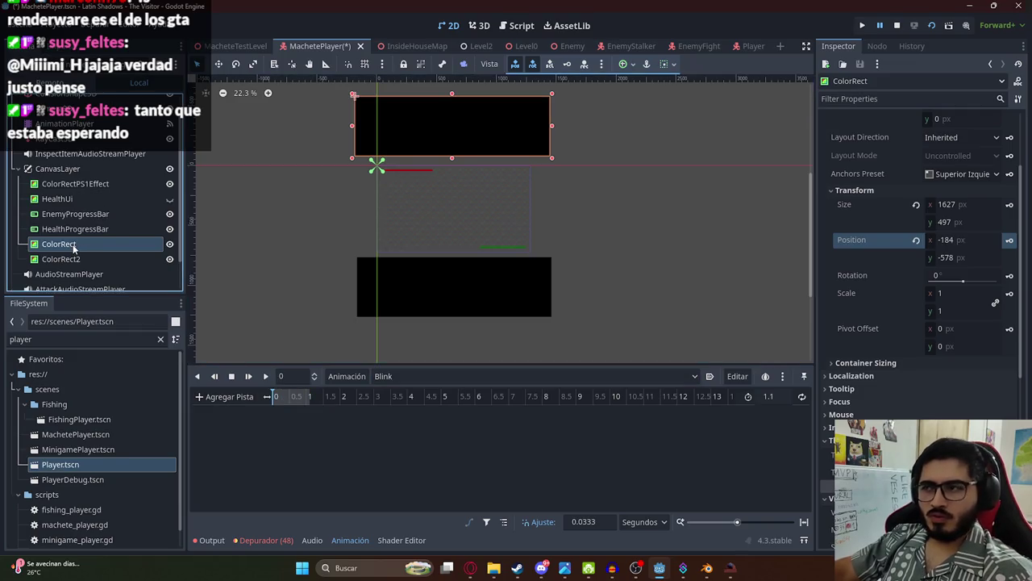
{"action": "left_click", "coordinate": [1009, 240]}
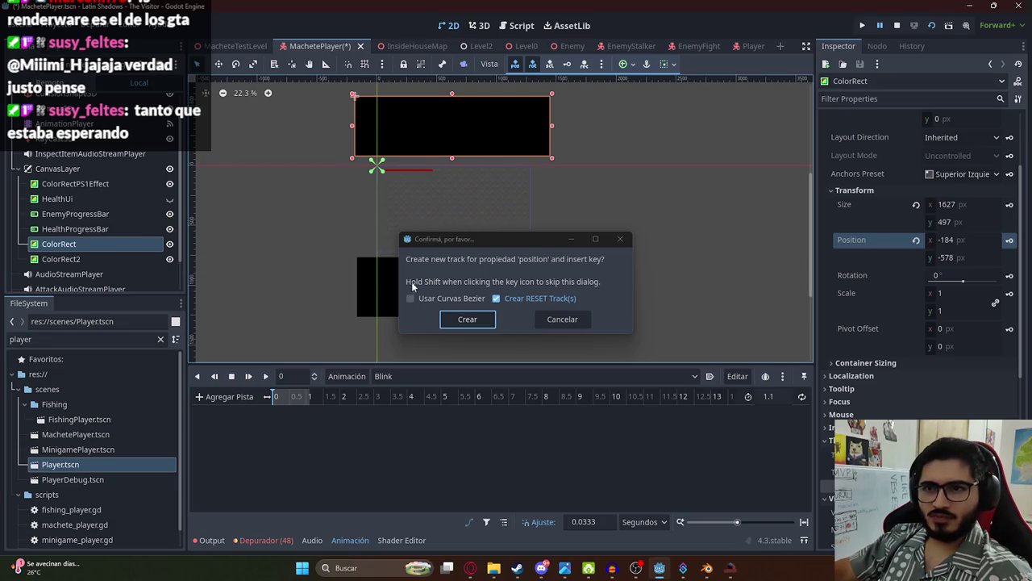
{"action": "left_click", "coordinate": [451, 319]}
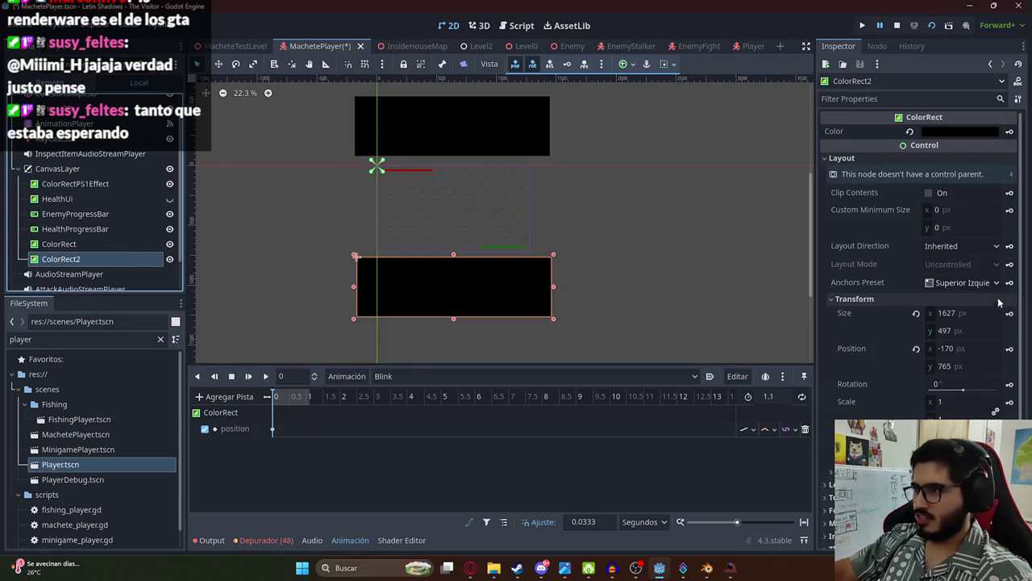
{"action": "left_click", "coordinate": [1009, 348]}
{"action": "left_click", "coordinate": [459, 321]}
Step: At 1.1 s, move both black bars together to the centre and key their positions
{"action": "left_click_drag", "start_coordinate": [293, 397], "coordinate": [309, 397]}
{"action": "left_click_drag", "start_coordinate": [428, 305], "coordinate": [429, 254]}
{"action": "left_click_drag", "start_coordinate": [460, 128], "coordinate": [465, 183]}
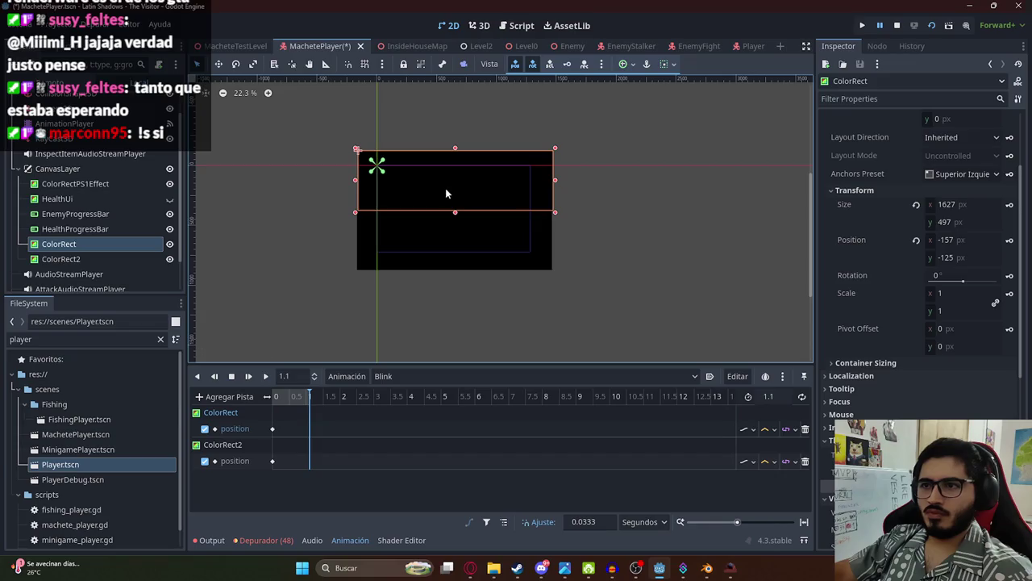
{"action": "scroll", "coordinate": [401, 242], "scroll_direction": "up", "scroll_amount": 3}
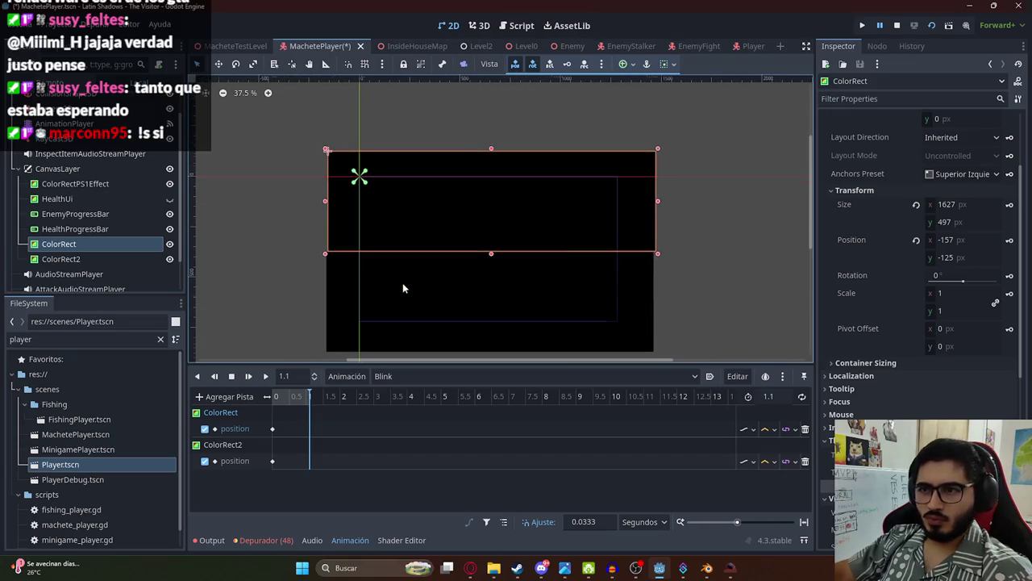
{"action": "key", "text": "Left"}
{"action": "key", "text": "Left"}
{"action": "key", "text": "Left"}
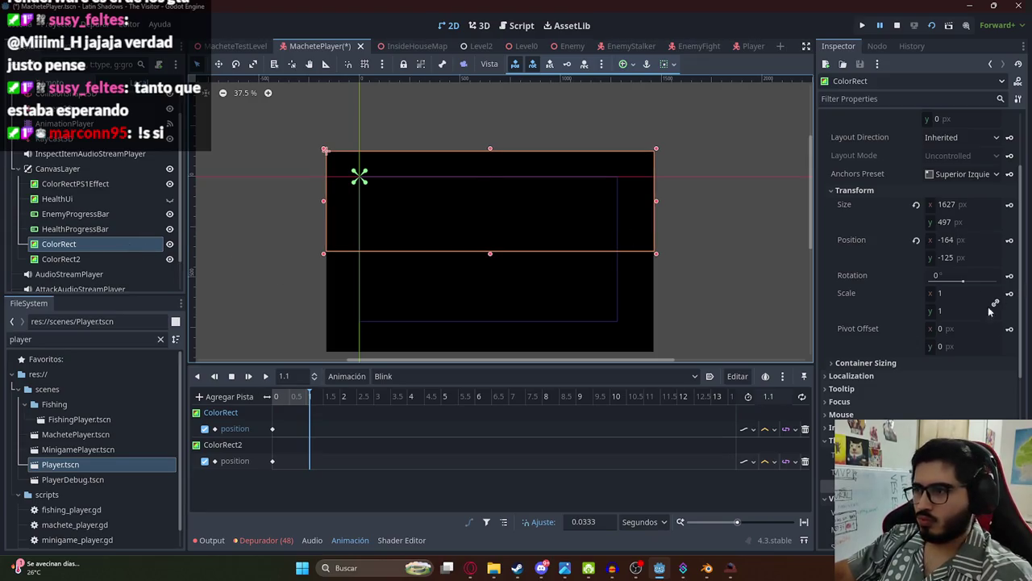
{"action": "left_click", "coordinate": [1010, 240]}
{"action": "left_click", "coordinate": [111, 259]}
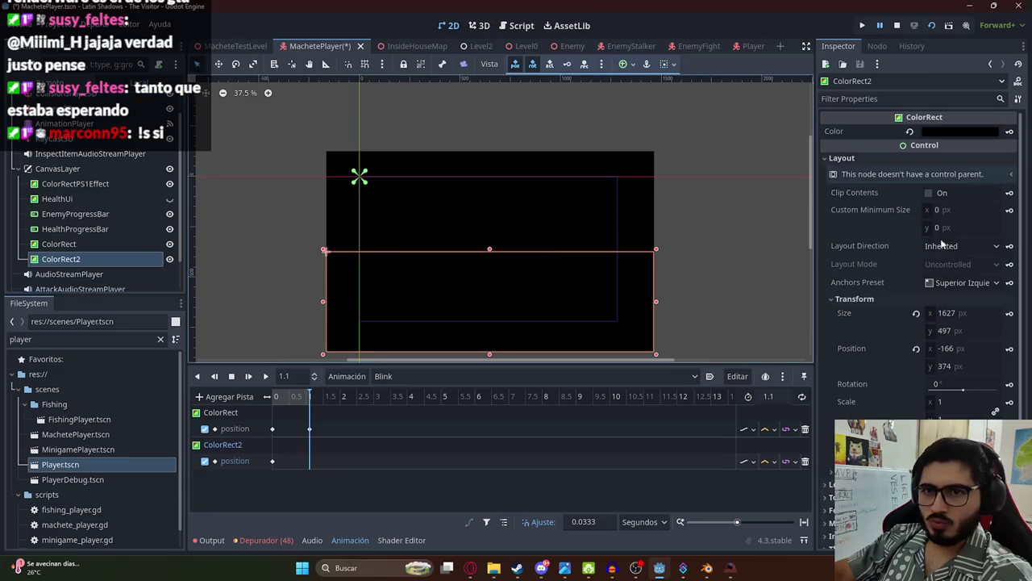
{"action": "left_click", "coordinate": [1009, 348]}
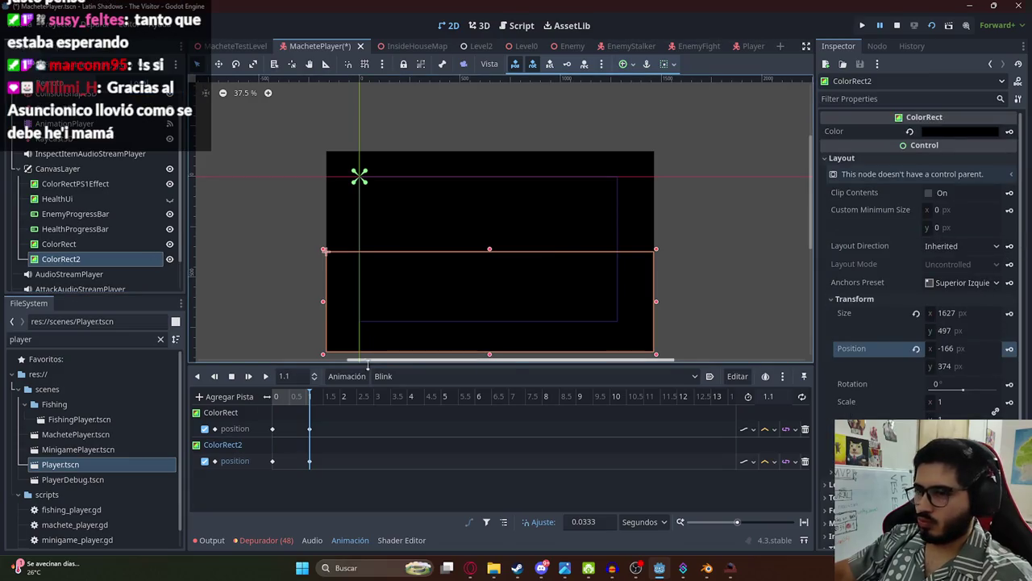
Step: Shift both closing keyframes from 1.1 s to 1.0 s and save the scene
{"action": "left_click", "coordinate": [294, 400]}
{"action": "mouse_move", "coordinate": [293, 405]}
{"action": "left_mouse_down"}
{"action": "mouse_move", "coordinate": [309, 404]}
{"action": "mouse_move", "coordinate": [324, 474]}
{"action": "left_mouse_up"}
{"action": "left_click_drag", "start_coordinate": [310, 433], "coordinate": [307, 431]}
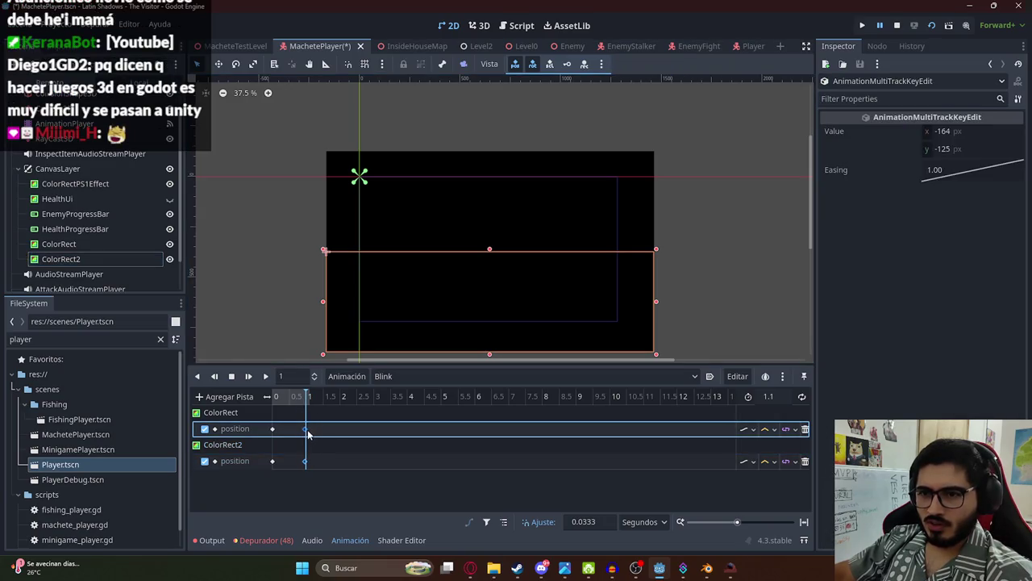
{"action": "left_click_drag", "start_coordinate": [293, 401], "coordinate": [334, 402]}
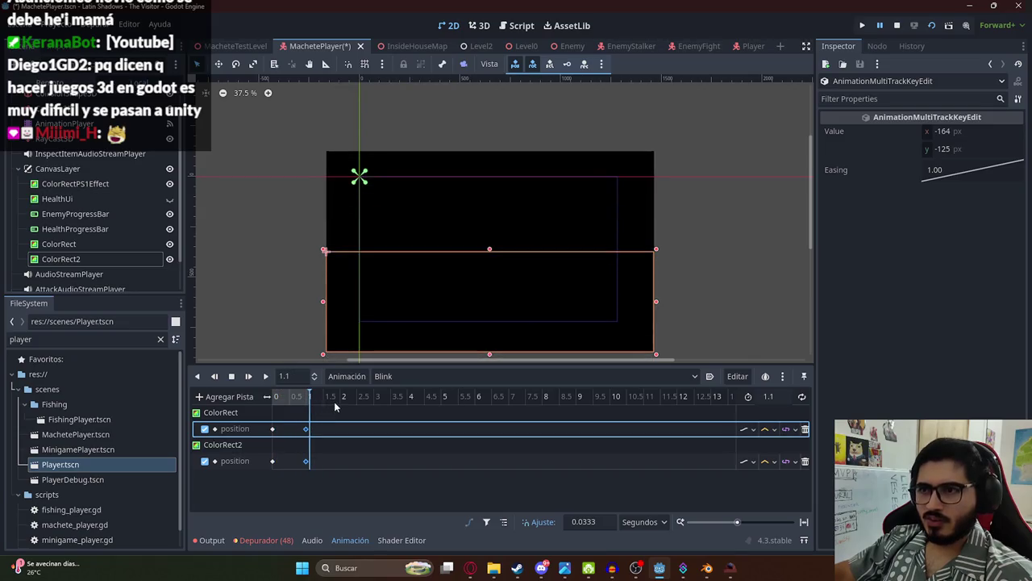
{"action": "key", "text": "ctrl+s"}
{"action": "left_click", "coordinate": [464, 377]}
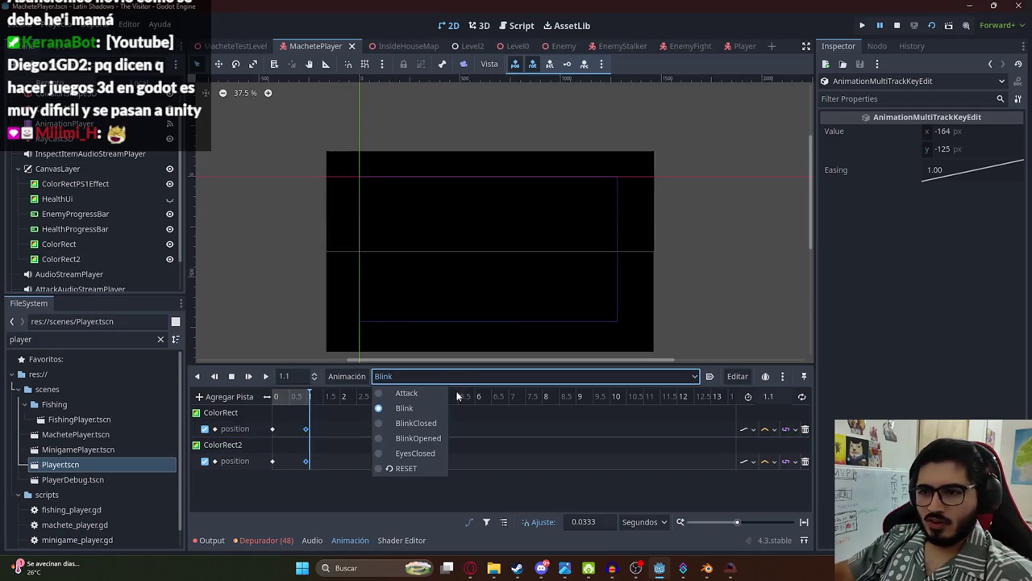
Step: Look through the EyesClosed and BlinkClosed animations
{"action": "mouse_move", "coordinate": [330, 473]}
{"action": "left_mouse_down"}
{"action": "mouse_move", "coordinate": [278, 447]}
{"action": "mouse_move", "coordinate": [298, 421]}
{"action": "left_mouse_up"}
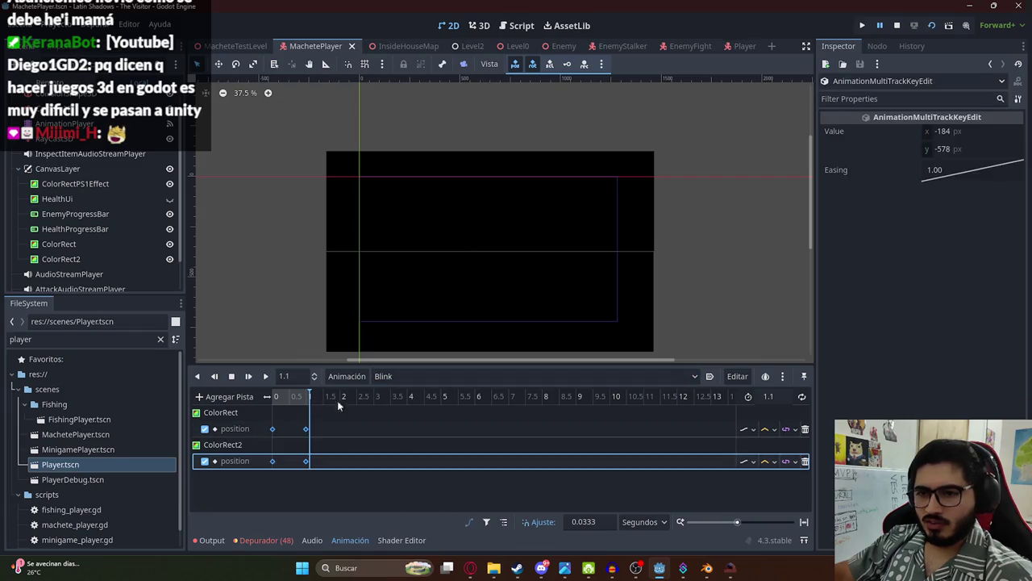
{"action": "left_click", "coordinate": [400, 374]}
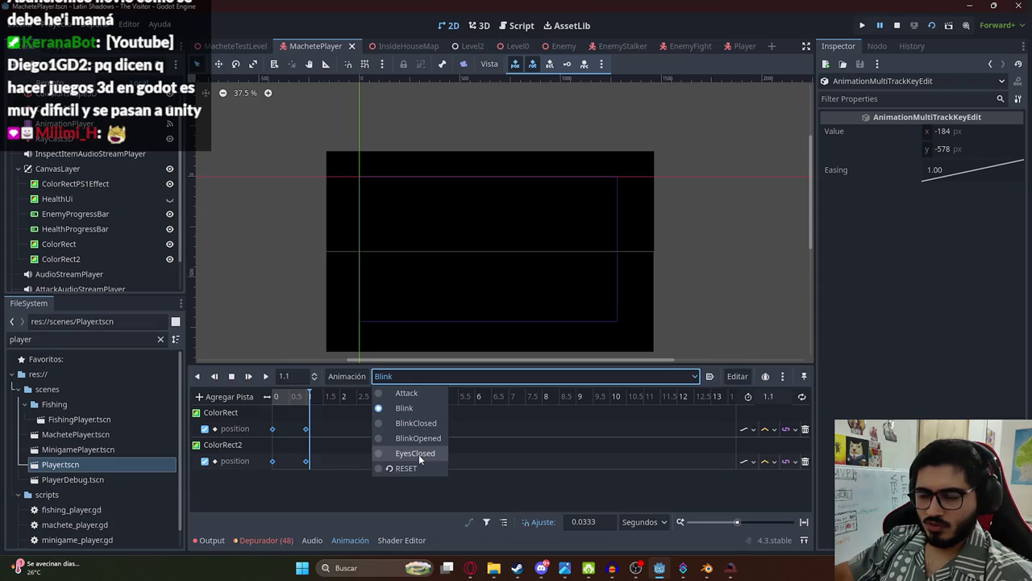
{"action": "left_click", "coordinate": [419, 454]}
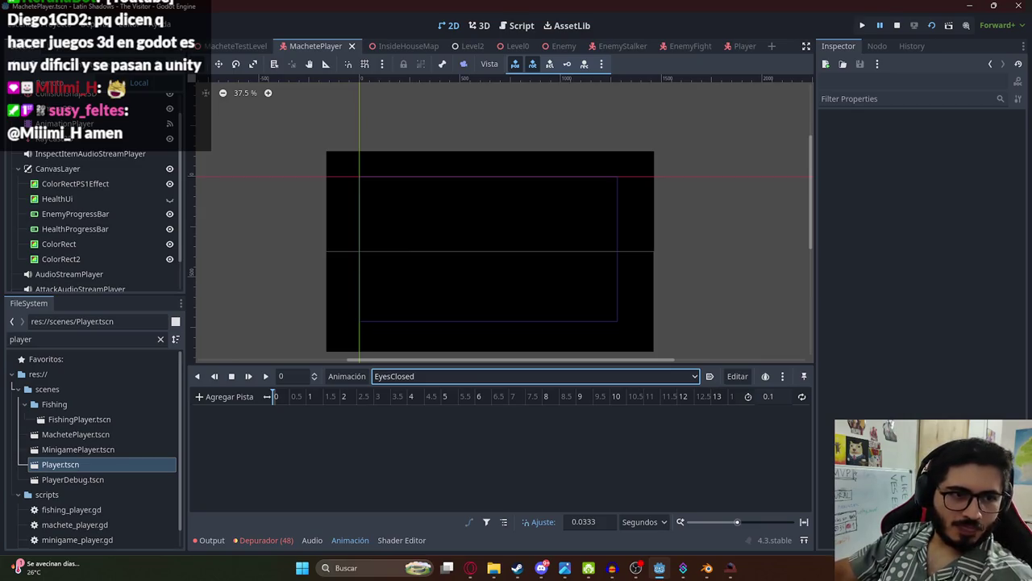
{"action": "left_click", "coordinate": [390, 374]}
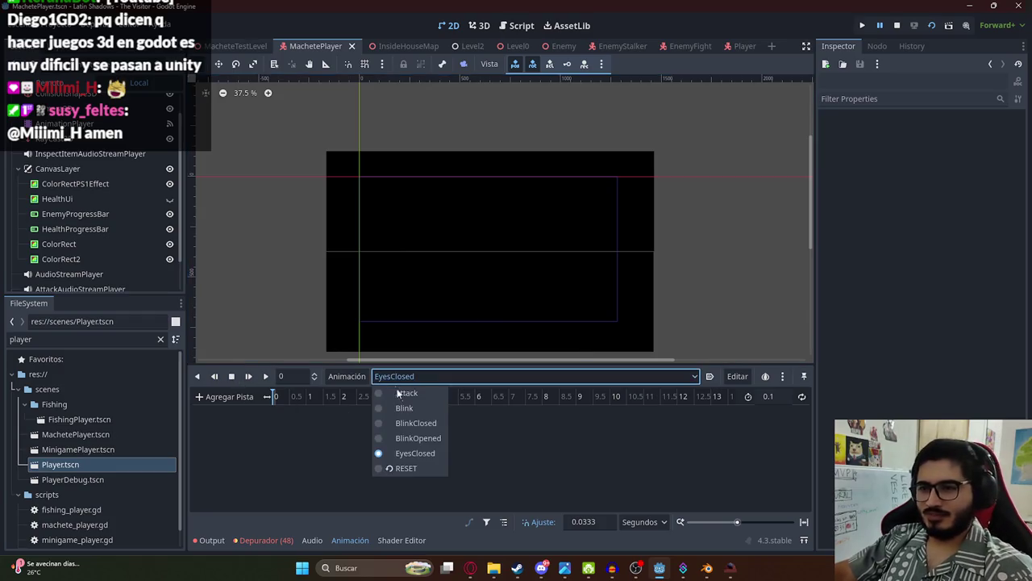
{"action": "left_click", "coordinate": [416, 422]}
{"action": "left_click", "coordinate": [402, 376]}
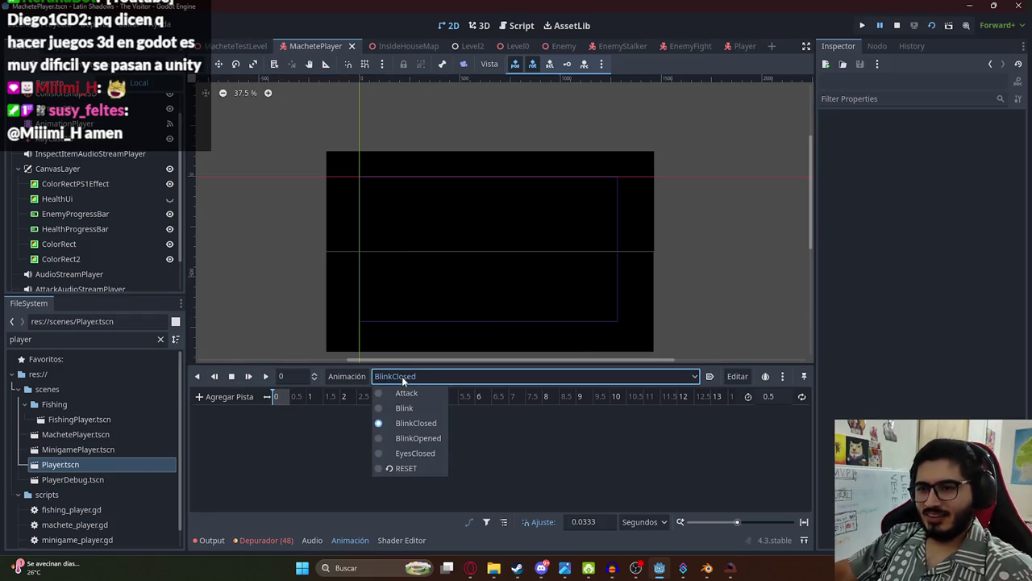
{"action": "left_click", "coordinate": [734, 47]}
Step: Preview the Player scene's Blink animation, then return to the MachetePlayer scene
{"action": "left_click", "coordinate": [734, 46]}
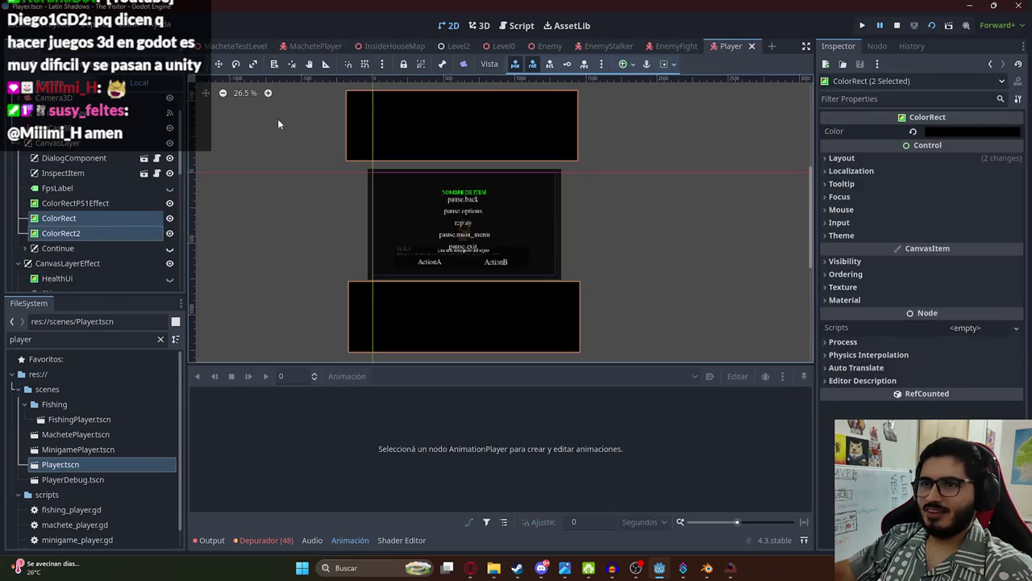
{"action": "left_click", "coordinate": [69, 113]}
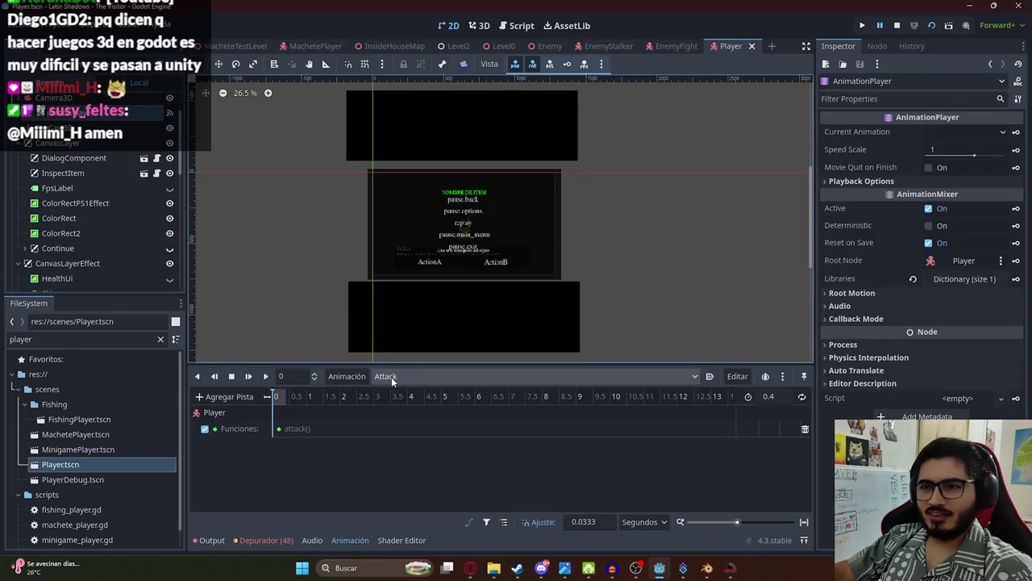
{"action": "left_click", "coordinate": [391, 377]}
{"action": "left_click", "coordinate": [416, 409]}
{"action": "mouse_move", "coordinate": [289, 398]}
{"action": "left_mouse_down"}
{"action": "mouse_move", "coordinate": [271, 406]}
{"action": "mouse_move", "coordinate": [319, 412]}
{"action": "mouse_move", "coordinate": [339, 473]}
{"action": "left_mouse_up"}
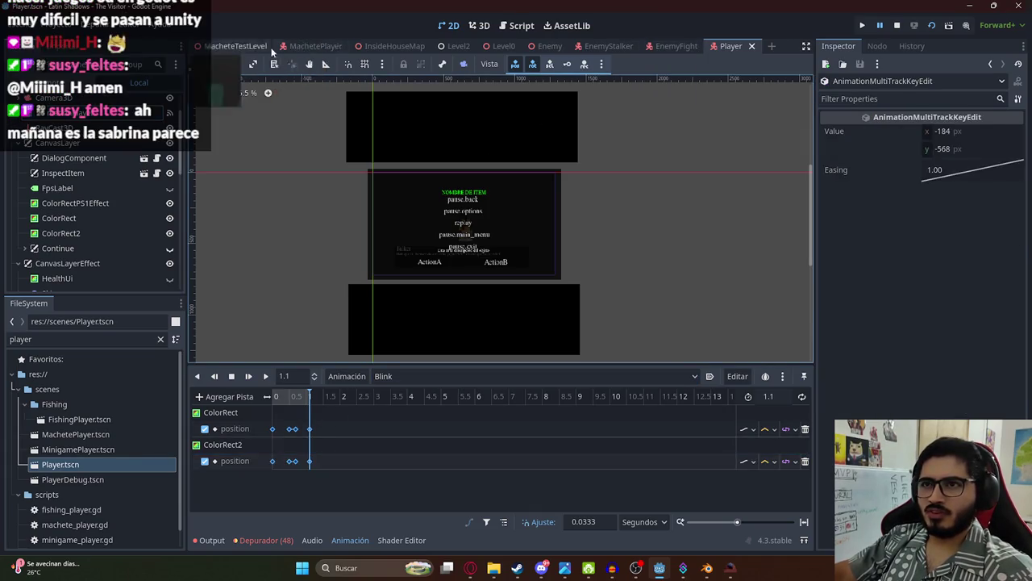
{"action": "left_click", "coordinate": [313, 46]}
{"action": "scroll", "coordinate": [97, 176], "scroll_direction": "up", "scroll_amount": 1}
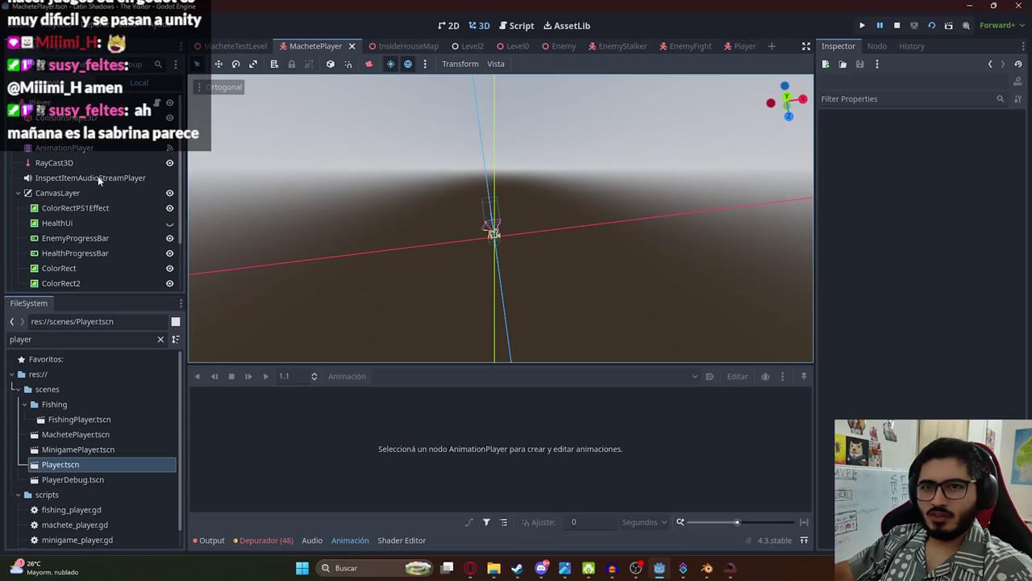
Step: In MachetePlayer's Blink animation, insert a key on the upper bar track and delete the stray key near 1.47 s
{"action": "left_click", "coordinate": [64, 147]}
{"action": "left_click", "coordinate": [382, 376]}
{"action": "left_click", "coordinate": [381, 408]}
{"action": "mouse_move", "coordinate": [303, 420]}
{"action": "left_mouse_down"}
{"action": "mouse_move", "coordinate": [323, 421]}
{"action": "mouse_move", "coordinate": [315, 482]}
{"action": "left_mouse_up"}
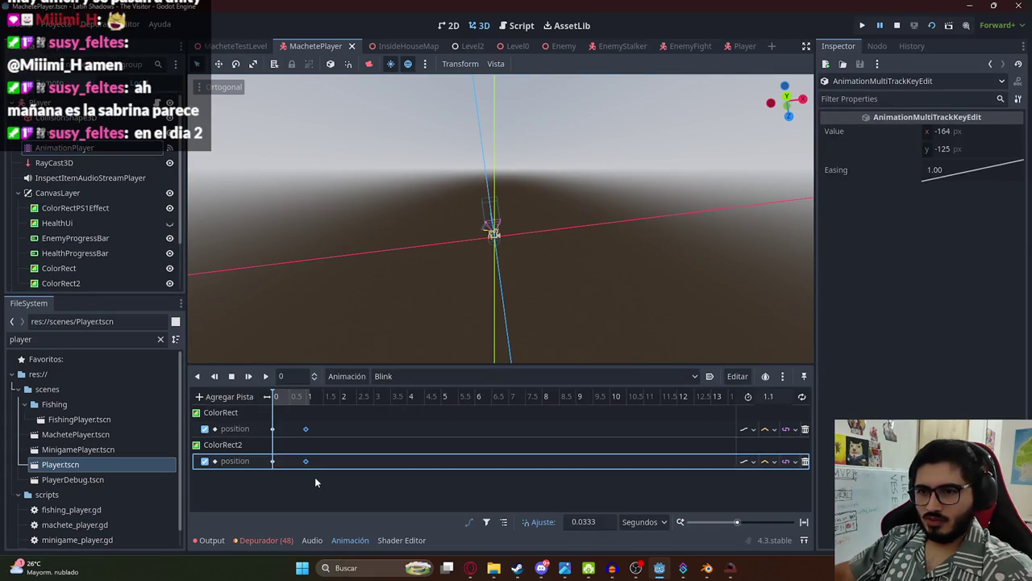
{"action": "left_click", "coordinate": [306, 428]}
{"action": "right_click", "coordinate": [322, 429]}
{"action": "left_click", "coordinate": [347, 439]}
{"action": "right_click", "coordinate": [322, 429]}
{"action": "left_click", "coordinate": [362, 538]}
Step: Replace the bars' old keys with the keyframes copied from the Player's Blink
{"action": "left_click", "coordinate": [306, 428]}
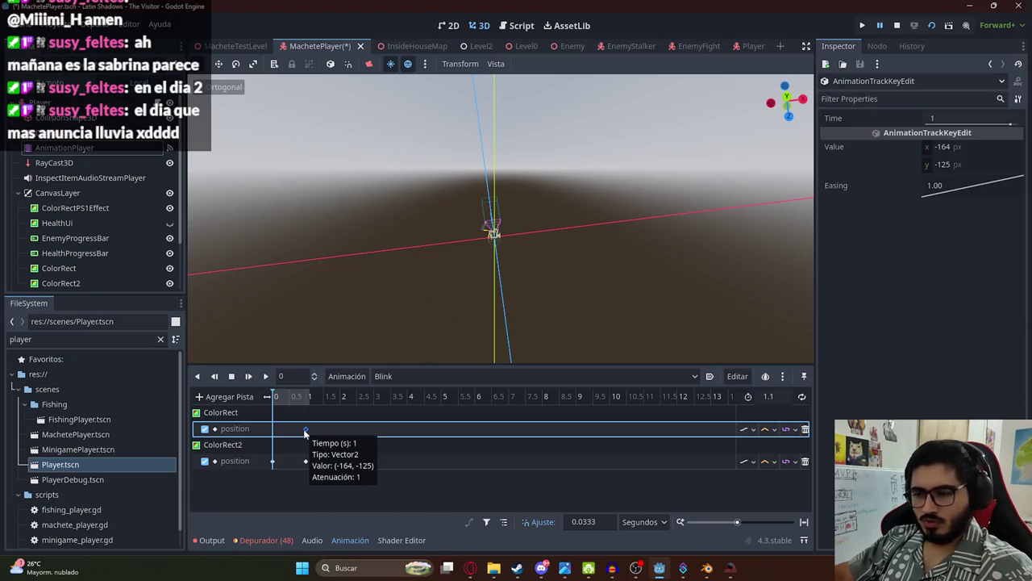
{"action": "key", "text": "Delete"}
{"action": "left_click", "coordinate": [272, 460]}
{"action": "key", "text": "Delete"}
{"action": "left_click", "coordinate": [278, 428]}
{"action": "key", "text": "ctrl+v"}
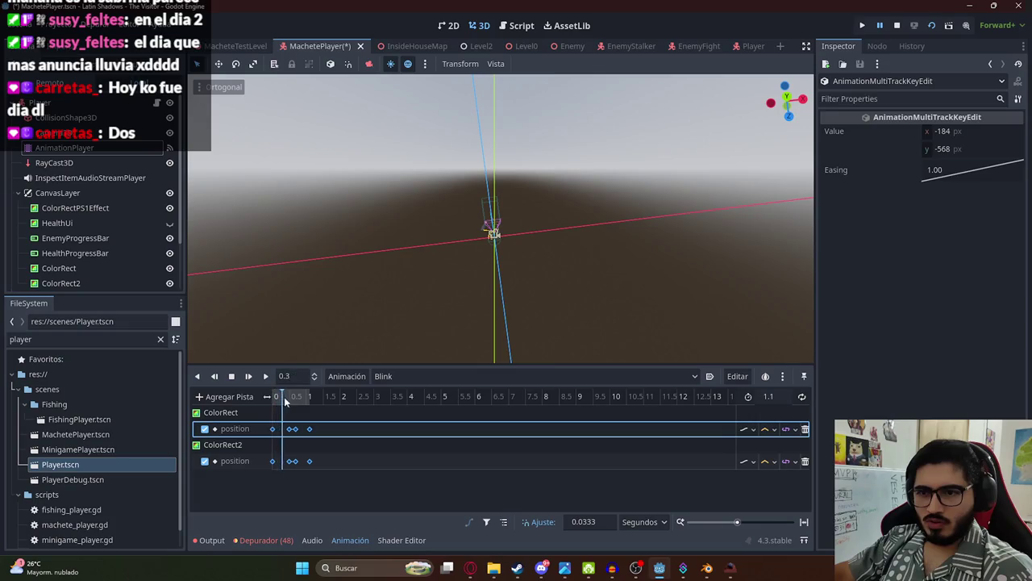
Step: Play the new Blink animation in 2D, then open the Player scene in the script editor
{"action": "left_click", "coordinate": [462, 24]}
{"action": "left_click_drag", "start_coordinate": [282, 399], "coordinate": [311, 402]}
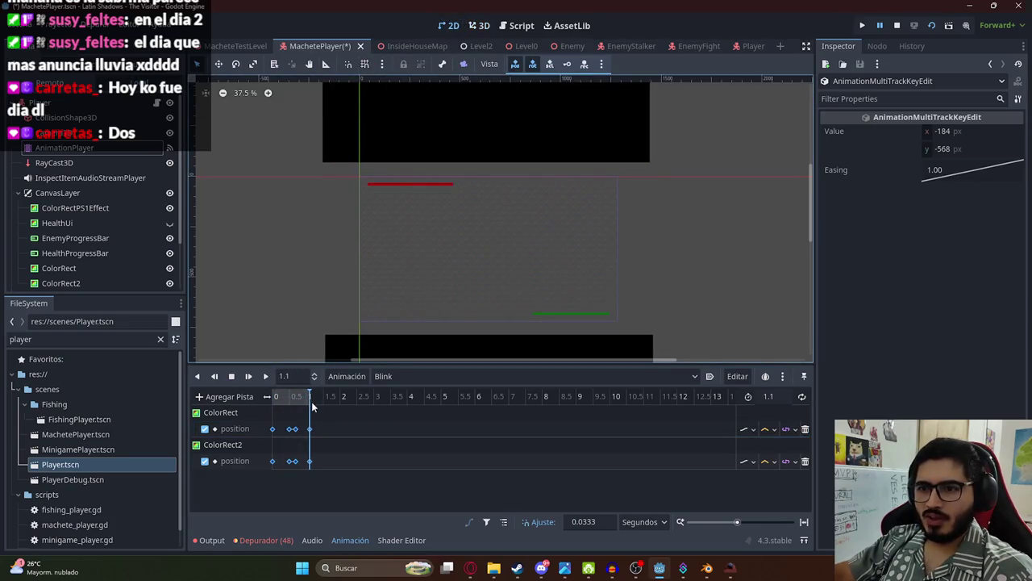
{"action": "left_click", "coordinate": [265, 376]}
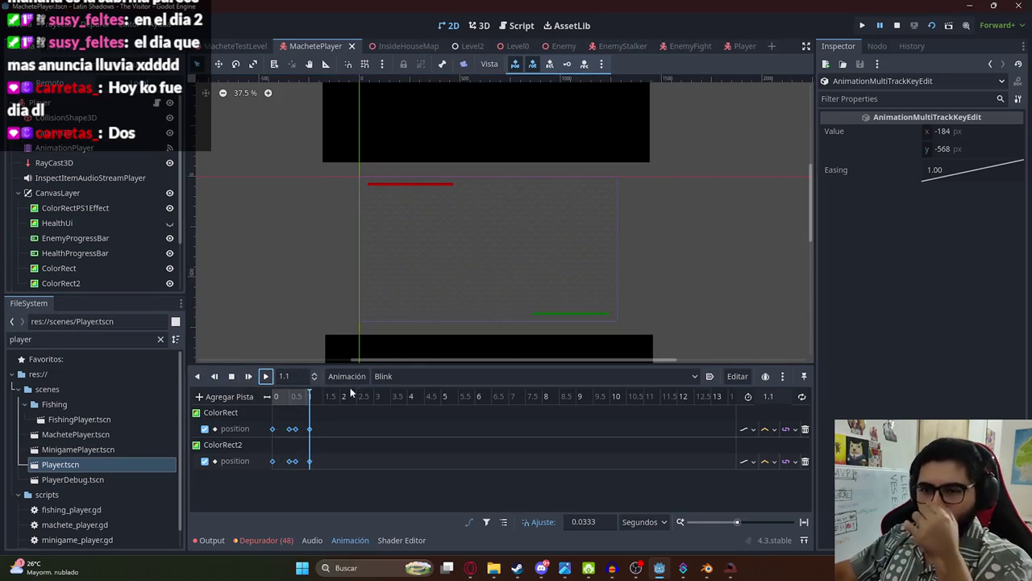
{"action": "left_click", "coordinate": [520, 25]}
{"action": "left_click", "coordinate": [539, 250]}
{"action": "left_click", "coordinate": [744, 46]}
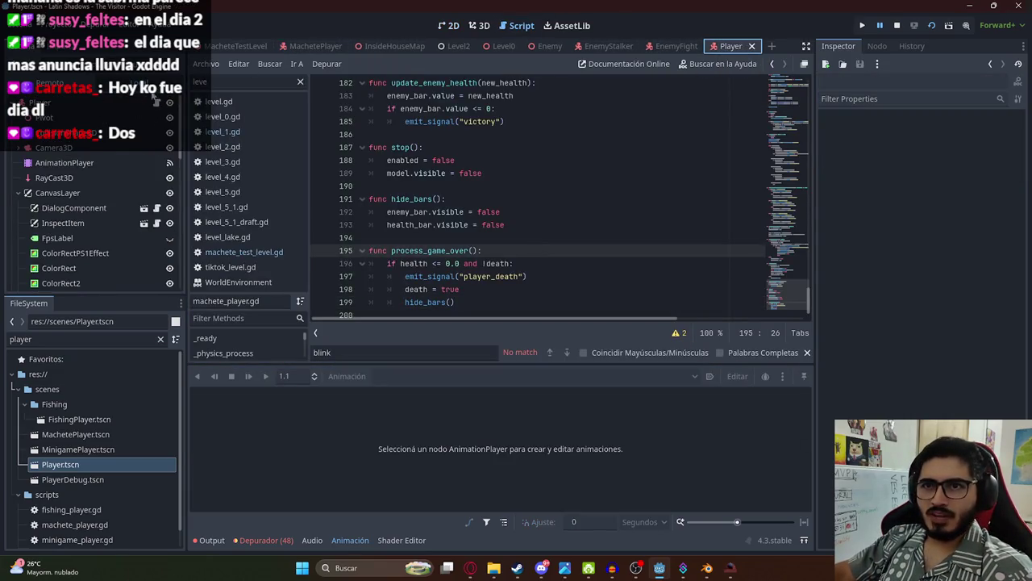
Step: Search player.gd for 'blink' and select its blink function
{"action": "left_click", "coordinate": [155, 99]}
{"action": "key", "text": "ctrl+f"}
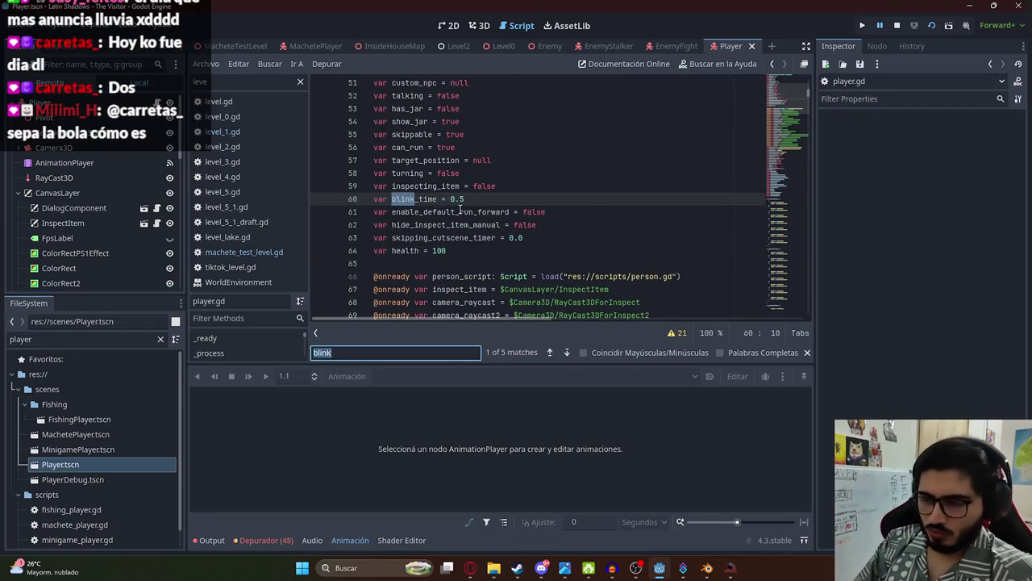
{"action": "type", "text": "pink"}
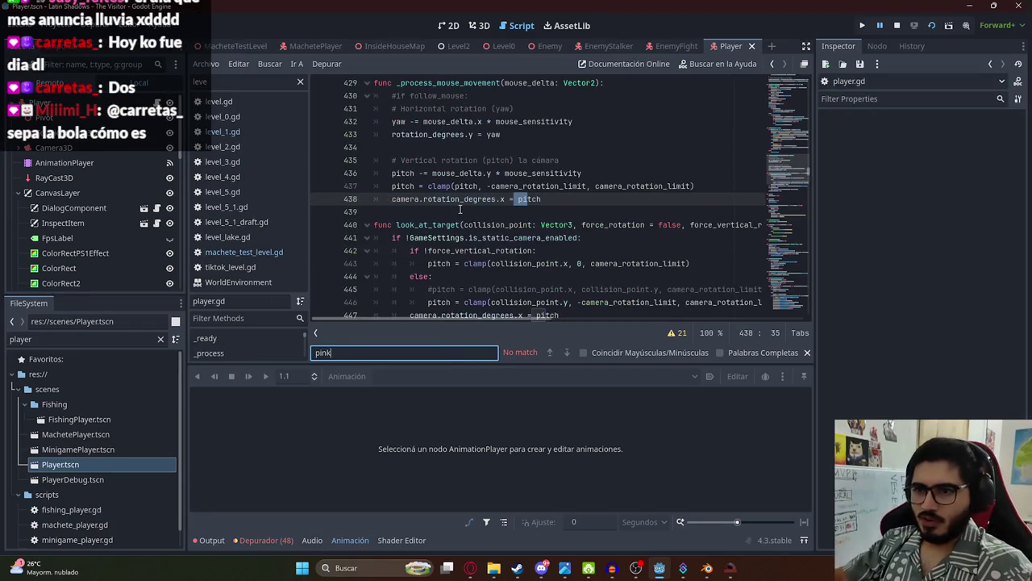
{"action": "key", "text": "ctrl+a"}
{"action": "type", "text": "blink"}
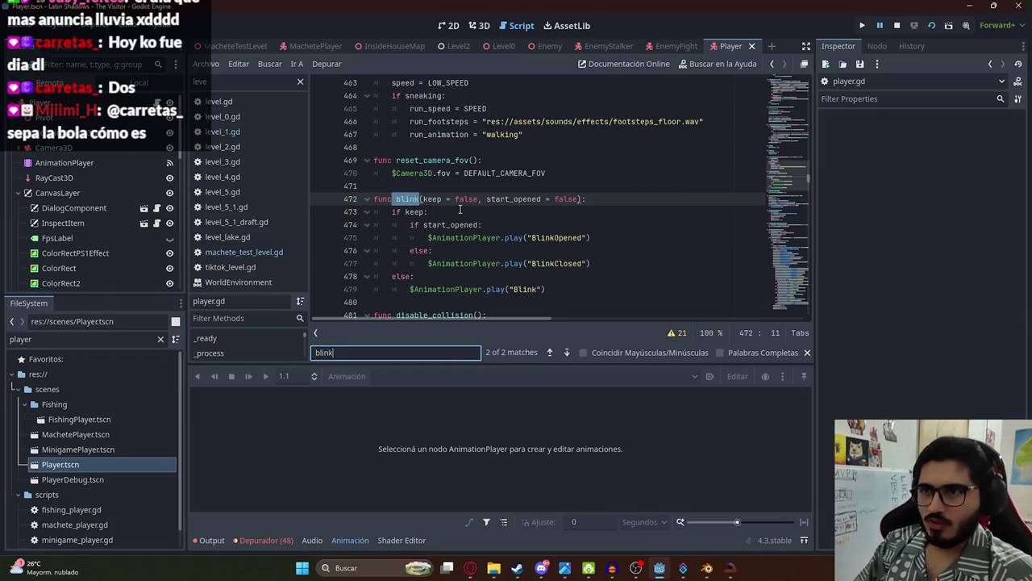
{"action": "scroll", "coordinate": [468, 206], "scroll_direction": "down", "scroll_amount": 1}
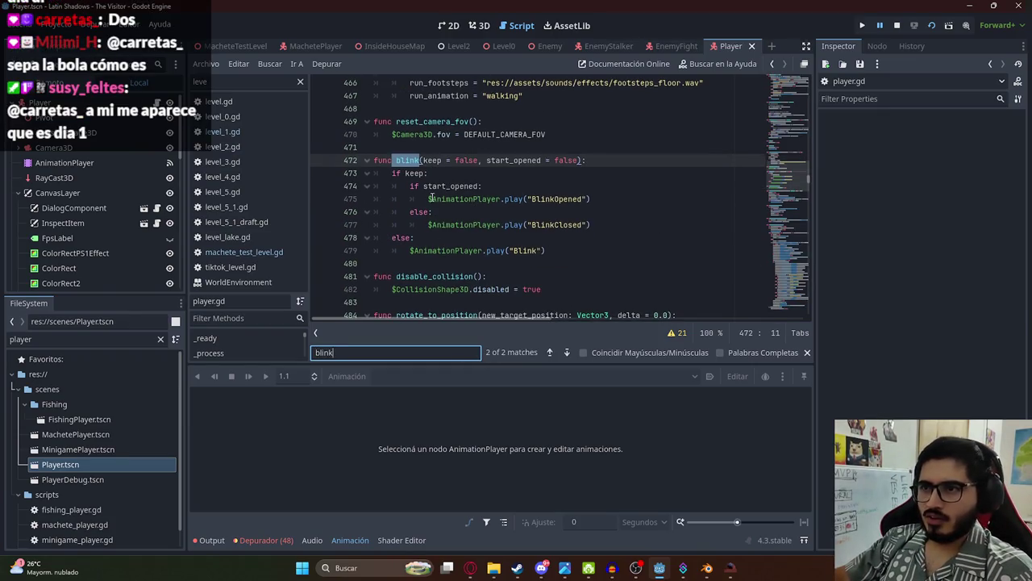
{"action": "mouse_move", "coordinate": [546, 251]}
{"action": "left_mouse_down"}
{"action": "mouse_move", "coordinate": [387, 199]}
{"action": "mouse_move", "coordinate": [367, 166]}
{"action": "left_mouse_up"}
{"action": "key", "text": "ctrl+c"}
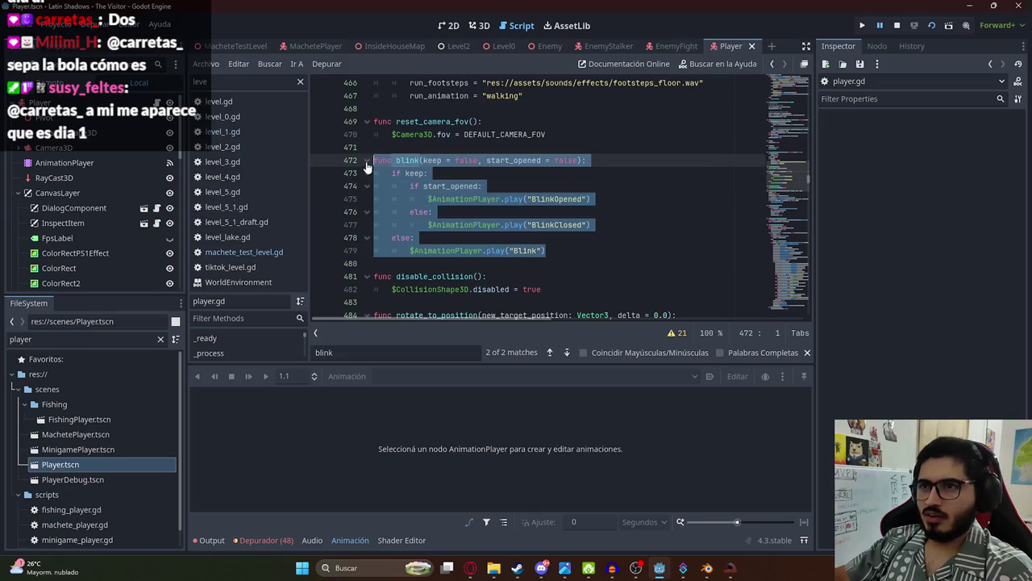
Step: Paste blink() at the end of machete_player.gd, trimmed to the parameterless Blink play call, and save
{"action": "left_click", "coordinate": [313, 46]}
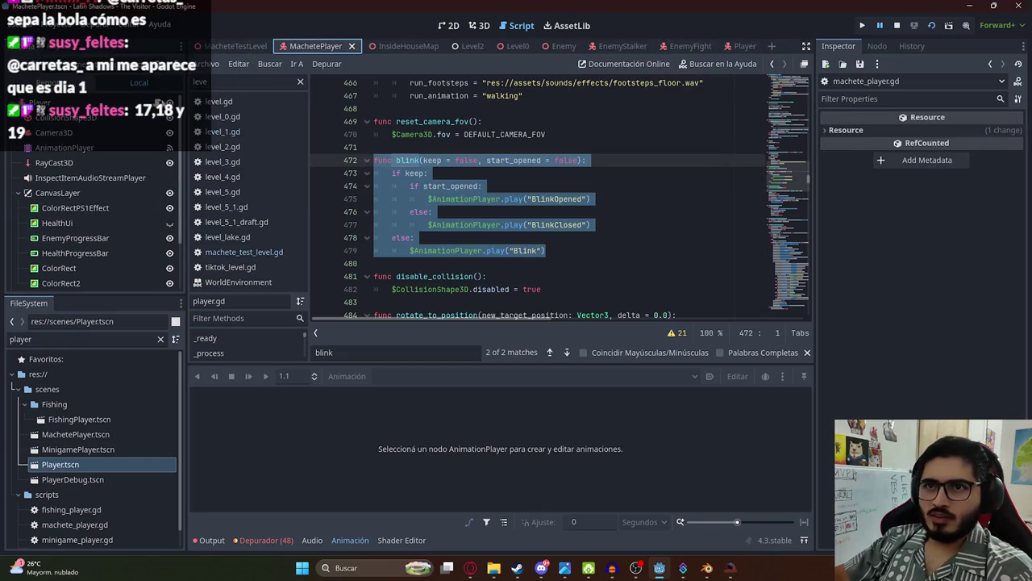
{"action": "left_click", "coordinate": [486, 295]}
{"action": "key", "text": "Return"}
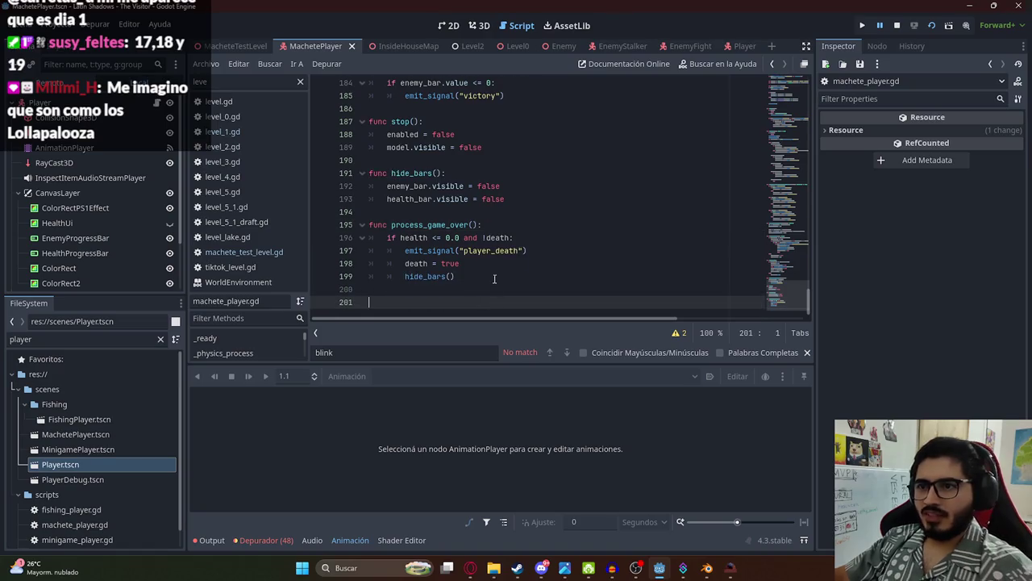
{"action": "key", "text": "ctrl+v"}
{"action": "mouse_move", "coordinate": [542, 302]}
{"action": "left_mouse_down"}
{"action": "mouse_move", "coordinate": [404, 302]}
{"action": "mouse_move", "coordinate": [388, 226]}
{"action": "mouse_move", "coordinate": [578, 212]}
{"action": "left_mouse_up"}
{"action": "key", "text": "ctrl+x"}
{"action": "key", "text": "ctrl+v"}
{"action": "key", "text": "BackSpace"}
{"action": "left_click", "coordinate": [403, 212]}
{"action": "double_click", "coordinate": [404, 212]}
{"action": "key", "text": "ctrl+s"}
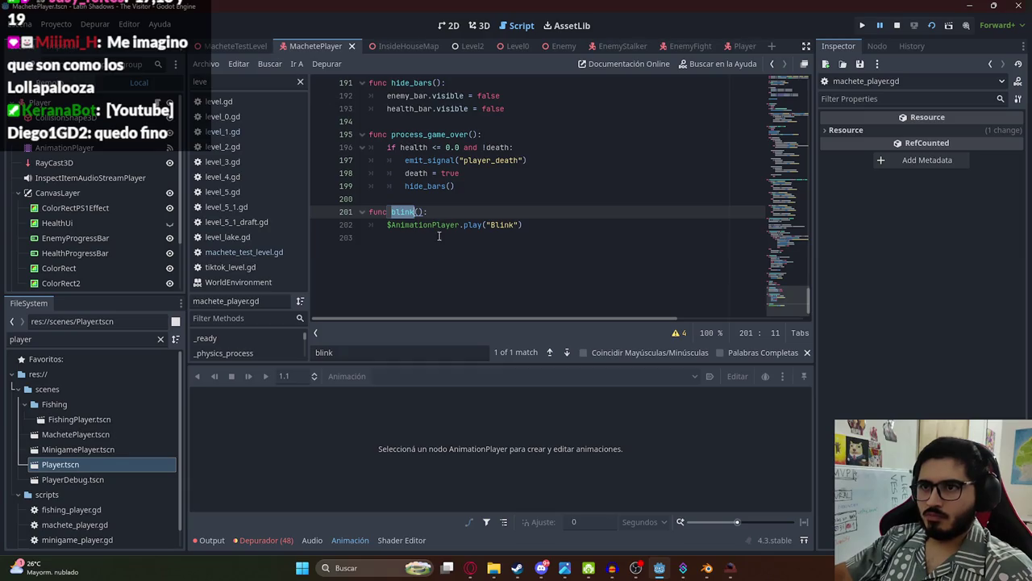
{"action": "left_click", "coordinate": [498, 223]}
{"action": "left_click", "coordinate": [730, 46]}
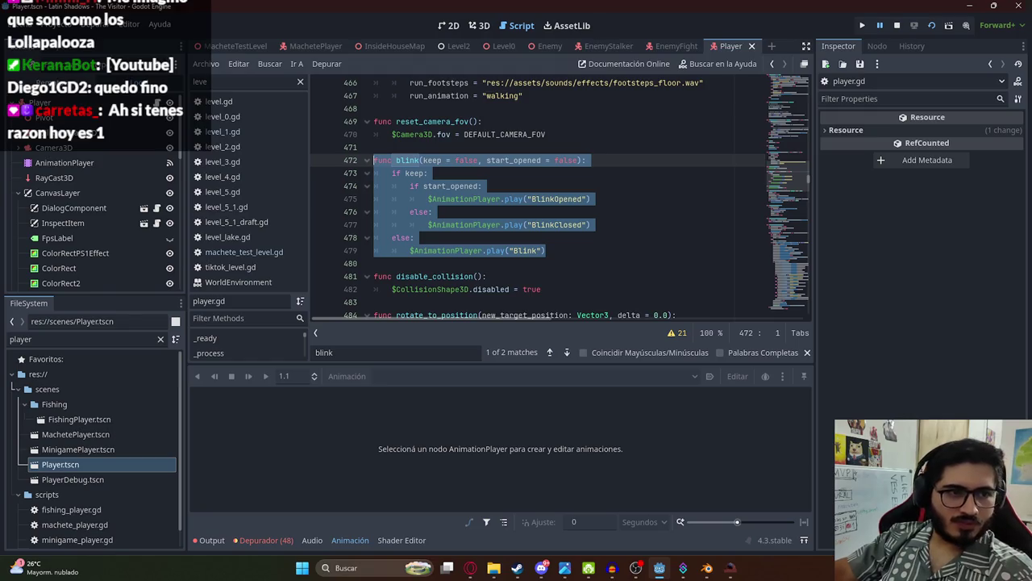
Step: Deselect the text in player.gd's blink function
{"action": "left_click", "coordinate": [435, 237]}
Step: Find and select the blink_time declaration in player.gd
{"action": "left_click_drag", "start_coordinate": [796, 205], "coordinate": [790, 74]}
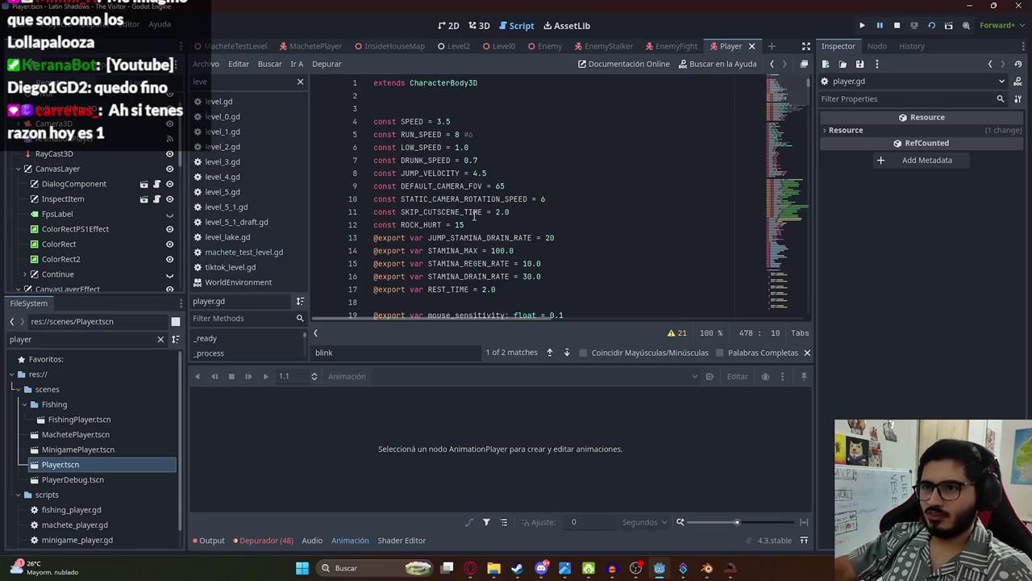
{"action": "scroll", "coordinate": [451, 202], "scroll_direction": "down", "scroll_amount": 10}
{"action": "scroll", "coordinate": [452, 194], "scroll_direction": "up", "scroll_amount": 6}
{"action": "left_click", "coordinate": [423, 135]}
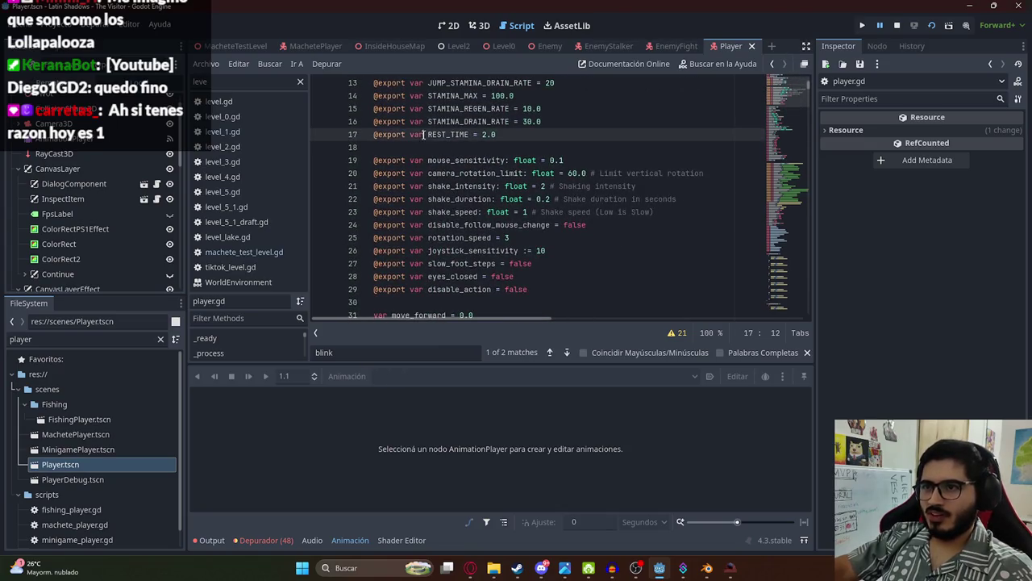
{"action": "scroll", "coordinate": [452, 161], "scroll_direction": "down", "scroll_amount": 4}
{"action": "left_click", "coordinate": [487, 186]}
{"action": "scroll", "coordinate": [480, 184], "scroll_direction": "up", "scroll_amount": 7}
{"action": "scroll", "coordinate": [479, 184], "scroll_direction": "down", "scroll_amount": 5}
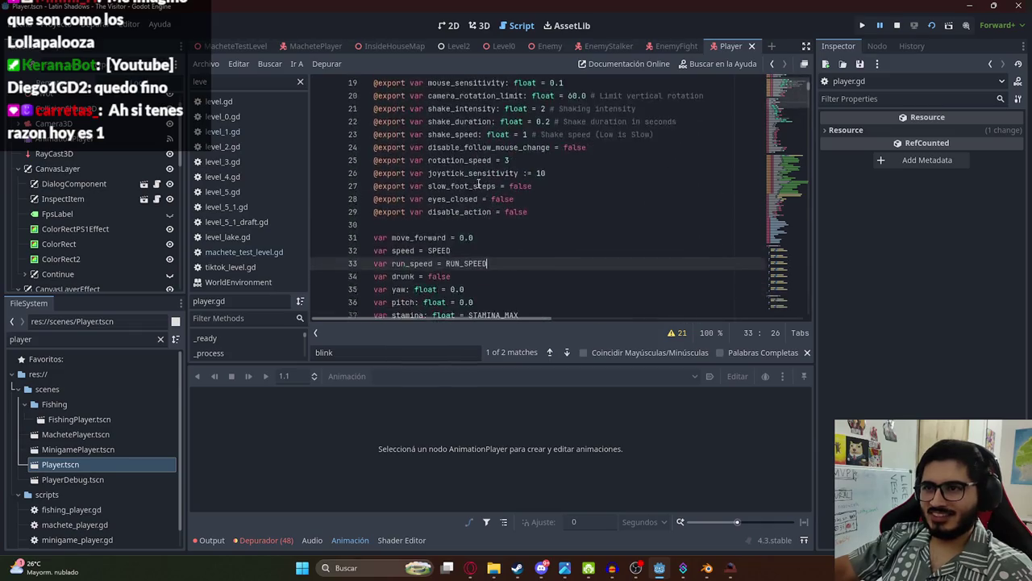
{"action": "scroll", "coordinate": [478, 184], "scroll_direction": "up", "scroll_amount": 6}
{"action": "left_click", "coordinate": [474, 184]}
{"action": "key", "text": "ctrl+f"}
{"action": "type", "text": "bl"}
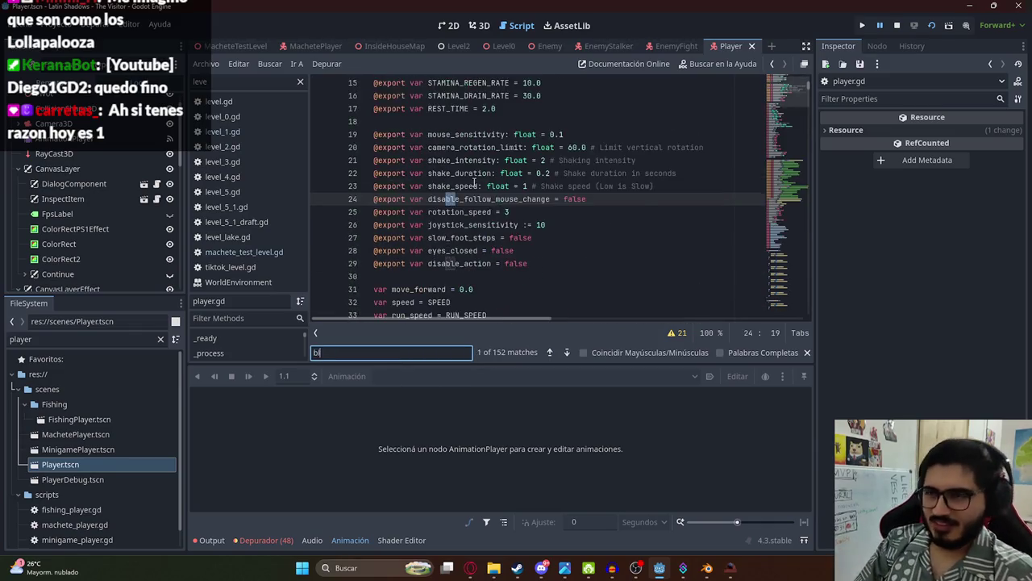
{"action": "type", "text": "ink_time"}
{"action": "left_click_drag", "start_coordinate": [463, 200], "coordinate": [364, 198]}
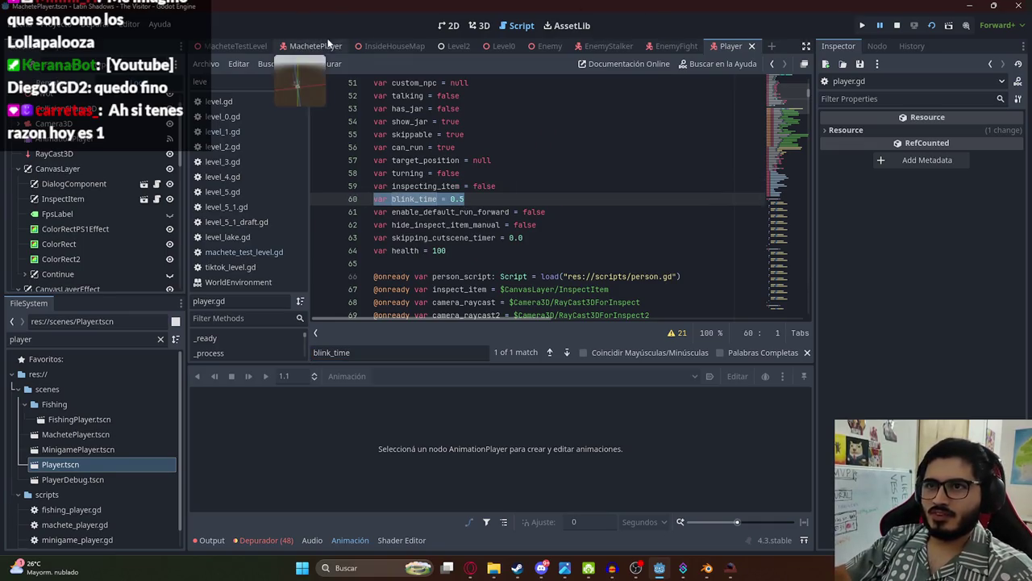
Step: Add var blink_time = 0.5 after machete_player.gd's death variable, then go to MacheteTestLevel
{"action": "left_click", "coordinate": [313, 46]}
{"action": "scroll", "coordinate": [786, 95], "scroll_direction": "up", "scroll_amount": 20}
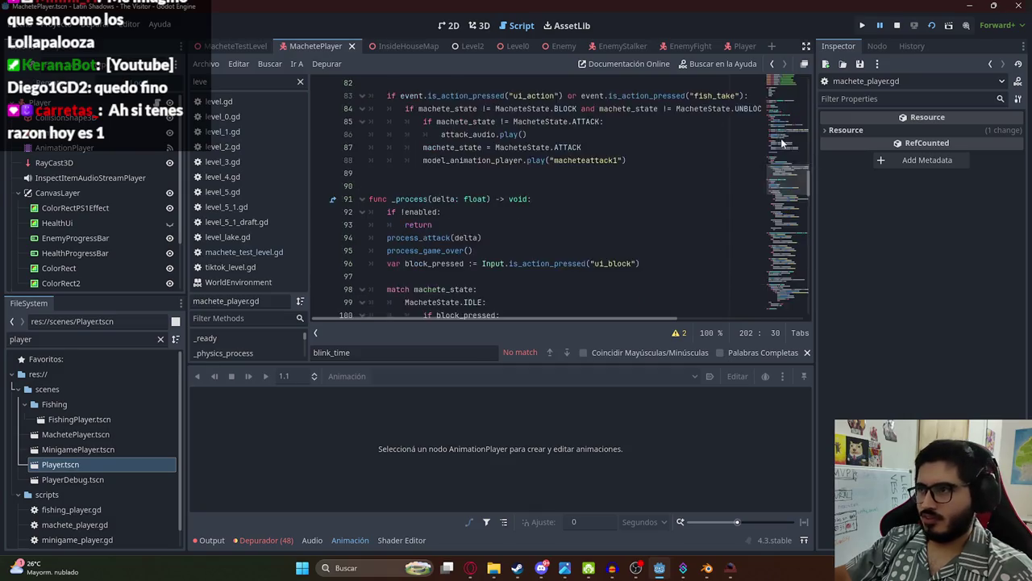
{"action": "left_click", "coordinate": [466, 286]}
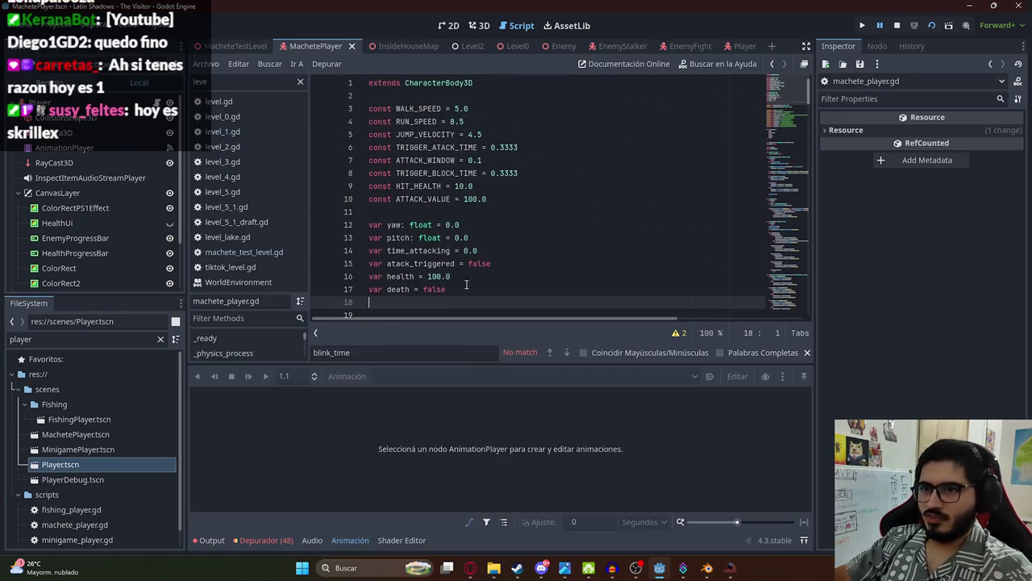
{"action": "double_click", "coordinate": [421, 302]}
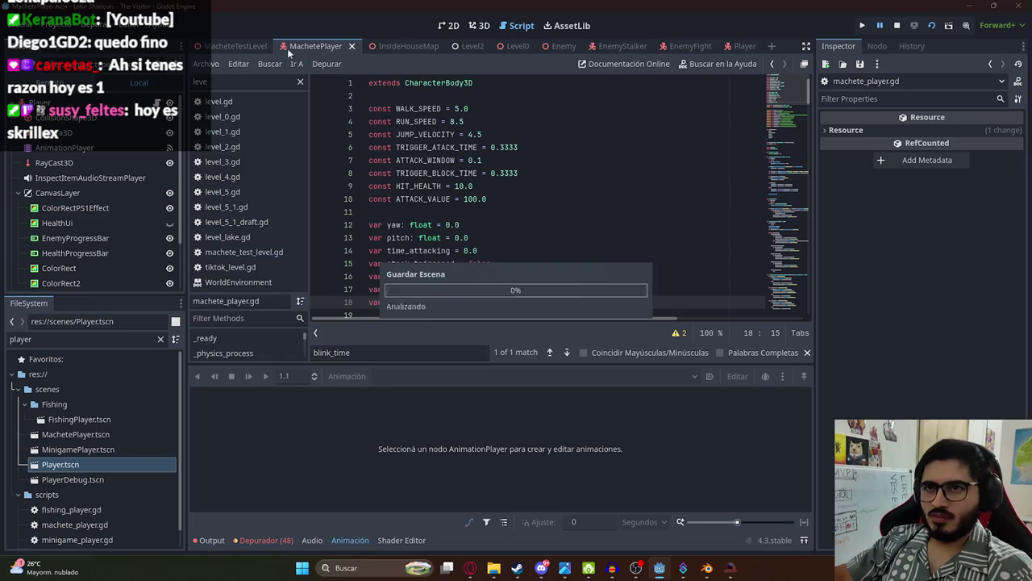
{"action": "left_click", "coordinate": [238, 46]}
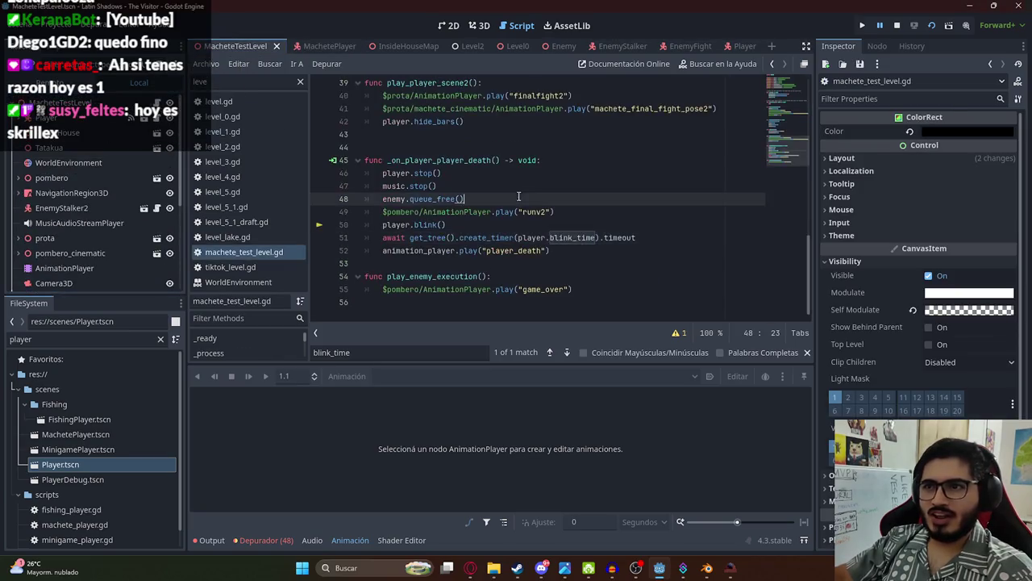
Step: Locate the player-death handler in the level script and run the MacheteTestLevel scene
{"action": "key", "text": "ctrl+f"}
{"action": "left_click", "coordinate": [410, 225]}
{"action": "right_click", "coordinate": [251, 51]}
{"action": "left_click", "coordinate": [316, 127]}
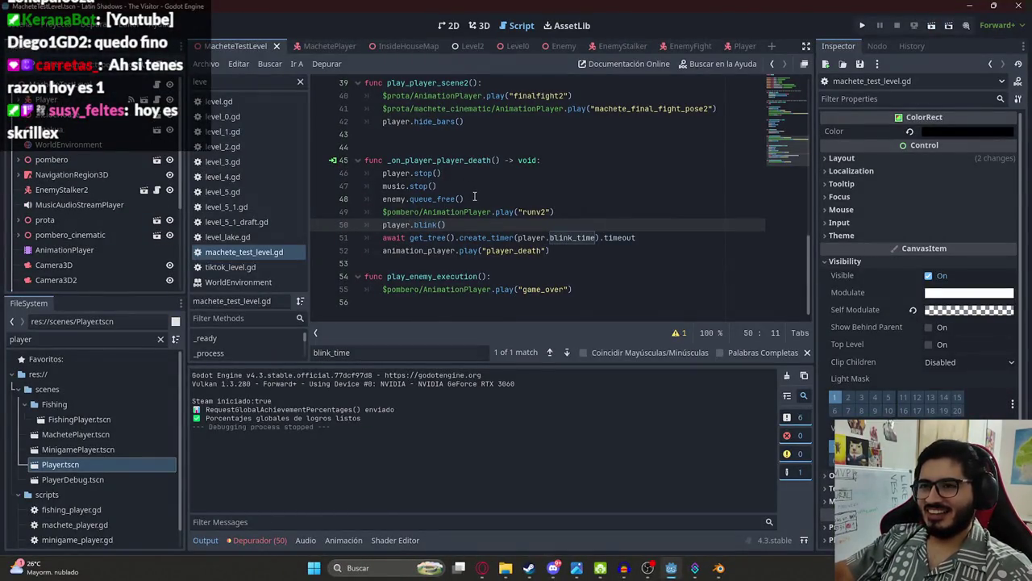
Step: Move the player.stop, music.stop and enemy.queue_free lines after the blink_time wait and drop the runv2 line
{"action": "mouse_move", "coordinate": [475, 196]}
{"action": "left_mouse_down"}
{"action": "mouse_move", "coordinate": [389, 187]}
{"action": "mouse_move", "coordinate": [384, 176]}
{"action": "left_mouse_up"}
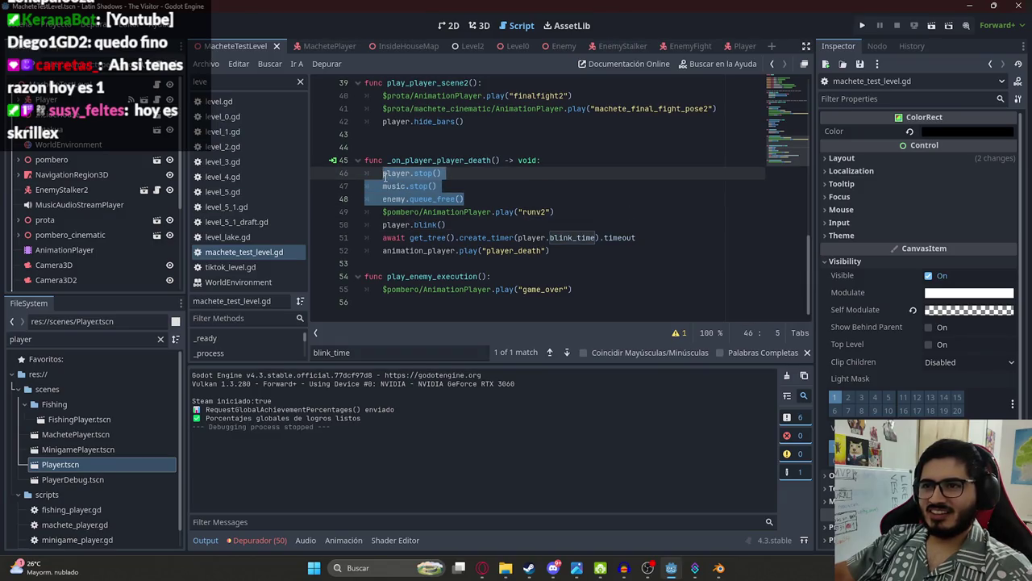
{"action": "key", "text": "BackSpace"}
{"action": "key", "text": "BackSpace"}
{"action": "key", "text": "BackSpace"}
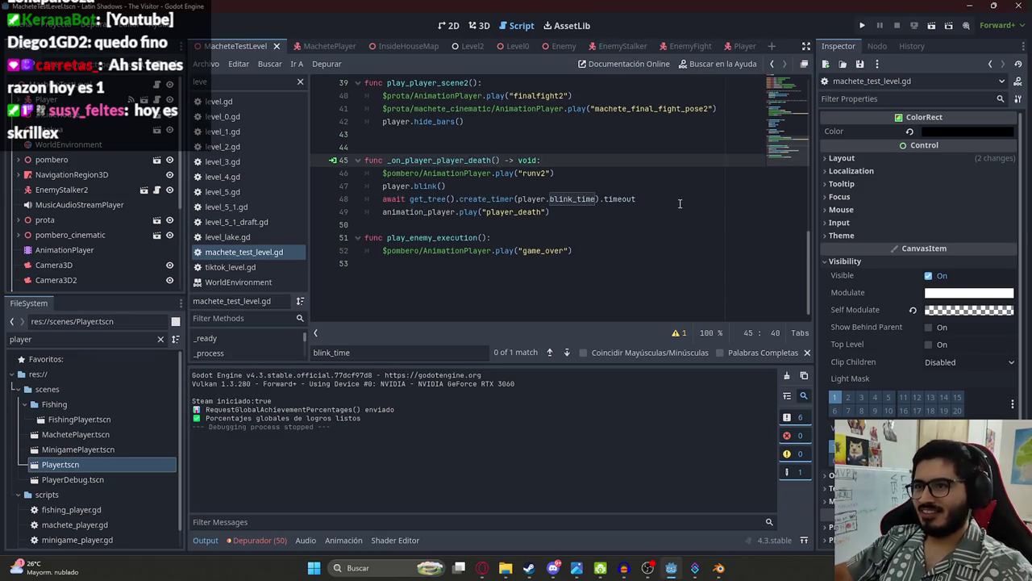
{"action": "left_click", "coordinate": [680, 196]}
{"action": "key", "text": "Return"}
{"action": "key", "text": "ctrl+v"}
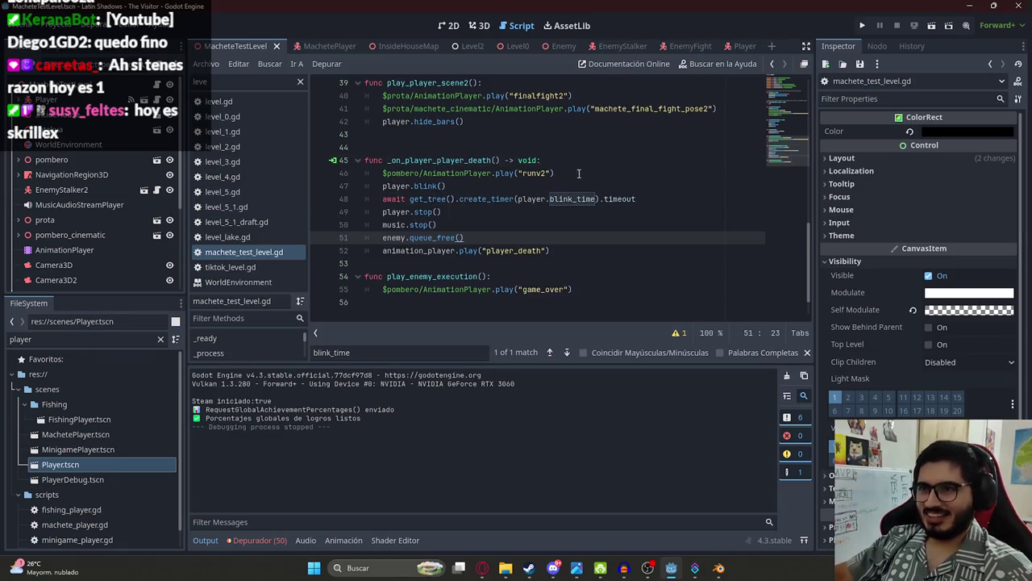
{"action": "key", "text": "ctrl+z"}
{"action": "key", "text": "ctrl+z"}
{"action": "key", "text": "ctrl+z"}
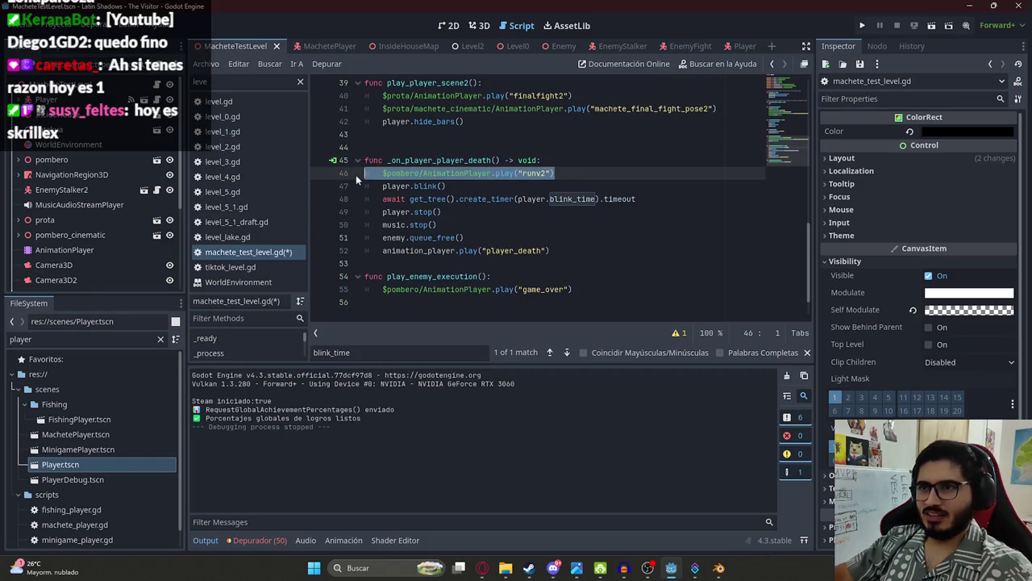
Step: Run the MacheteTestLevel scene twice to playtest the death sequence
{"action": "right_click", "coordinate": [237, 53]}
{"action": "left_click", "coordinate": [291, 131]}
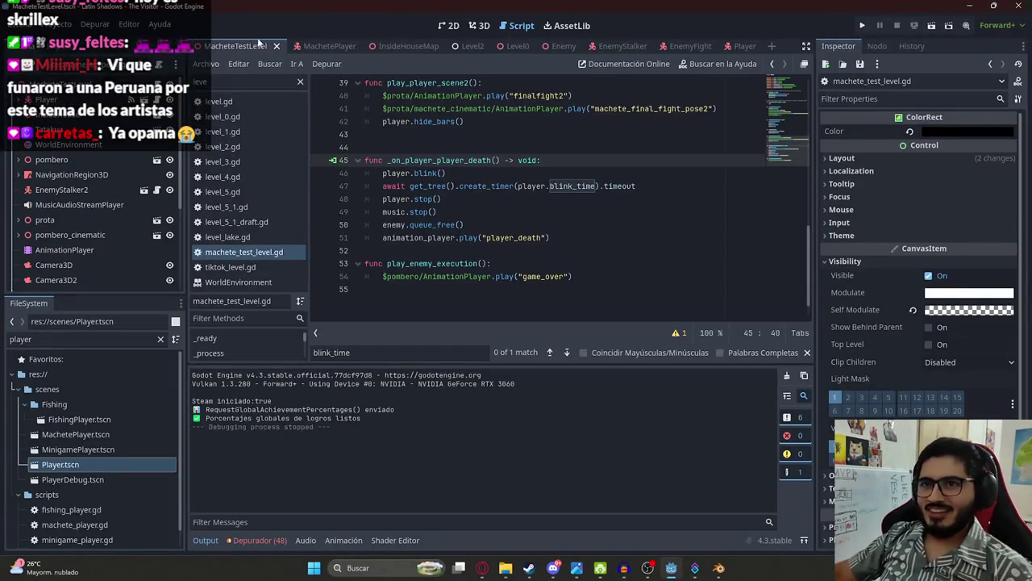
{"action": "right_click", "coordinate": [257, 46]}
{"action": "left_click", "coordinate": [347, 136]}
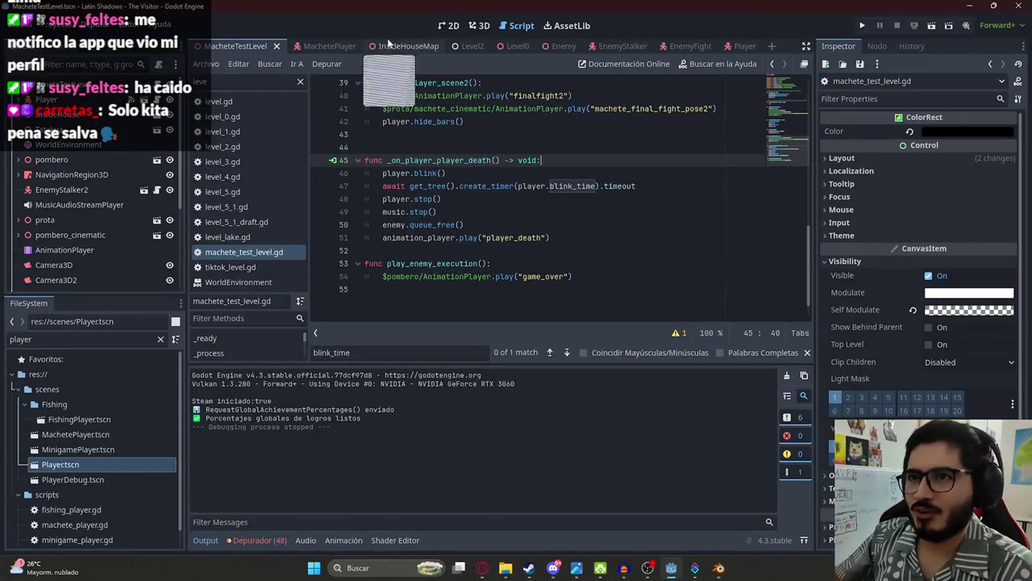
{"action": "left_click", "coordinate": [475, 29]}
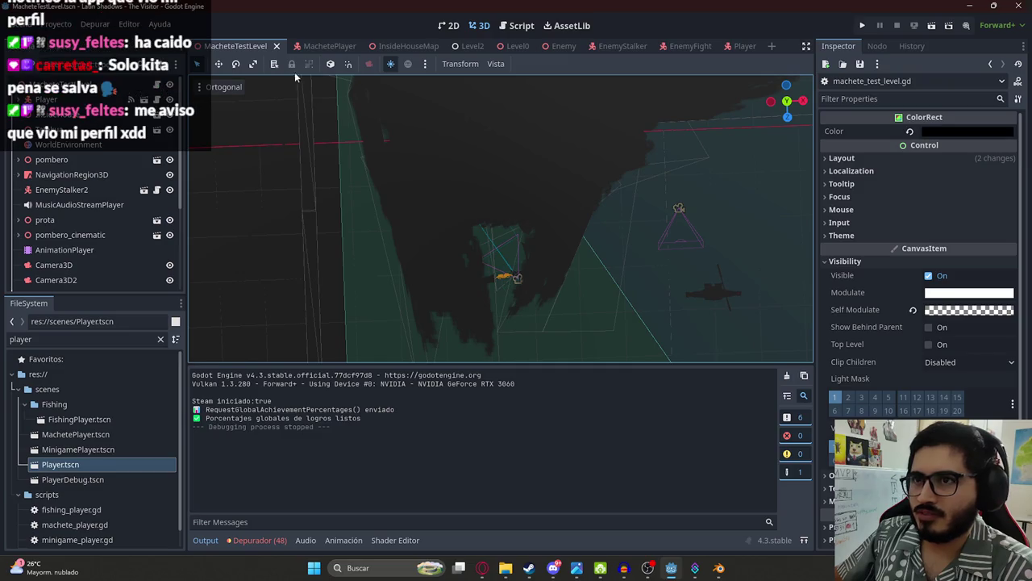
Step: Lower ATTACK_VALUE in machete_player.gd from 100.0 to 10.0
{"action": "left_click", "coordinate": [331, 47]}
{"action": "key", "text": "ctrl+F3"}
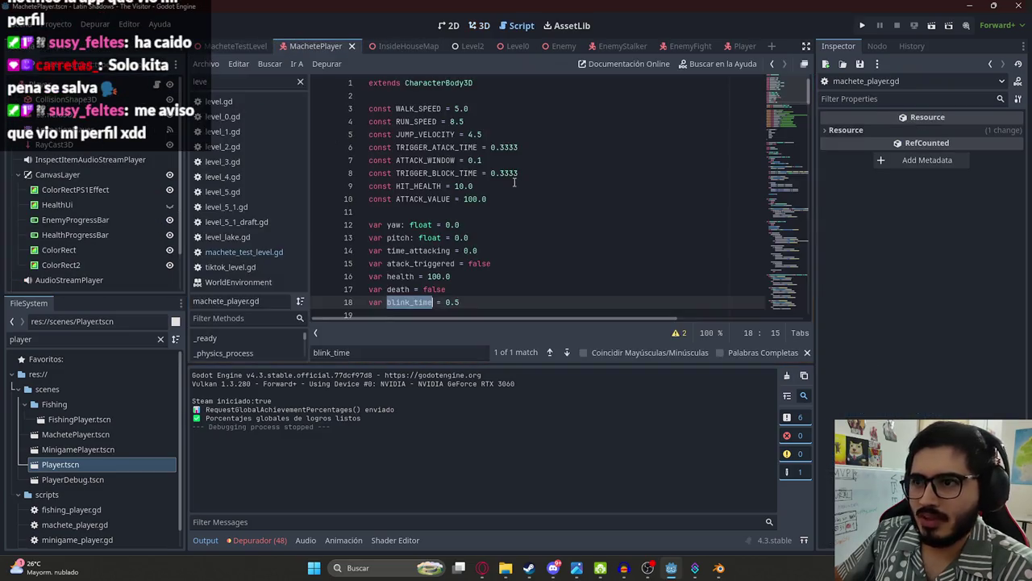
{"action": "left_click", "coordinate": [469, 200]}
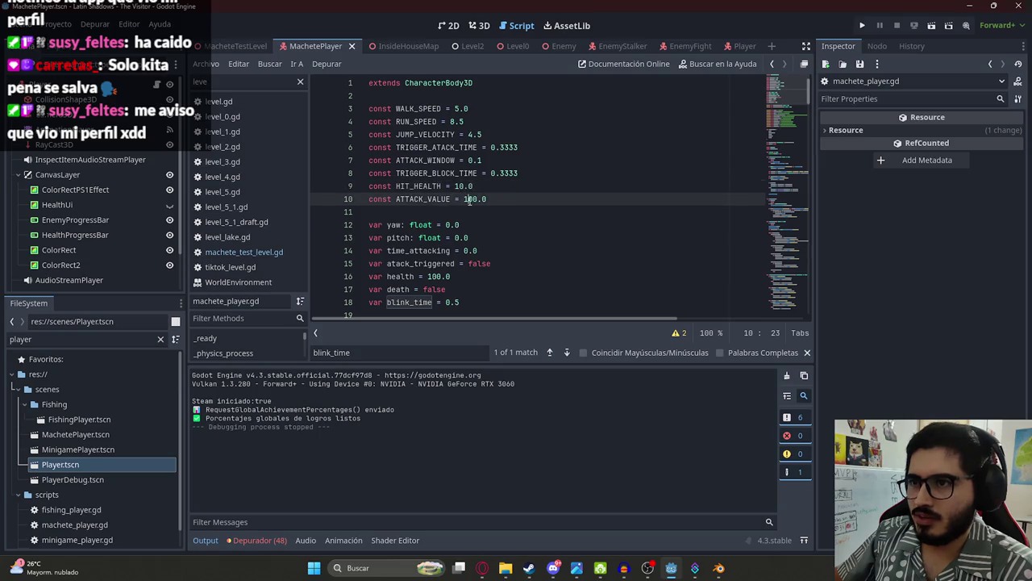
{"action": "double_click", "coordinate": [425, 186]}
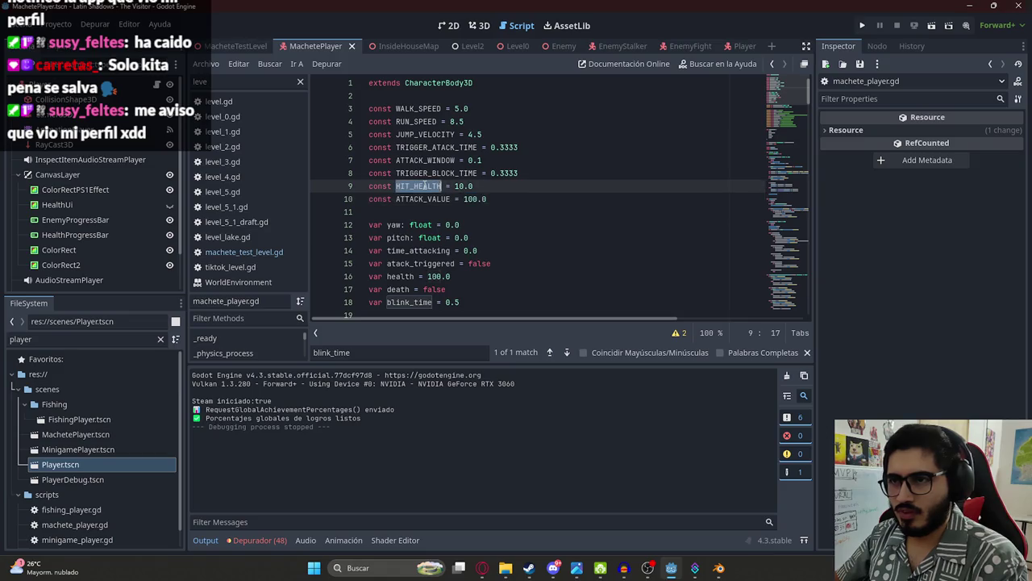
{"action": "left_click", "coordinate": [474, 199]}
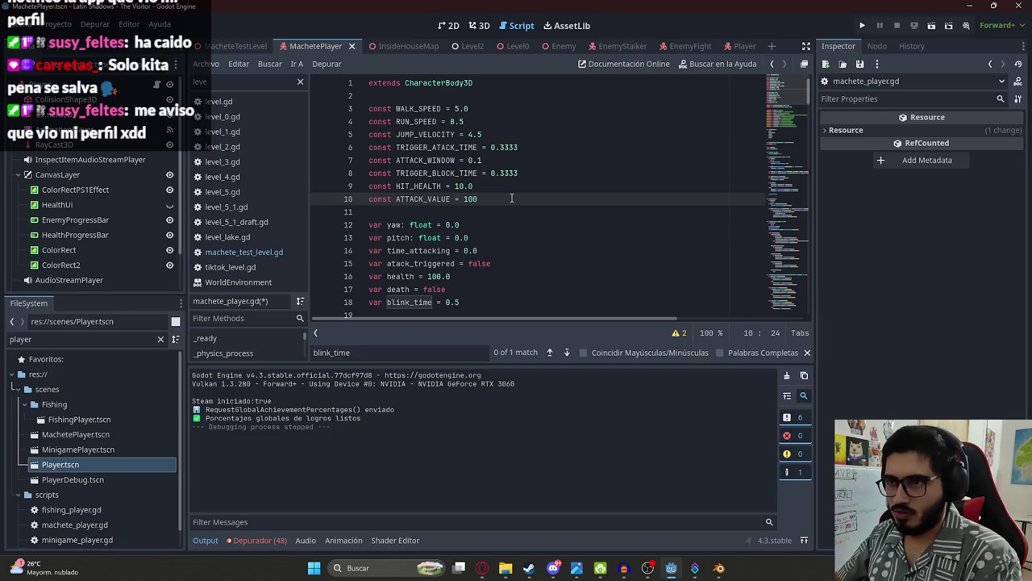
{"action": "type", "text": "."}
{"action": "left_click", "coordinate": [464, 199]}
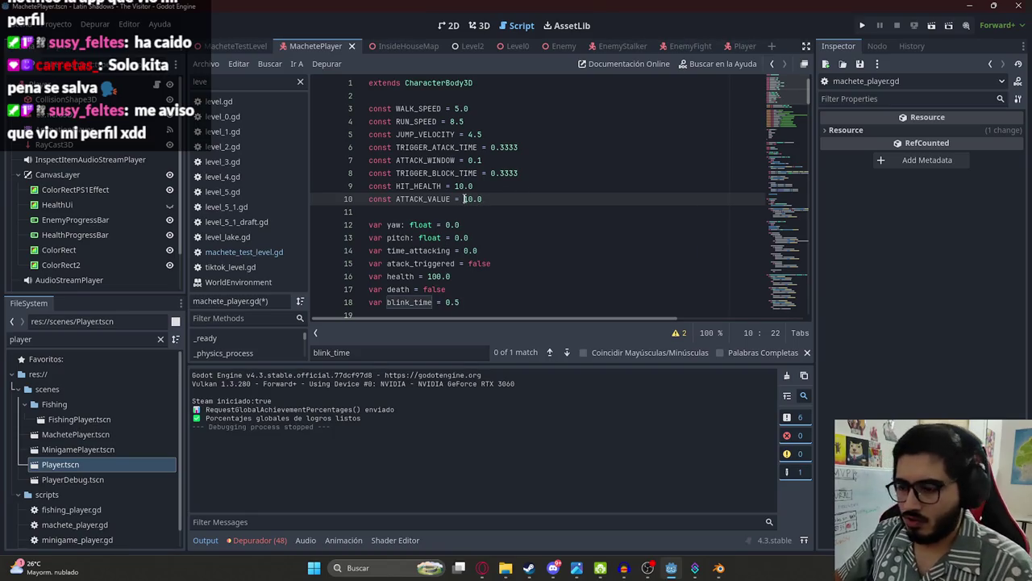
{"action": "right_click", "coordinate": [230, 47]}
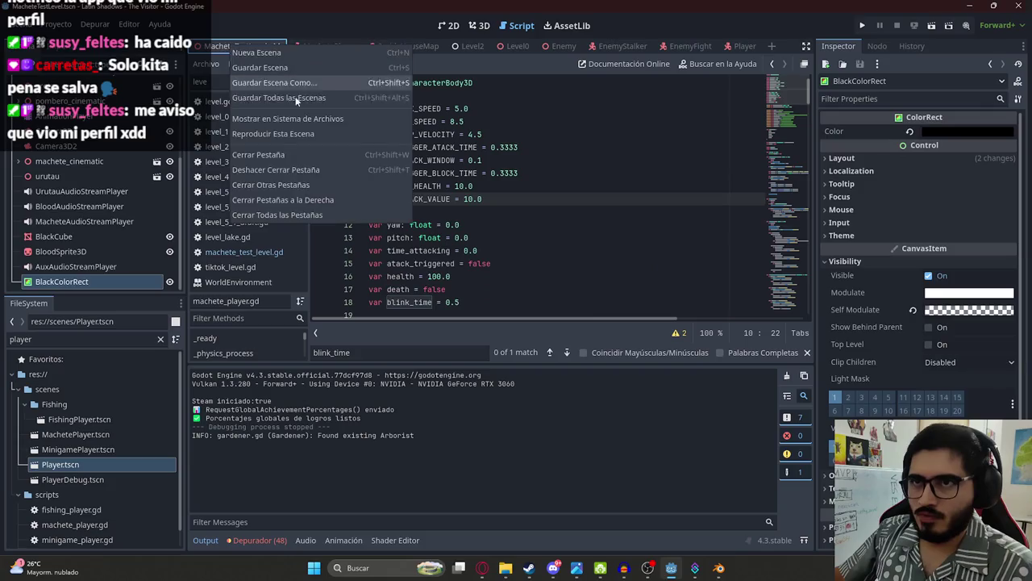
Step: Playtest MacheteTestLevel with ATTACK_VALUE at 10.0, then stop the game with F8
{"action": "left_click", "coordinate": [297, 127]}
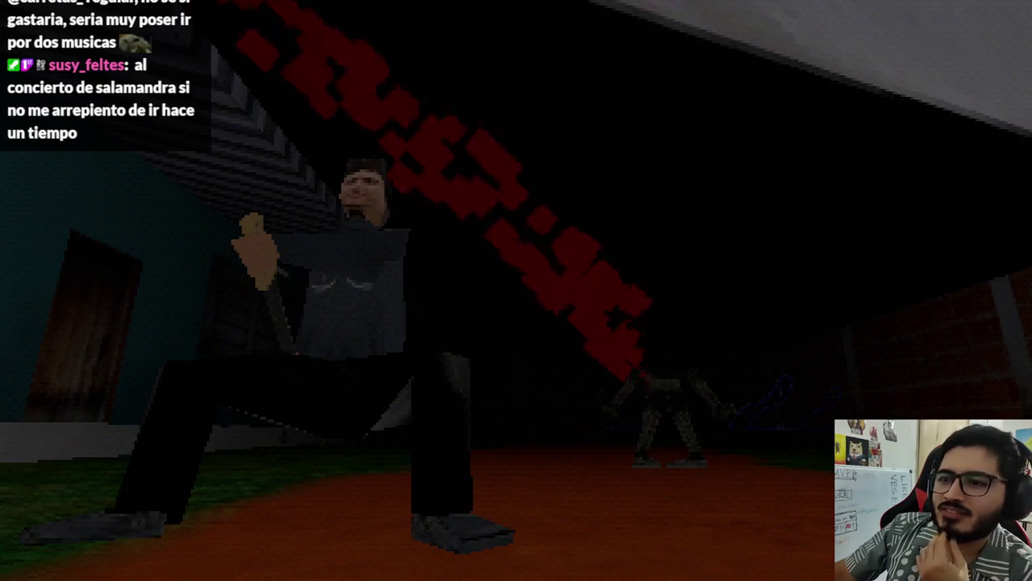
{"action": "key", "text": "F8"}
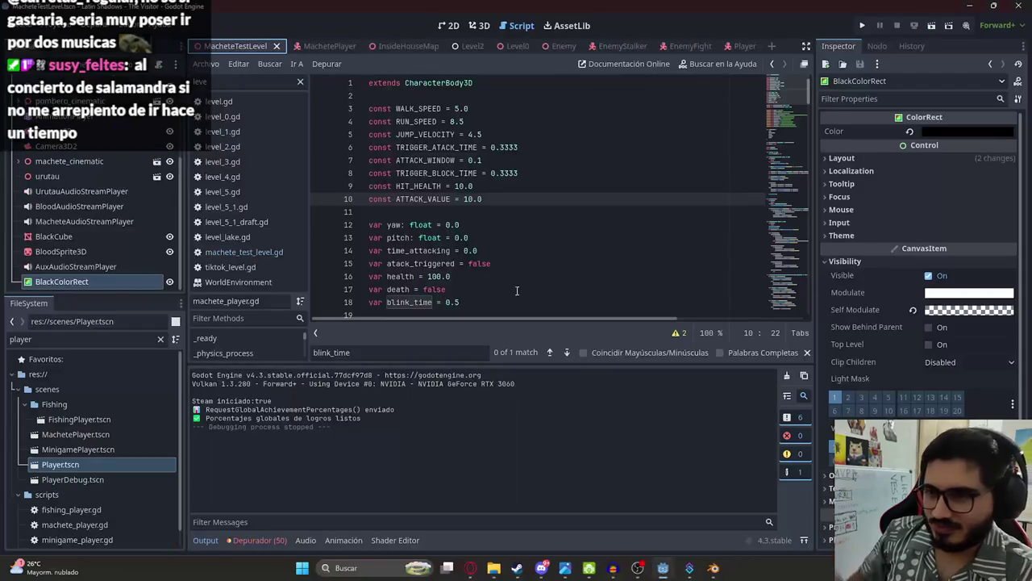
Step: View the level in 3D, then bring up the browser's Pixabay blood sound effects page
{"action": "left_click", "coordinate": [480, 25]}
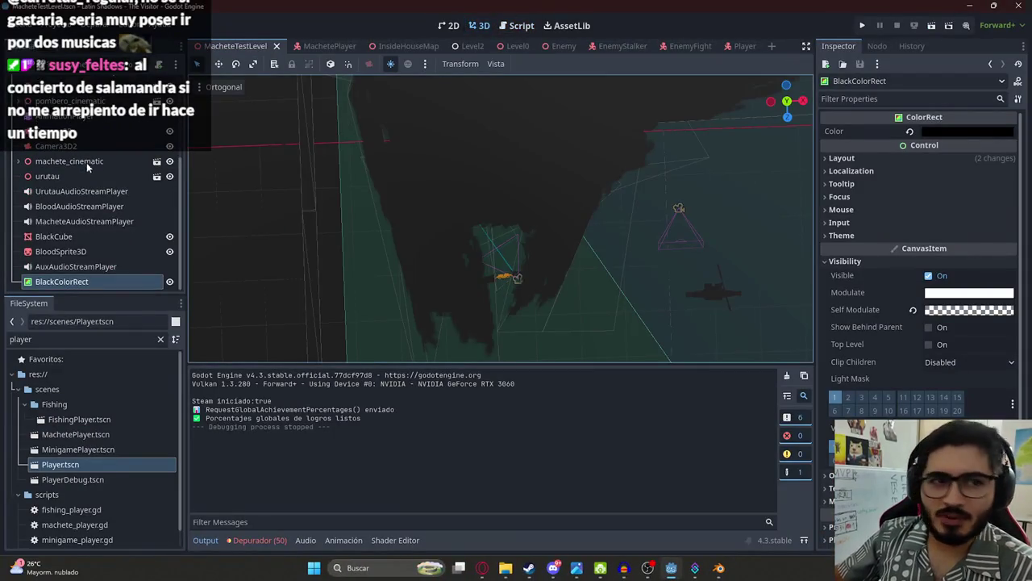
{"action": "scroll", "coordinate": [88, 165], "scroll_direction": "up", "scroll_amount": 3}
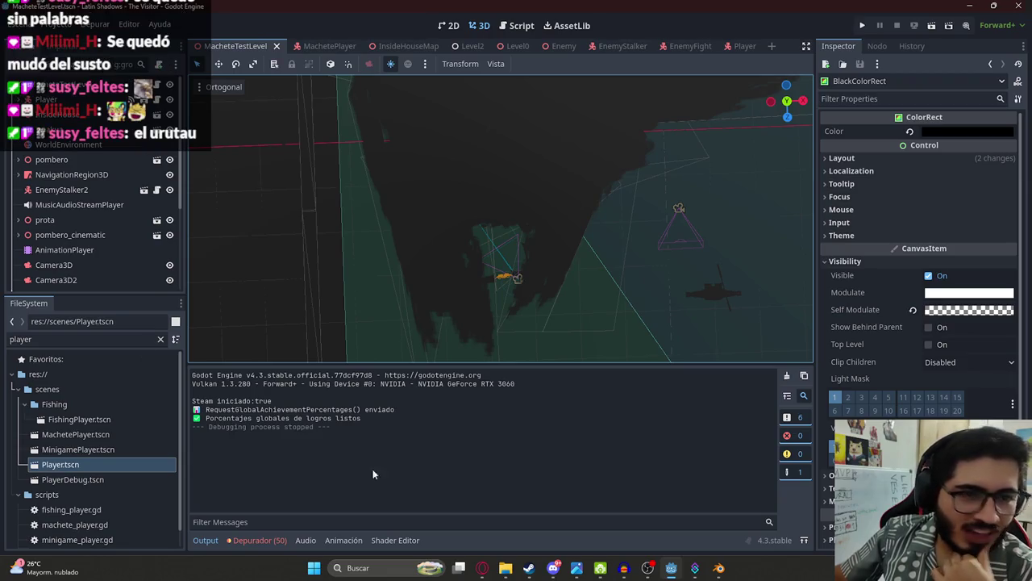
{"action": "left_click", "coordinate": [482, 568]}
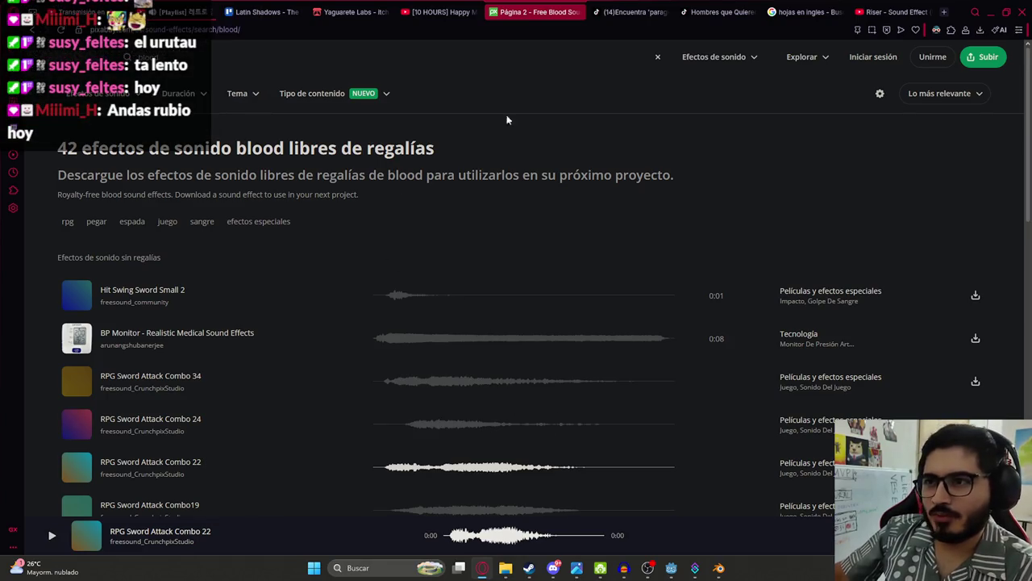
Step: Glance at the YouTube music tab, then return to Godot and orbit the level view
{"action": "key", "text": "ctrl+Tab"}
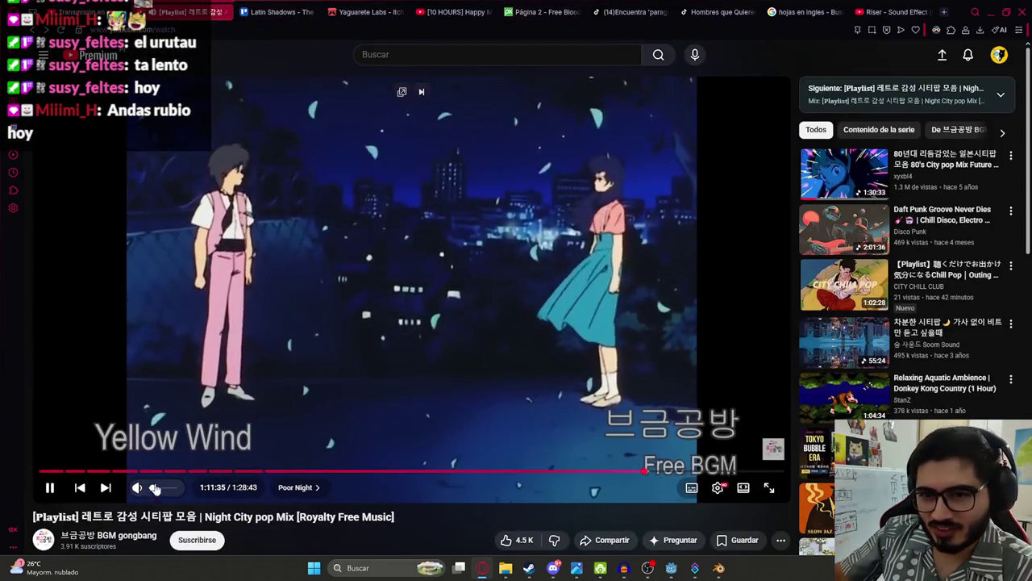
{"action": "key", "text": "alt+Tab"}
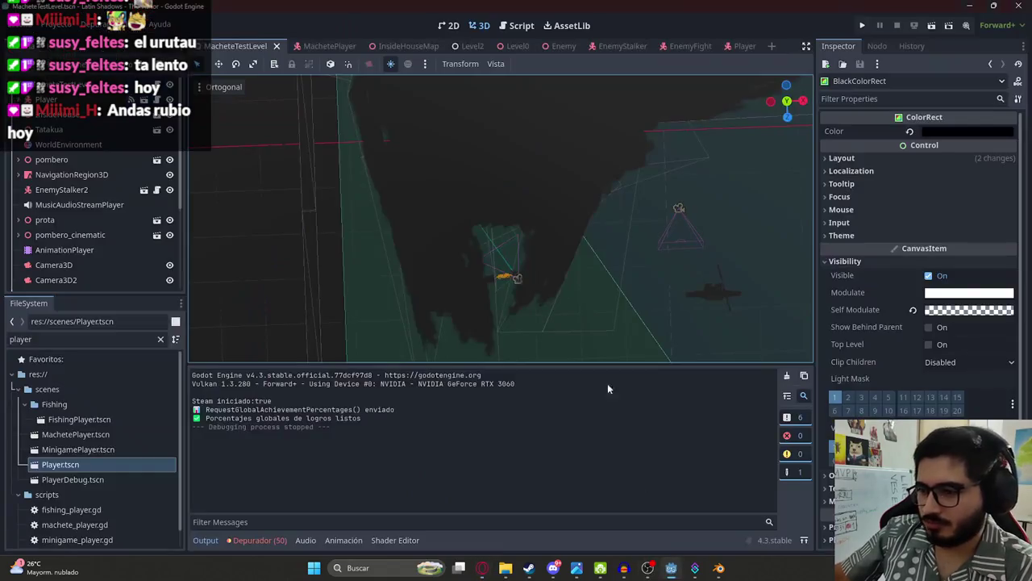
{"action": "mouse_move", "coordinate": [557, 306]}
{"action": "left_mouse_down"}
{"action": "mouse_move", "coordinate": [495, 217]}
{"action": "mouse_move", "coordinate": [453, 273]}
{"action": "mouse_move", "coordinate": [451, 329]}
{"action": "left_mouse_up"}
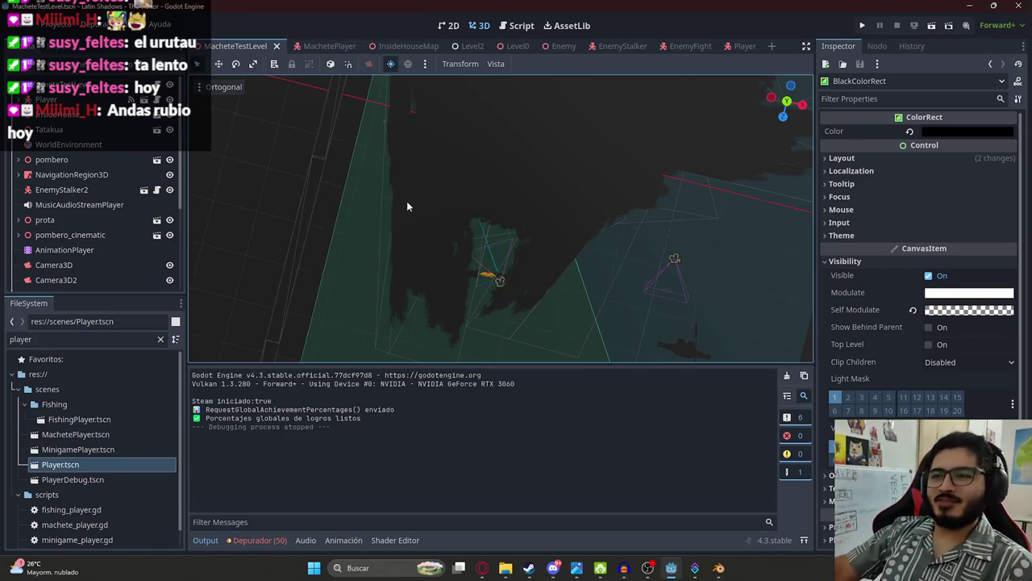
Step: Playtest the MacheteTestLevel scene again, stop it with F8, and zoom in on the level
{"action": "scroll", "coordinate": [503, 297], "scroll_direction": "up", "scroll_amount": 3}
{"action": "mouse_move", "coordinate": [503, 298]}
{"action": "left_mouse_down"}
{"action": "mouse_move", "coordinate": [463, 234]}
{"action": "mouse_move", "coordinate": [438, 283]}
{"action": "mouse_move", "coordinate": [391, 271]}
{"action": "mouse_move", "coordinate": [328, 204]}
{"action": "left_mouse_up"}
{"action": "scroll", "coordinate": [464, 240], "scroll_direction": "up", "scroll_amount": 5}
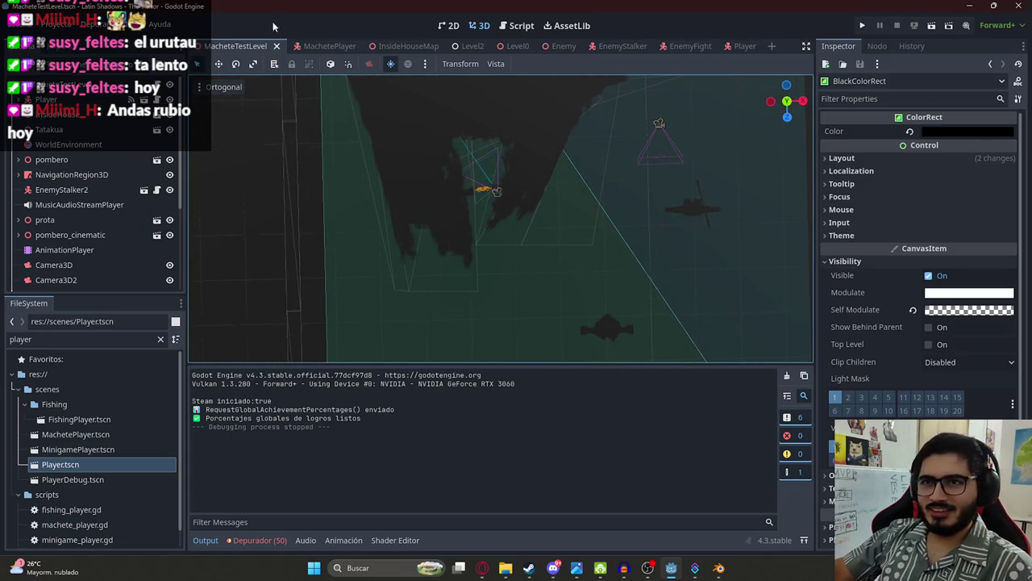
{"action": "right_click", "coordinate": [230, 50]}
{"action": "left_click", "coordinate": [283, 134]}
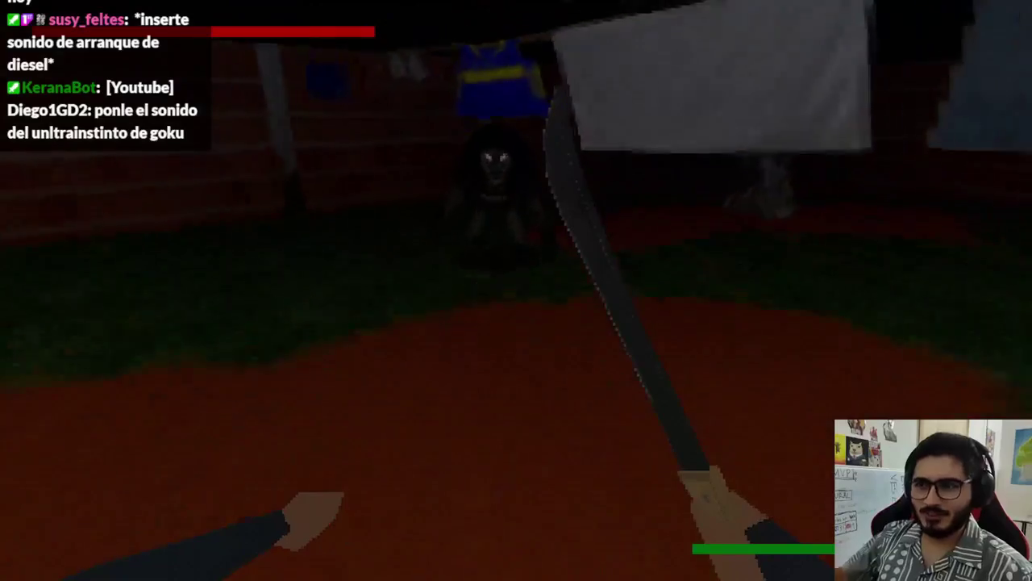
{"action": "key", "text": "F8"}
{"action": "scroll", "coordinate": [495, 232], "scroll_direction": "up", "scroll_amount": 8}
{"action": "scroll", "coordinate": [535, 231], "scroll_direction": "up", "scroll_amount": 5}
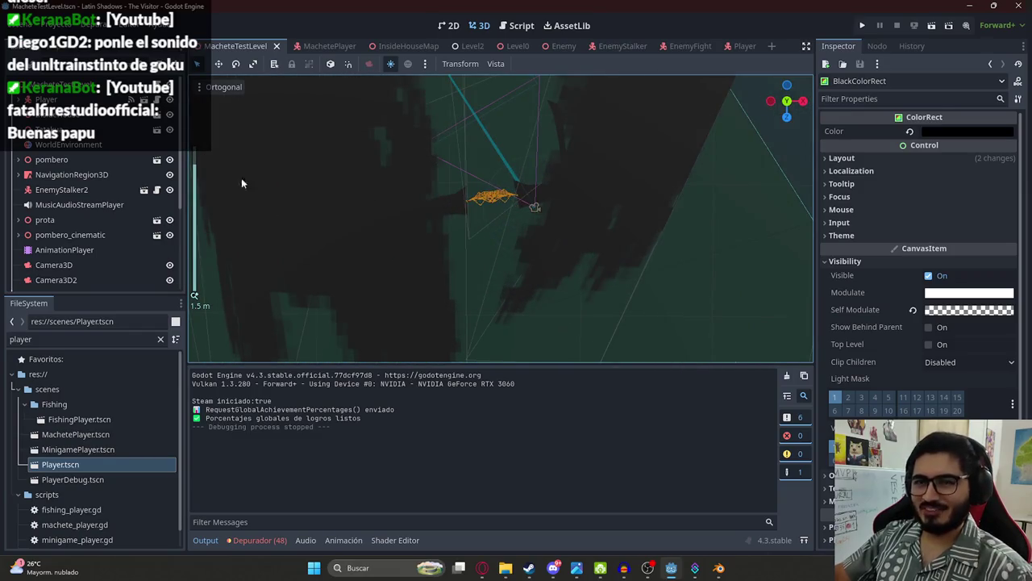
Step: Load the scene1 animation in the level's AnimationPlayer and select the player's Camera3D
{"action": "left_click", "coordinate": [77, 250]}
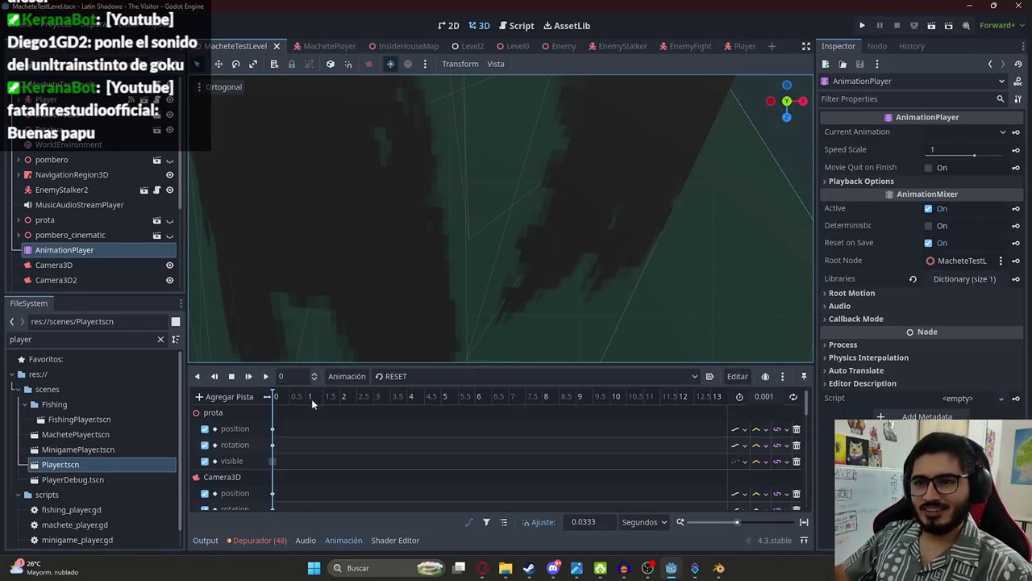
{"action": "left_click", "coordinate": [410, 373]}
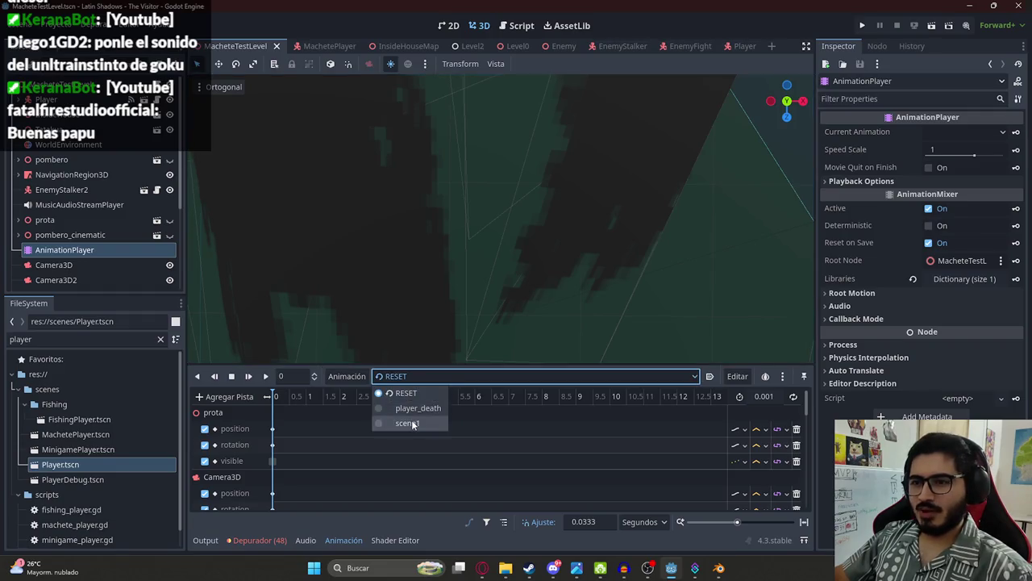
{"action": "left_click", "coordinate": [411, 419]}
{"action": "left_click", "coordinate": [18, 100]}
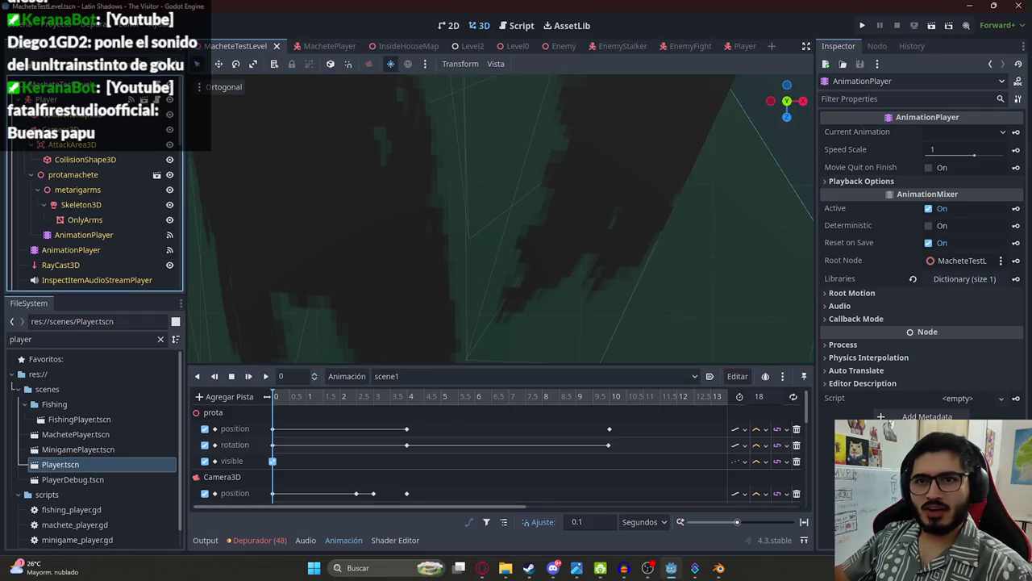
{"action": "left_click", "coordinate": [221, 477]}
Step: Scrub the scene1 timeline from 2.5 seconds out to about 13.7 seconds
{"action": "mouse_move", "coordinate": [288, 399]}
{"action": "left_mouse_down"}
{"action": "mouse_move", "coordinate": [500, 396]}
{"action": "mouse_move", "coordinate": [274, 397]}
{"action": "left_mouse_up"}
{"action": "scroll", "coordinate": [87, 194], "scroll_direction": "down", "scroll_amount": 5}
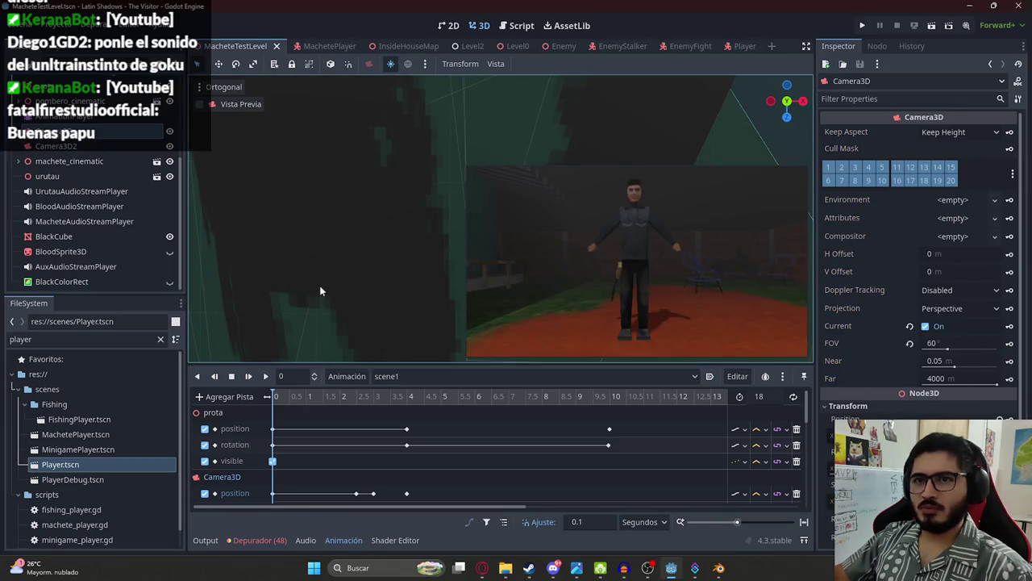
{"action": "mouse_move", "coordinate": [299, 404]}
{"action": "left_mouse_down"}
{"action": "mouse_move", "coordinate": [517, 400]}
{"action": "mouse_move", "coordinate": [243, 400]}
{"action": "left_mouse_up"}
{"action": "scroll", "coordinate": [356, 468], "scroll_direction": "down", "scroll_amount": 4}
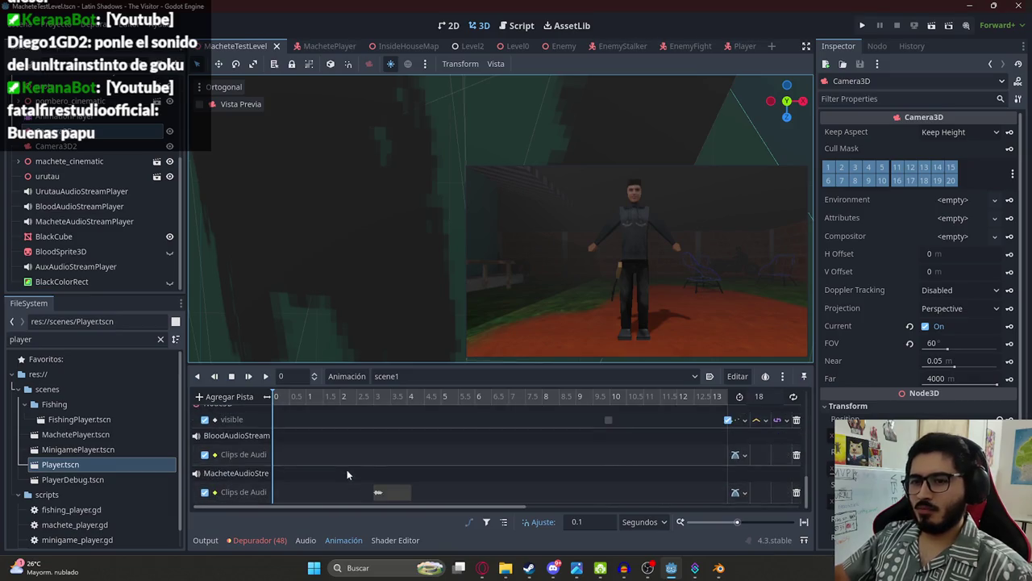
{"action": "scroll", "coordinate": [363, 439], "scroll_direction": "down", "scroll_amount": 3, "text": "ctrl"}
{"action": "scroll", "coordinate": [347, 442], "scroll_direction": "up", "scroll_amount": 3}
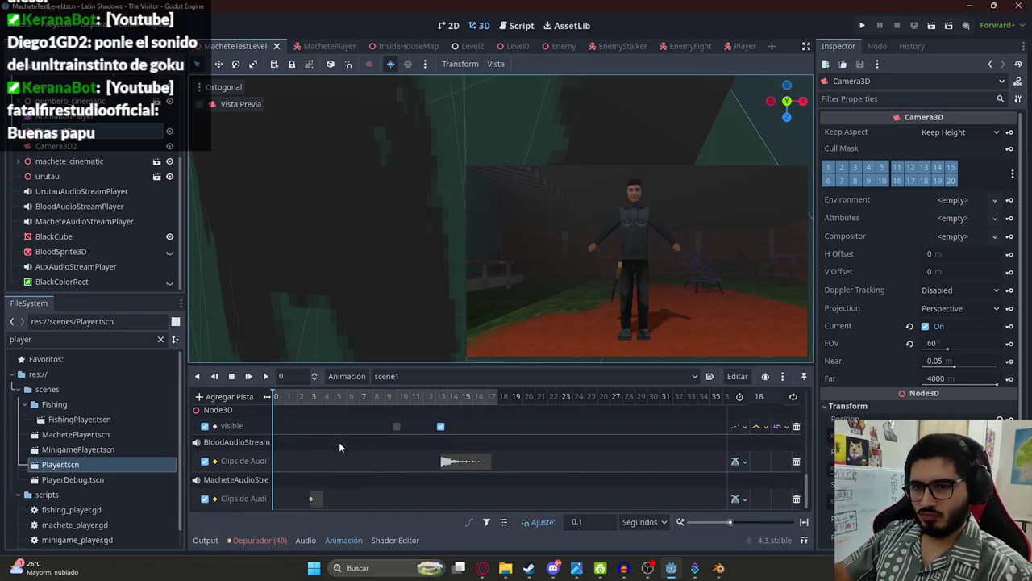
{"action": "scroll", "coordinate": [338, 448], "scroll_direction": "up", "scroll_amount": 5}
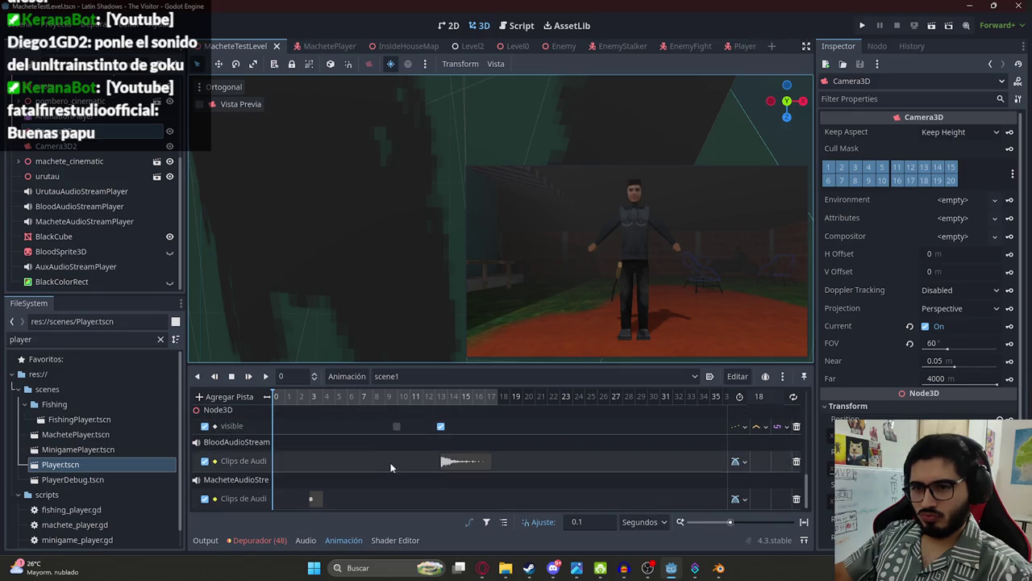
{"action": "scroll", "coordinate": [401, 460], "scroll_direction": "down", "scroll_amount": 3}
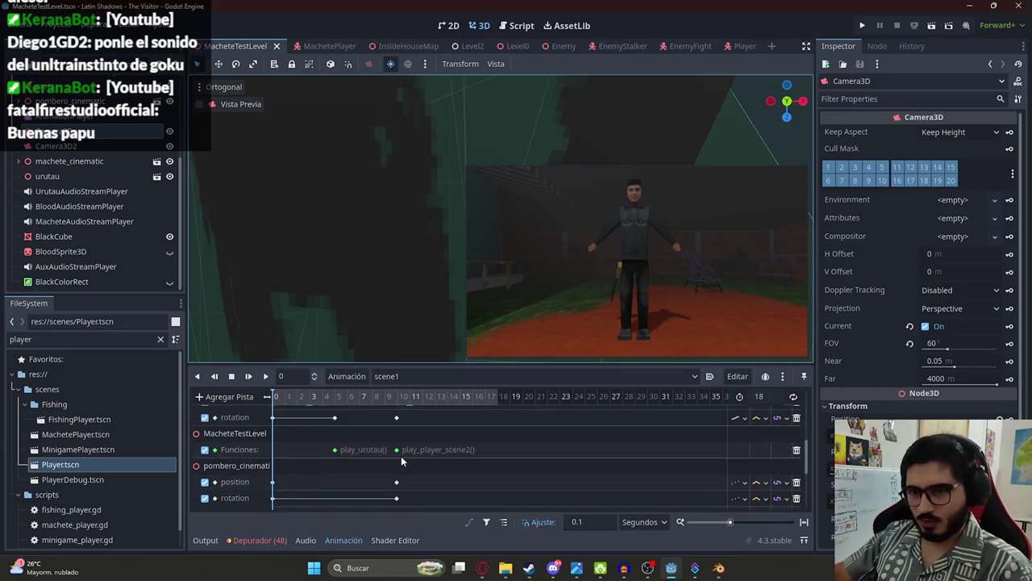
{"action": "scroll", "coordinate": [400, 448], "scroll_direction": "down", "scroll_amount": 5}
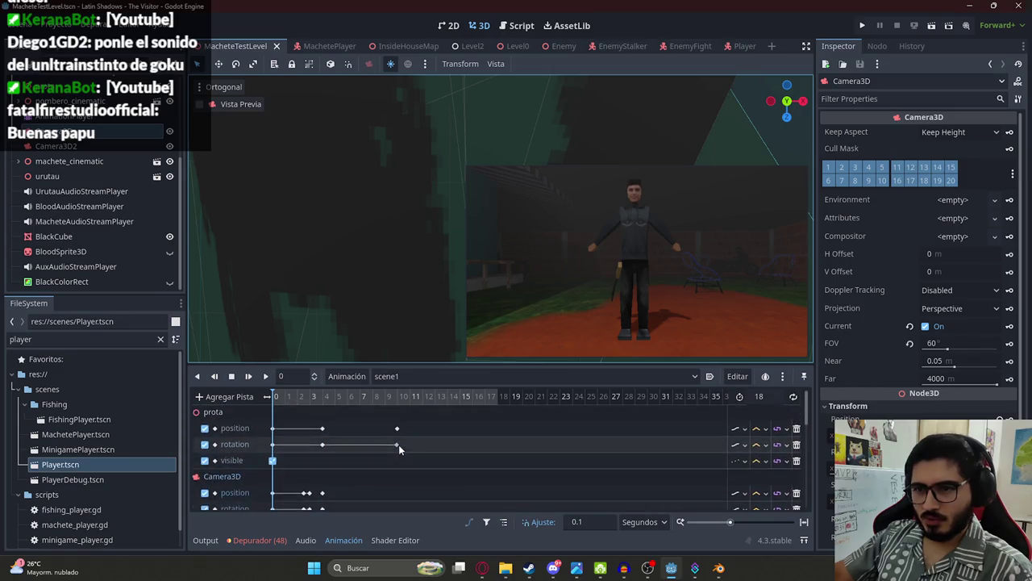
{"action": "scroll", "coordinate": [450, 426], "scroll_direction": "up", "scroll_amount": 3}
{"action": "left_click", "coordinate": [445, 403]}
{"action": "left_click", "coordinate": [442, 403]}
Step: Move the playhead back near 3.9 seconds, select the play_urutau key, and open the level script
{"action": "scroll", "coordinate": [439, 423], "scroll_direction": "down", "scroll_amount": 3}
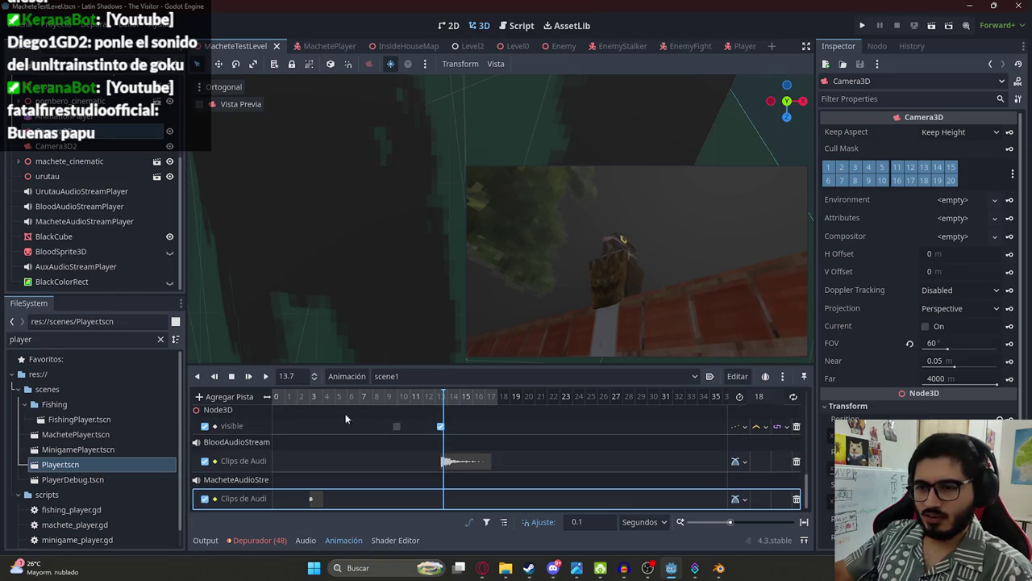
{"action": "mouse_move", "coordinate": [300, 398]}
{"action": "left_mouse_down"}
{"action": "mouse_move", "coordinate": [322, 399]}
{"action": "mouse_move", "coordinate": [329, 426]}
{"action": "left_mouse_up"}
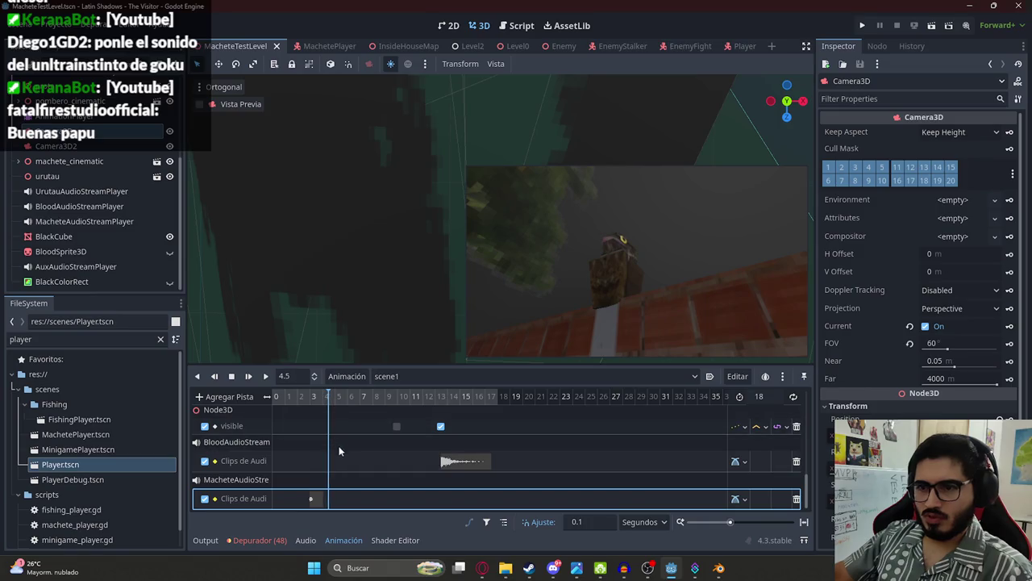
{"action": "scroll", "coordinate": [338, 447], "scroll_direction": "up", "scroll_amount": 5}
{"action": "left_click", "coordinate": [335, 432]}
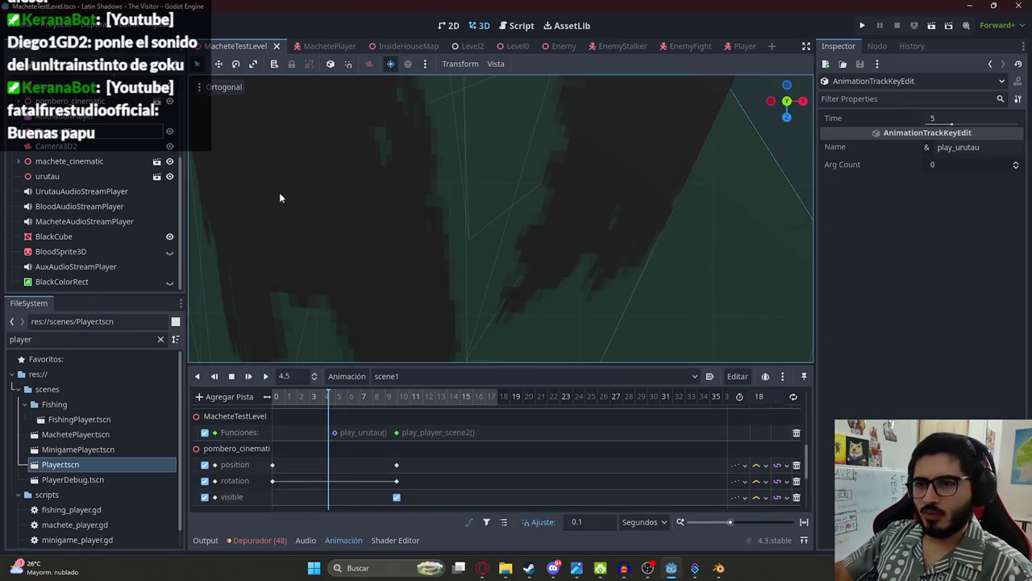
{"action": "left_click", "coordinate": [517, 25]}
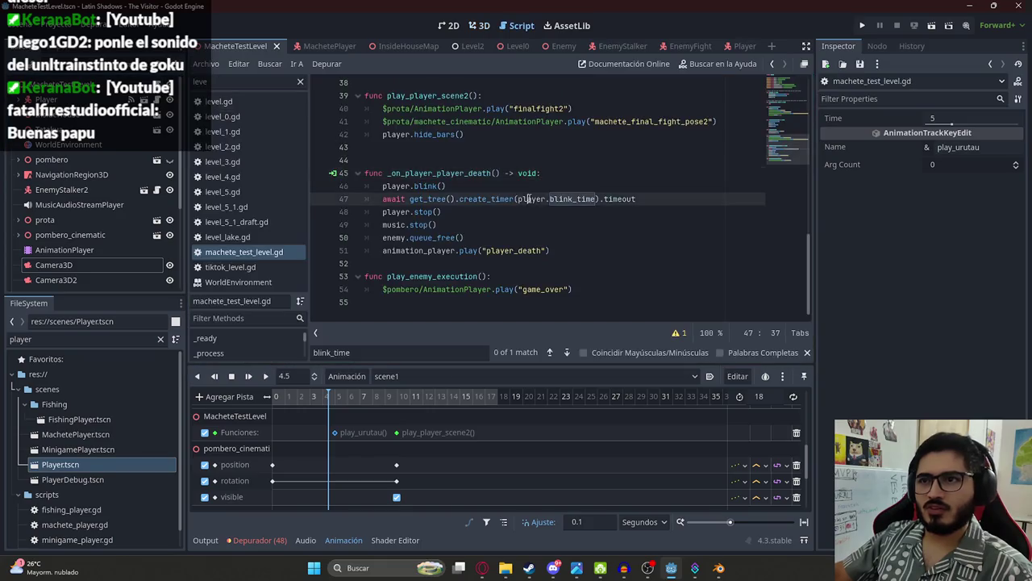
Step: Add a new line in play_urutau assigning to the urutau_audio variable
{"action": "type", "text": "play_uru"}
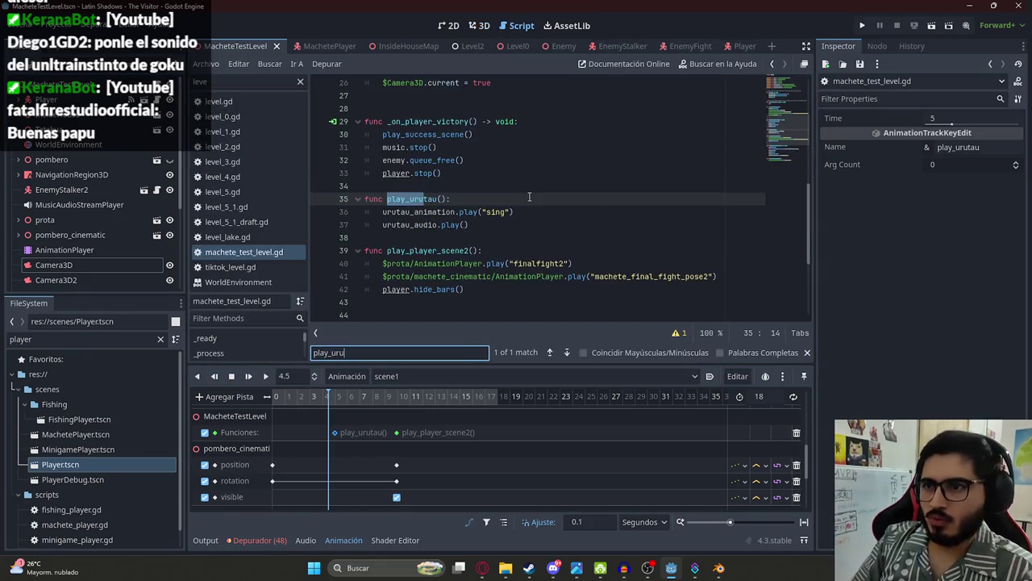
{"action": "left_click", "coordinate": [468, 199]}
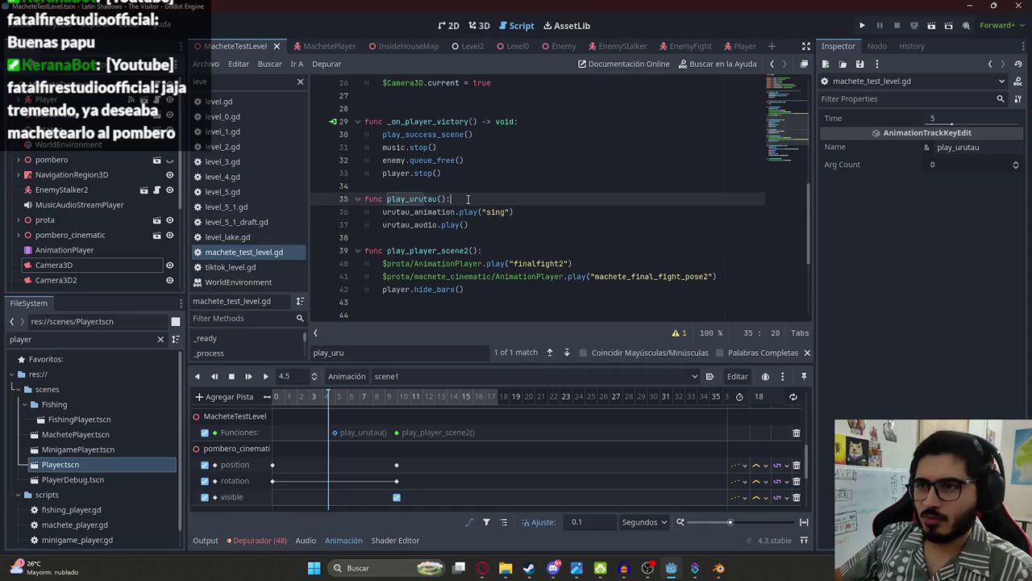
{"action": "key", "text": "Return"}
{"action": "type", "text": "urutau_animation.stream ="}
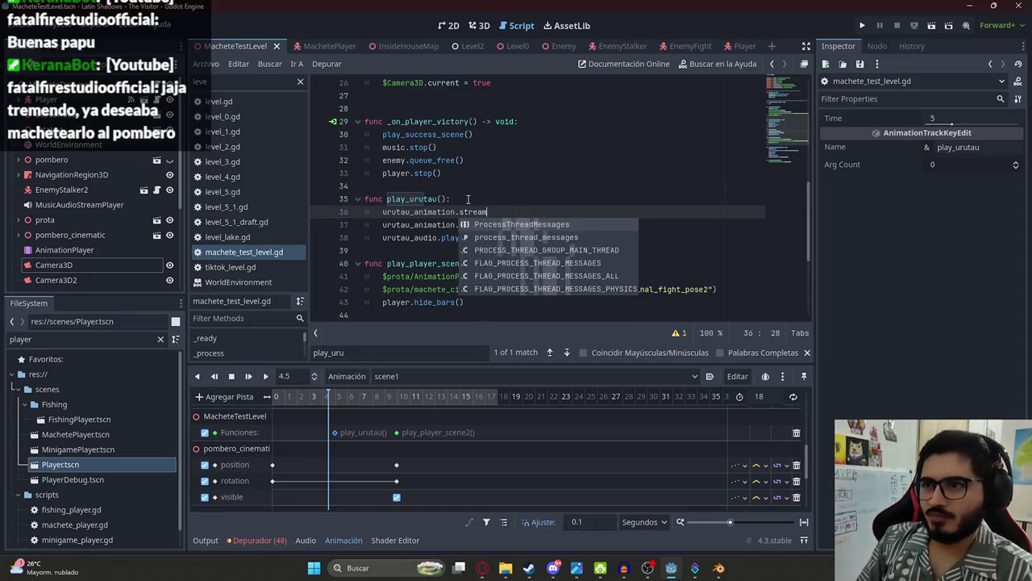
{"action": "key", "text": "BackSpace"}
{"action": "key", "text": "BackSpace"}
{"action": "key", "text": "BackSpace"}
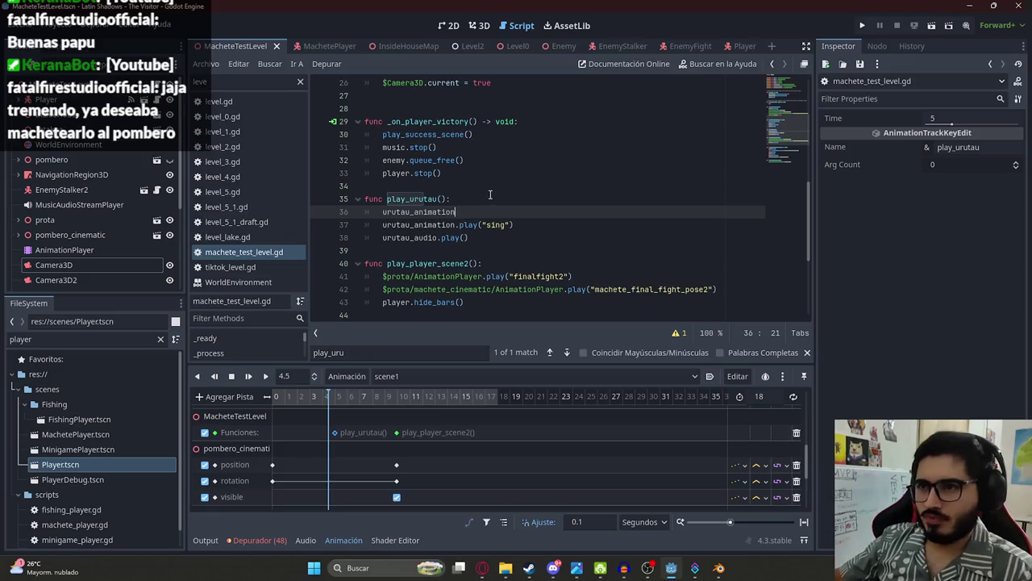
{"action": "double_click", "coordinate": [424, 237]}
{"action": "key", "text": "ctrl+c"}
{"action": "double_click", "coordinate": [429, 213]}
{"action": "key", "text": "ctrl+v"}
Step: Complete it as stream = preload("res://assets/sounds/urutau.wav") using the autocomplete suggestion
{"action": "type", "text": "stream,"}
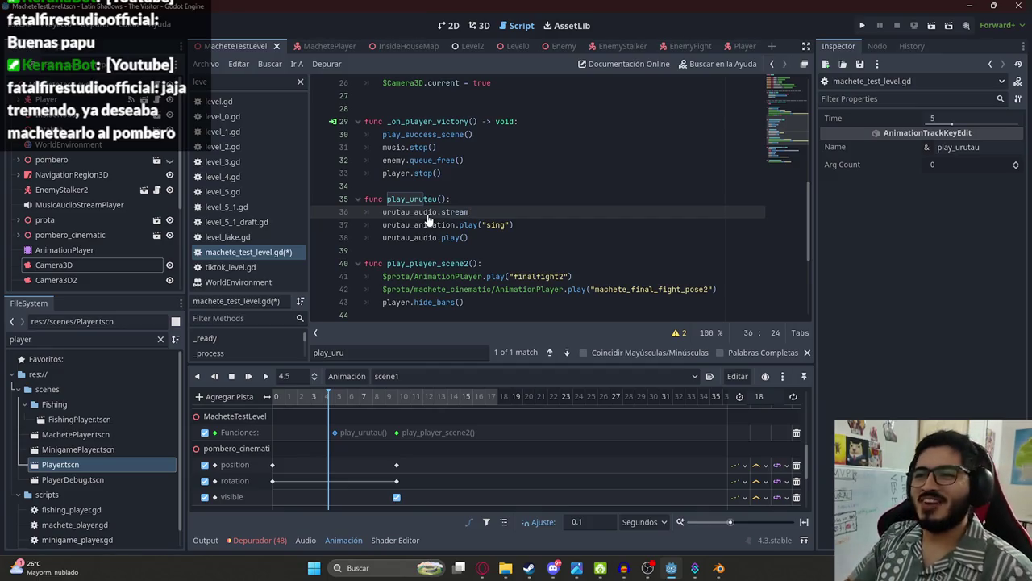
{"action": "type", "text": "preload("}
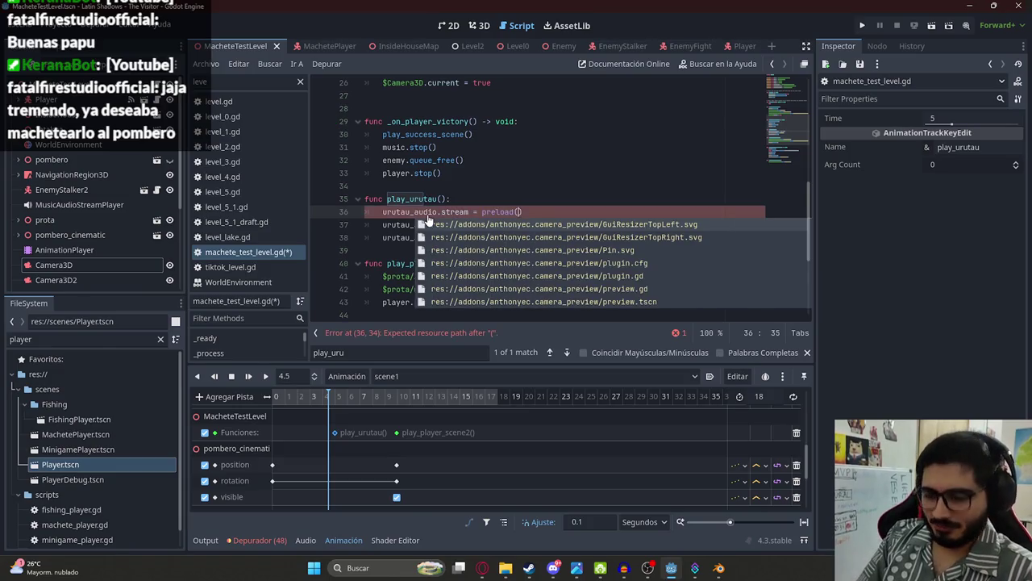
{"action": "type", "text": "uru"}
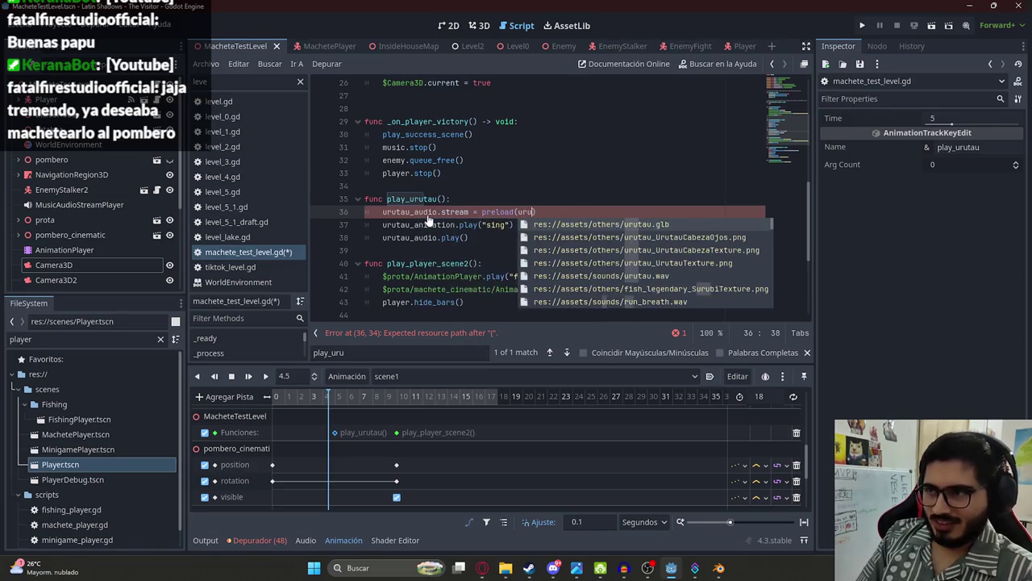
{"action": "type", "text": "tu"}
{"action": "key", "text": "Down"}
{"action": "key", "text": "Down"}
{"action": "key", "text": "Down"}
{"action": "key", "text": "Return"}
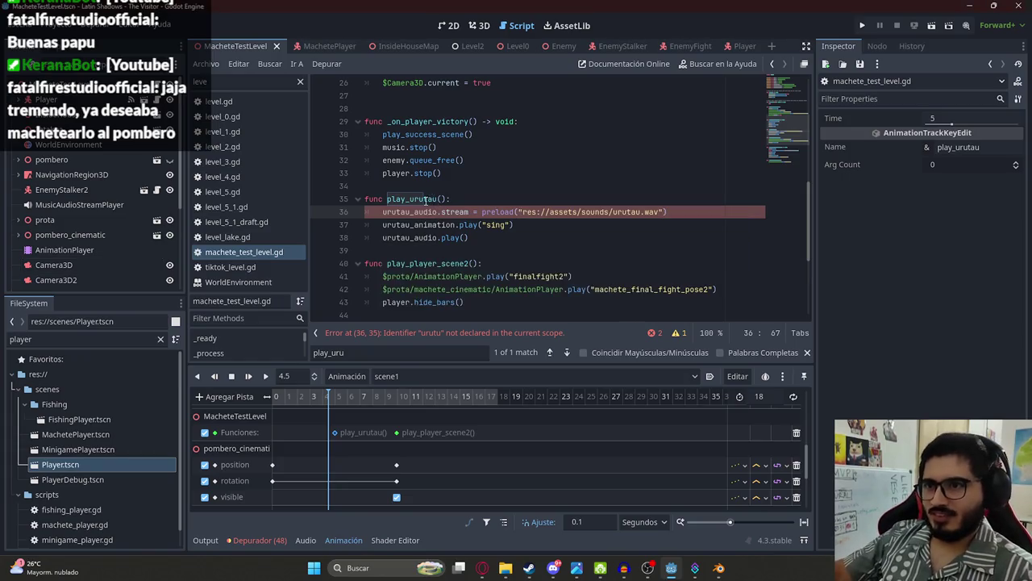
Step: Rewind the scene1 cinematic to 0 seconds and play it from the beginning
{"action": "double_click", "coordinate": [427, 200]}
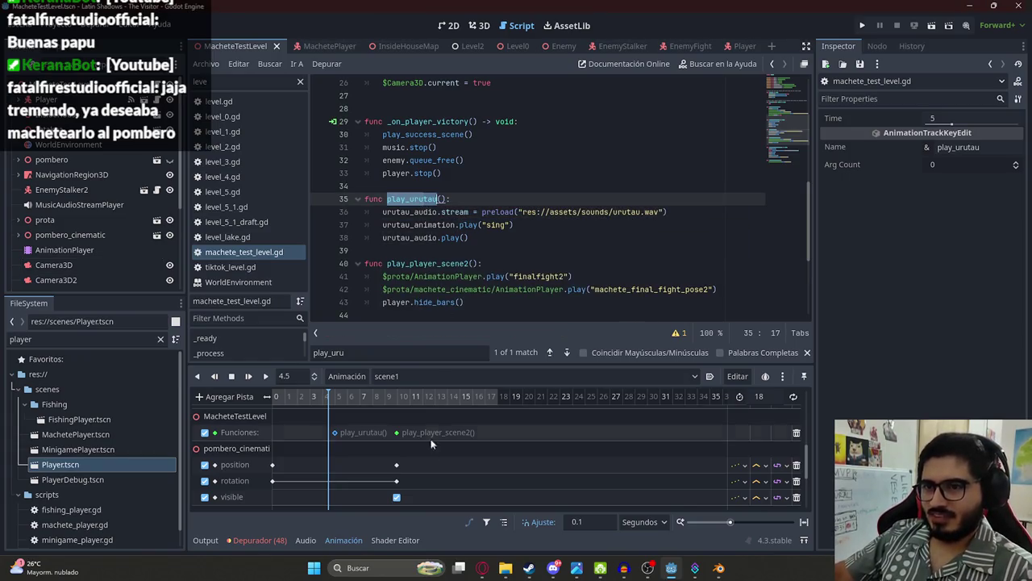
{"action": "left_click_drag", "start_coordinate": [334, 401], "coordinate": [231, 400]}
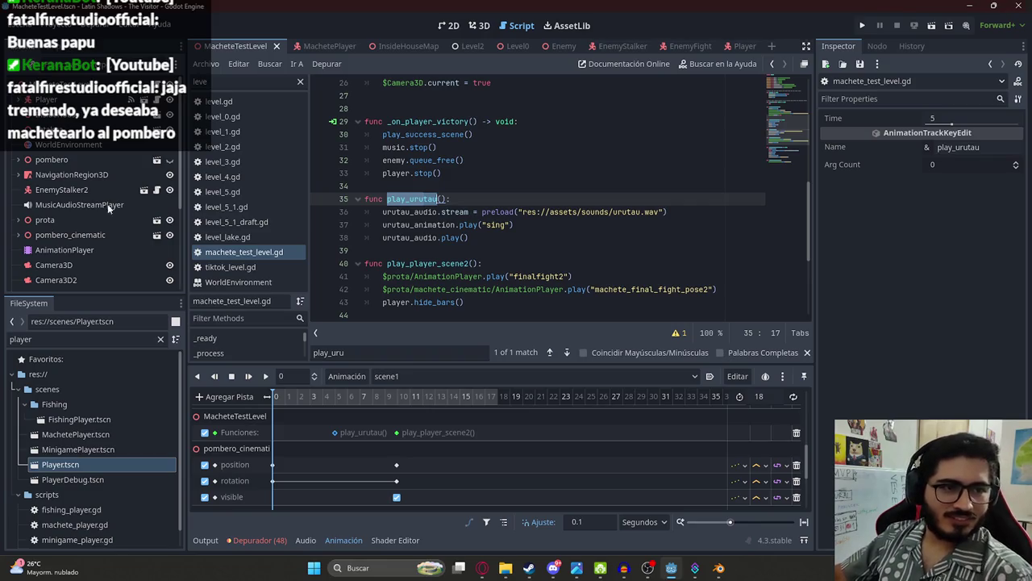
{"action": "left_click", "coordinate": [555, 187]}
Step: Play scene1 from the start and scrub it through the camera preview, then open machete_player.gd
{"action": "left_click", "coordinate": [263, 377]}
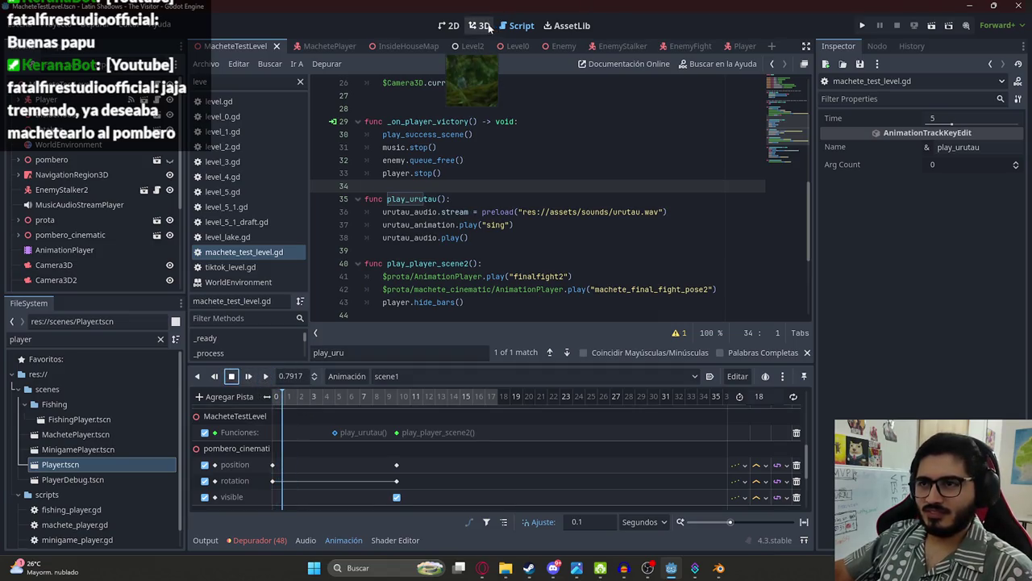
{"action": "left_click", "coordinate": [480, 25]}
{"action": "scroll", "coordinate": [72, 202], "scroll_direction": "down", "scroll_amount": 5}
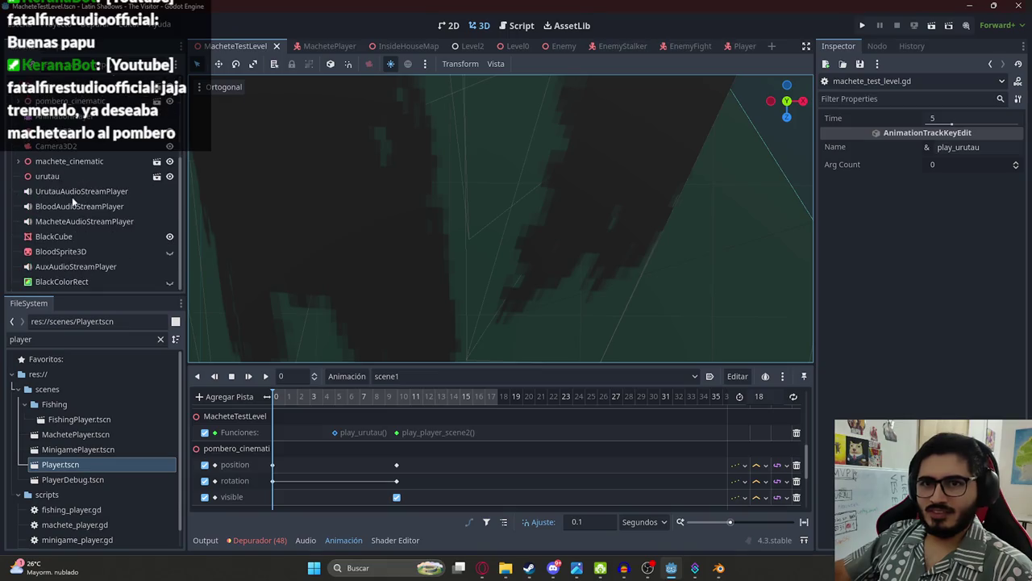
{"action": "mouse_move", "coordinate": [293, 402]}
{"action": "left_mouse_down"}
{"action": "mouse_move", "coordinate": [471, 403]}
{"action": "mouse_move", "coordinate": [217, 416]}
{"action": "left_mouse_up"}
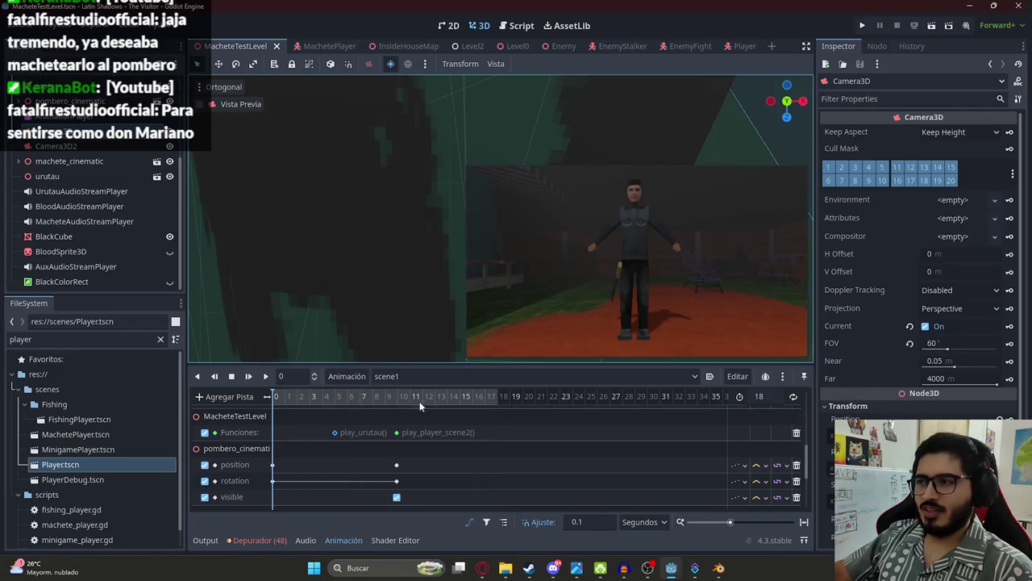
{"action": "scroll", "coordinate": [420, 406], "scroll_direction": "down", "scroll_amount": 3}
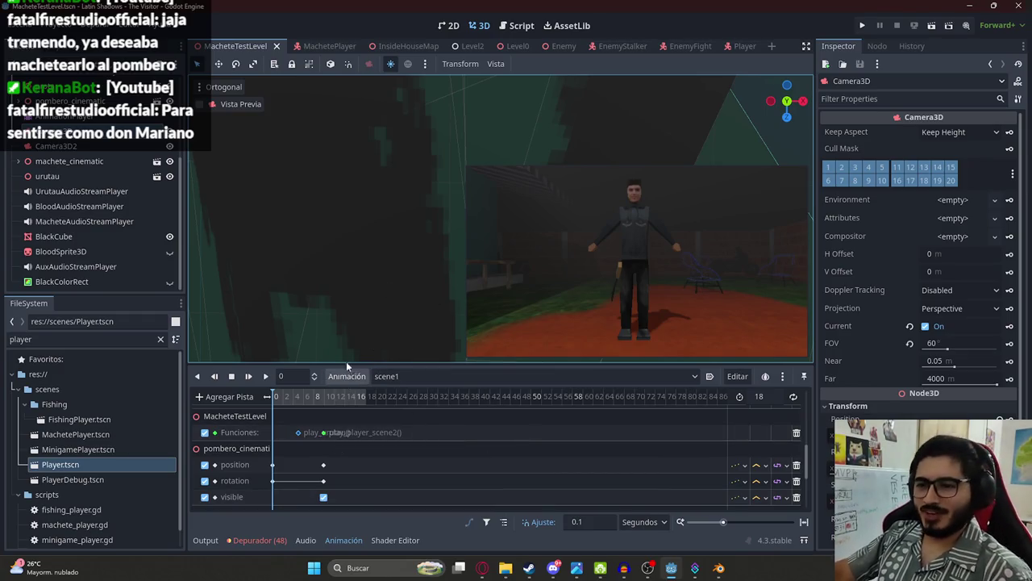
{"action": "left_click", "coordinate": [516, 25]}
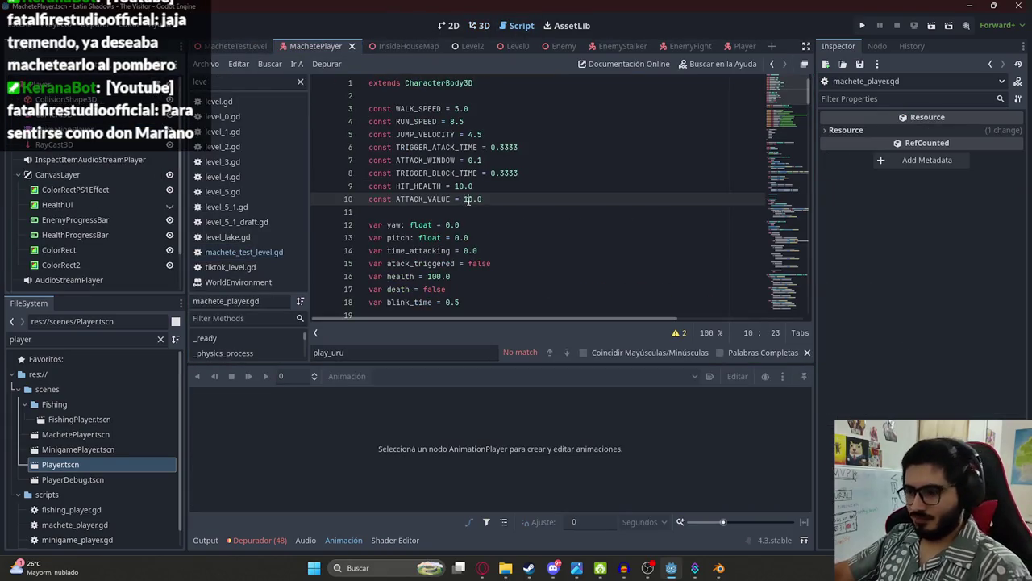
Step: Change ATTACK_VALUE from 10.0 to 20.0 in machete_player.gd and save
{"action": "key", "text": "Down"}
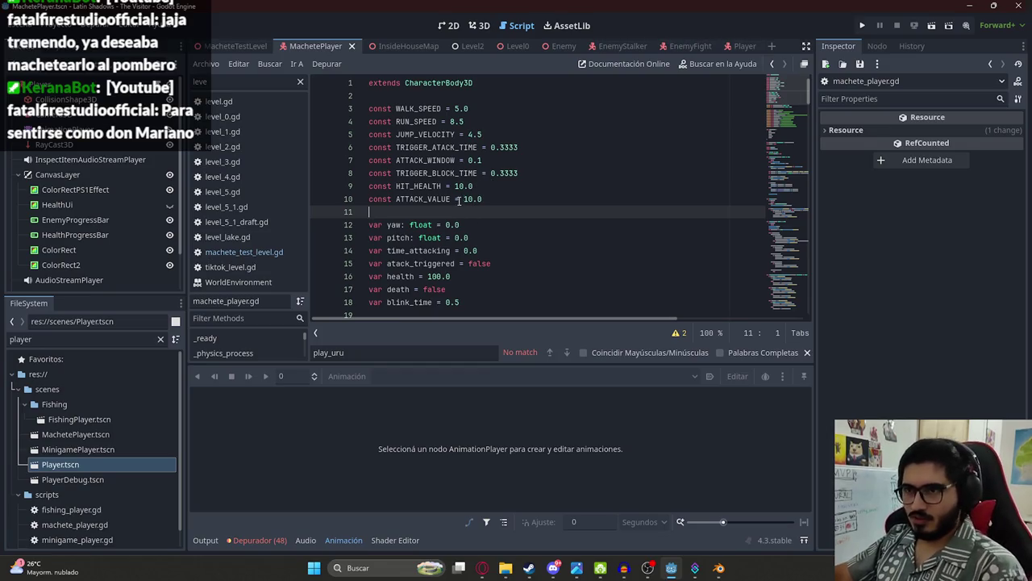
{"action": "double_click", "coordinate": [470, 200]}
{"action": "type", "text": "20"}
{"action": "key", "text": "ctrl+s"}
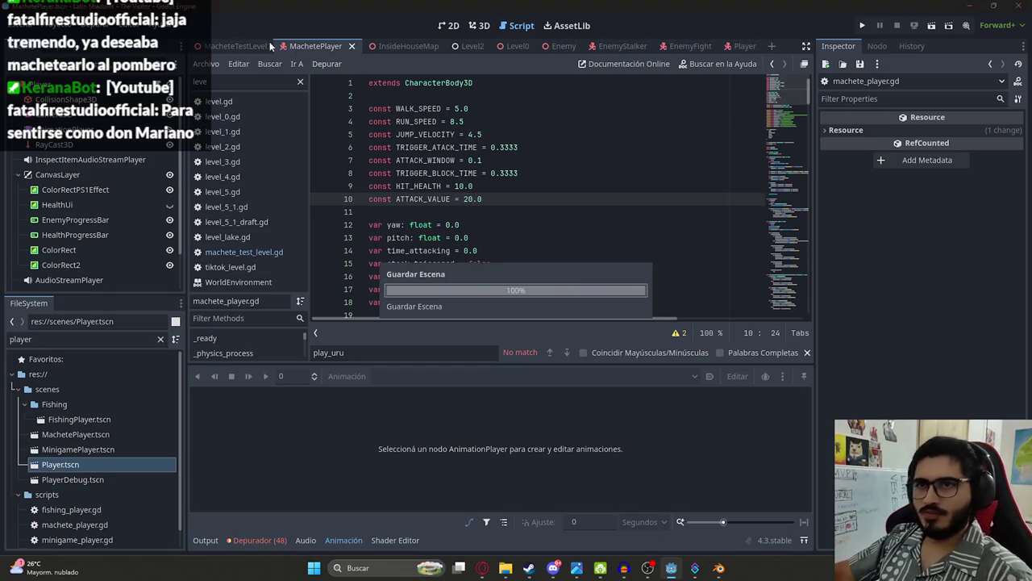
Step: In MacheteTestLevel, load scene1 and scrub to frame 18, then open a new browser tab
{"action": "left_click", "coordinate": [235, 46]}
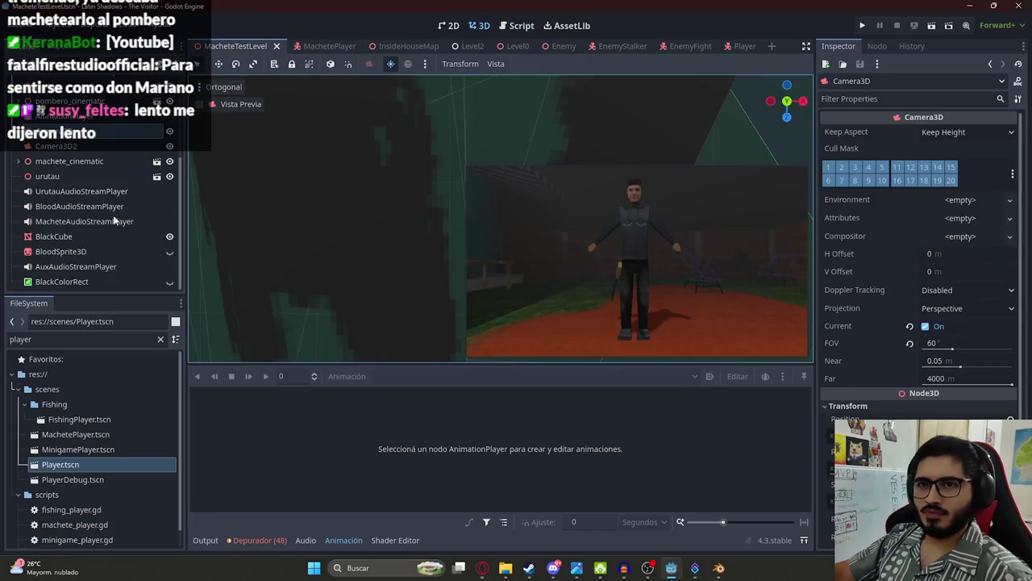
{"action": "left_click", "coordinate": [64, 116]}
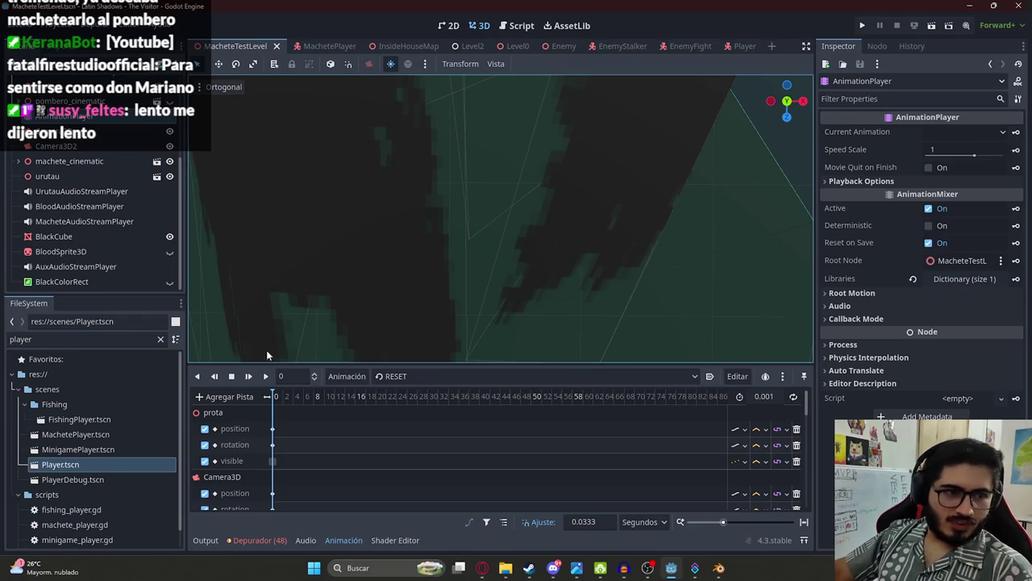
{"action": "left_click", "coordinate": [387, 376]}
{"action": "left_click", "coordinate": [394, 407]}
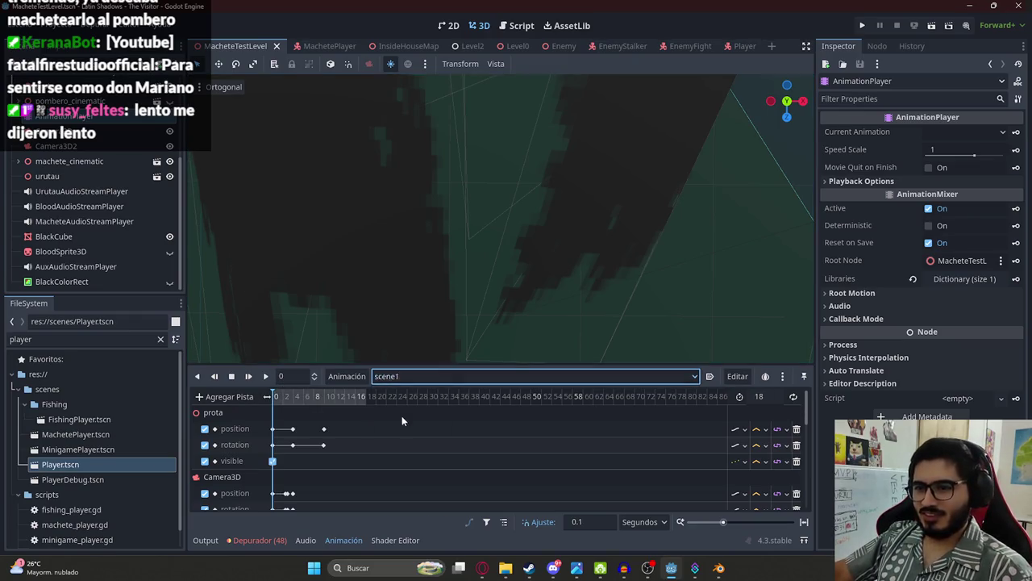
{"action": "mouse_move", "coordinate": [280, 398]}
{"action": "left_mouse_down"}
{"action": "mouse_move", "coordinate": [407, 403]}
{"action": "mouse_move", "coordinate": [236, 408]}
{"action": "left_mouse_up"}
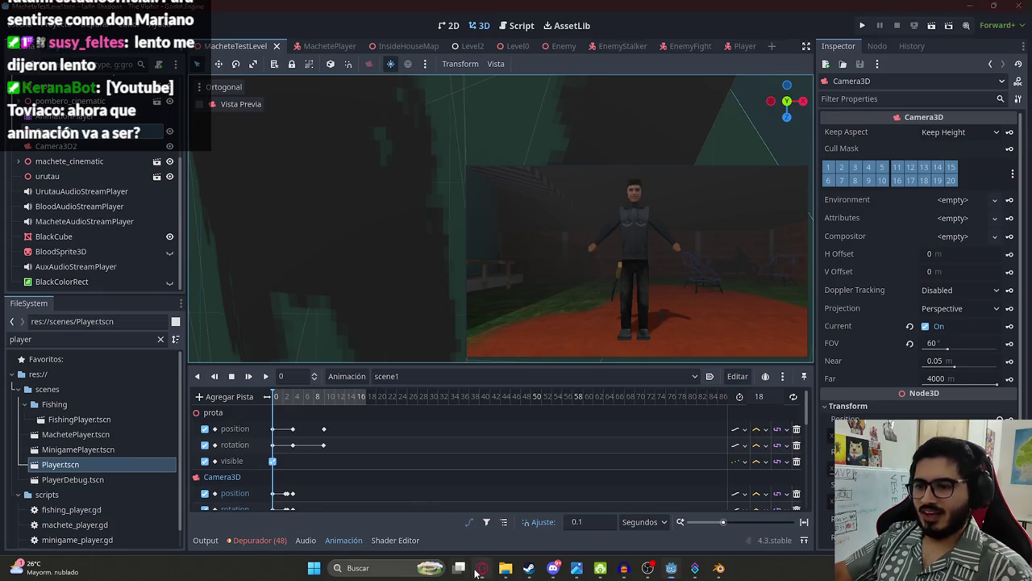
{"action": "left_click", "coordinate": [482, 568]}
{"action": "left_click", "coordinate": [944, 12]}
Step: Ask ChatGPT, in Spanish, how to make a Godot animation show its previous frames
{"action": "type", "text": "chatgpt"}
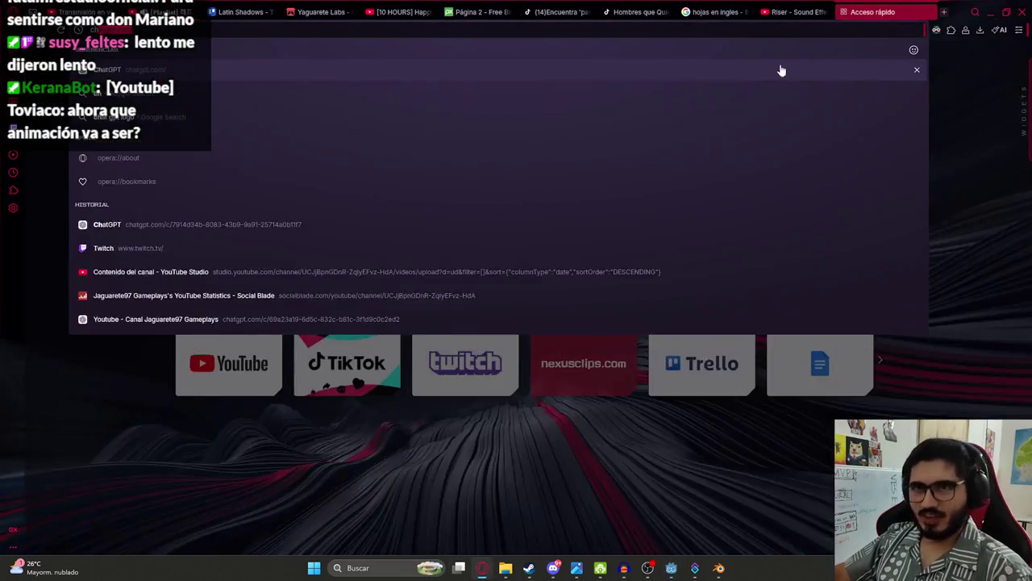
{"action": "key", "text": "Return"}
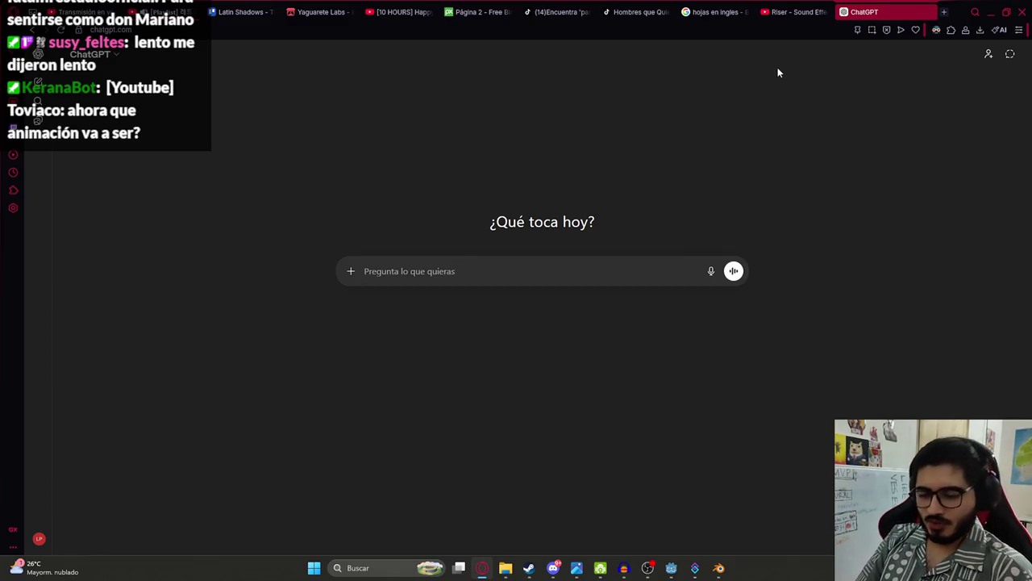
{"action": "type", "text": "en godot c"}
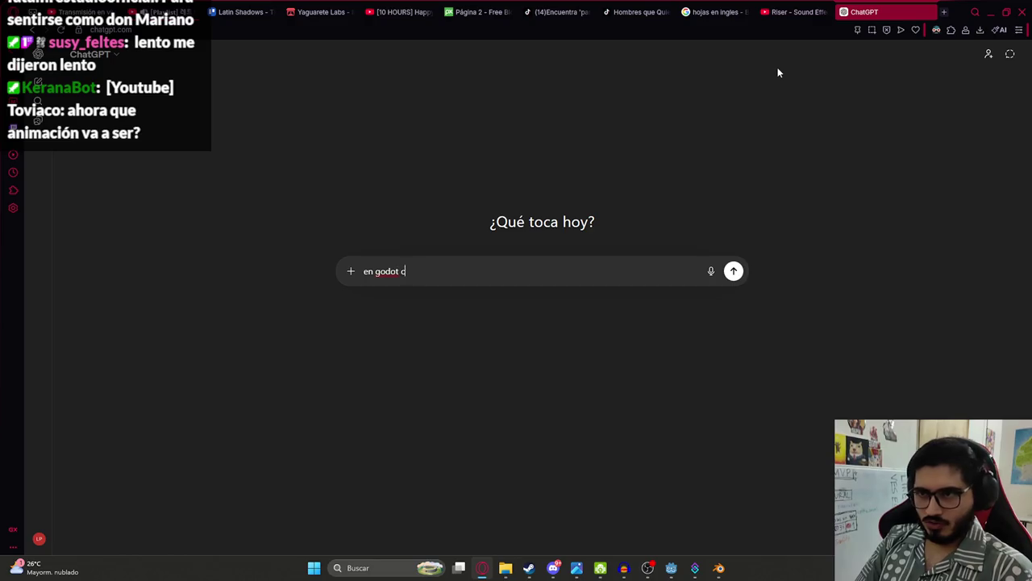
{"action": "type", "text": "omo hacer para qu"}
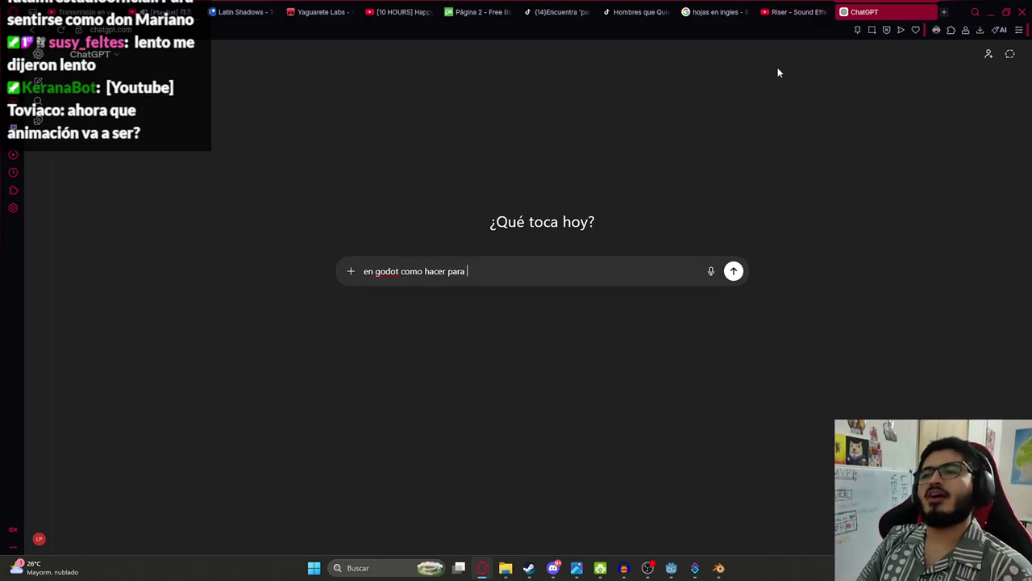
{"action": "type", "text": "e en una animacion "}
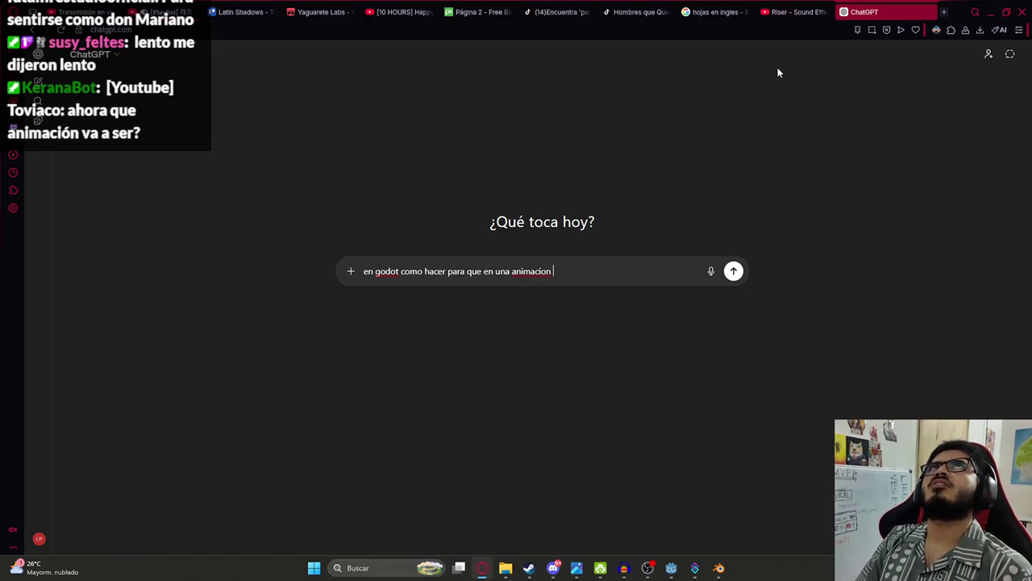
{"action": "type", "text": "tenga un efecto "}
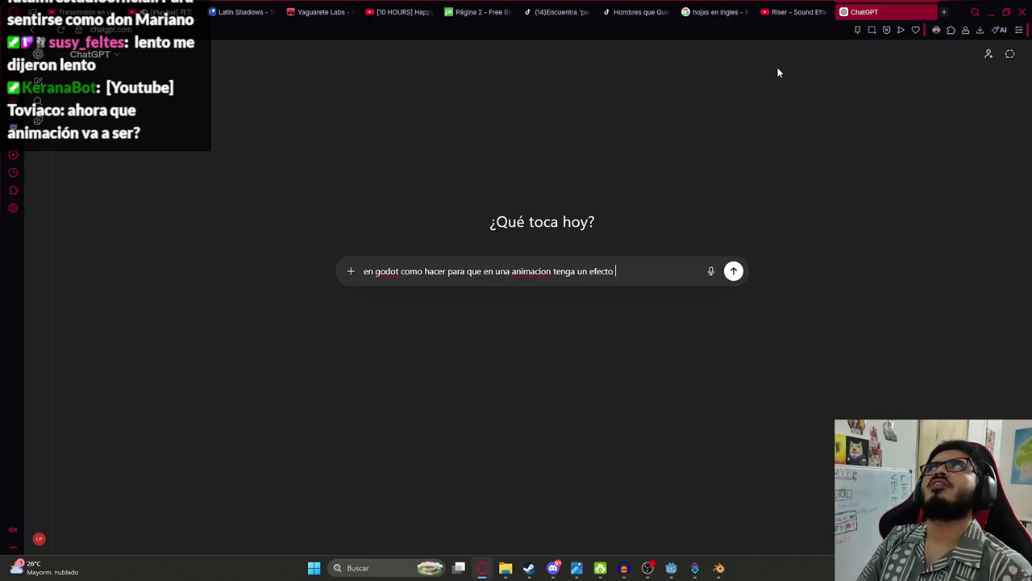
{"action": "type", "text": "en el que"}
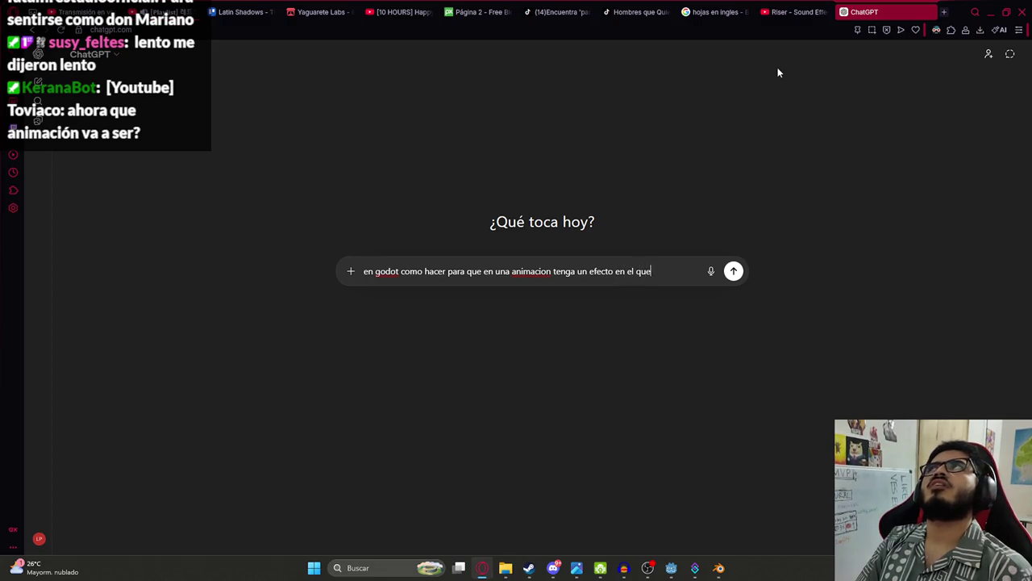
{"action": "type", "text": " se vean lo"}
{"action": "type", "text": "s foto"}
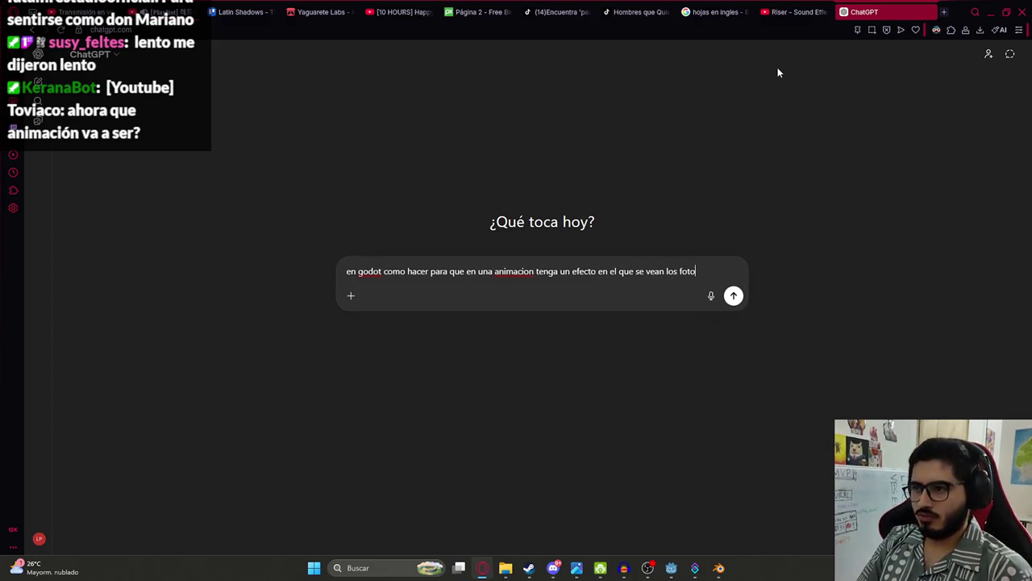
{"action": "type", "text": "gramas anteriores"}
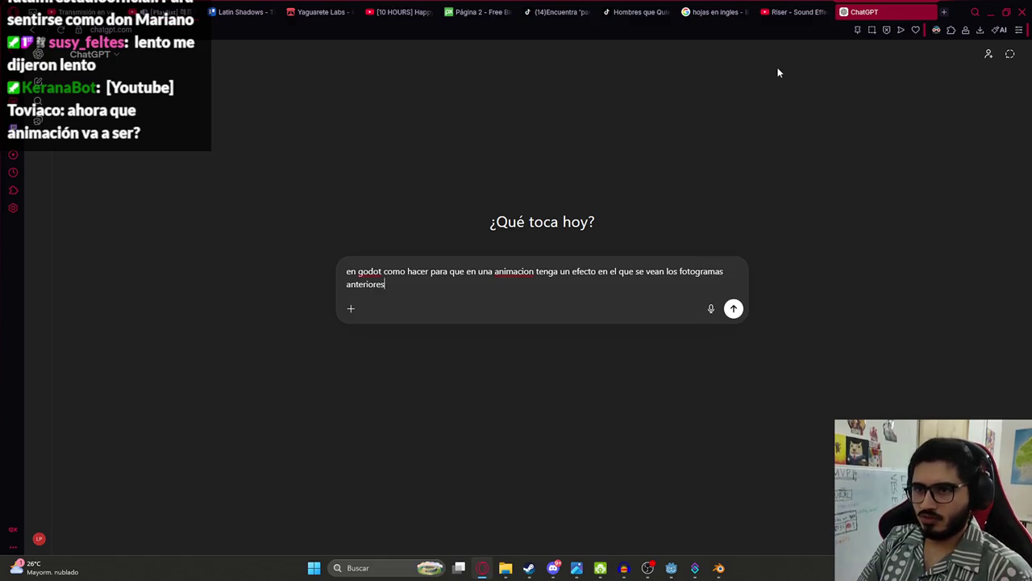
{"action": "key", "text": "Return"}
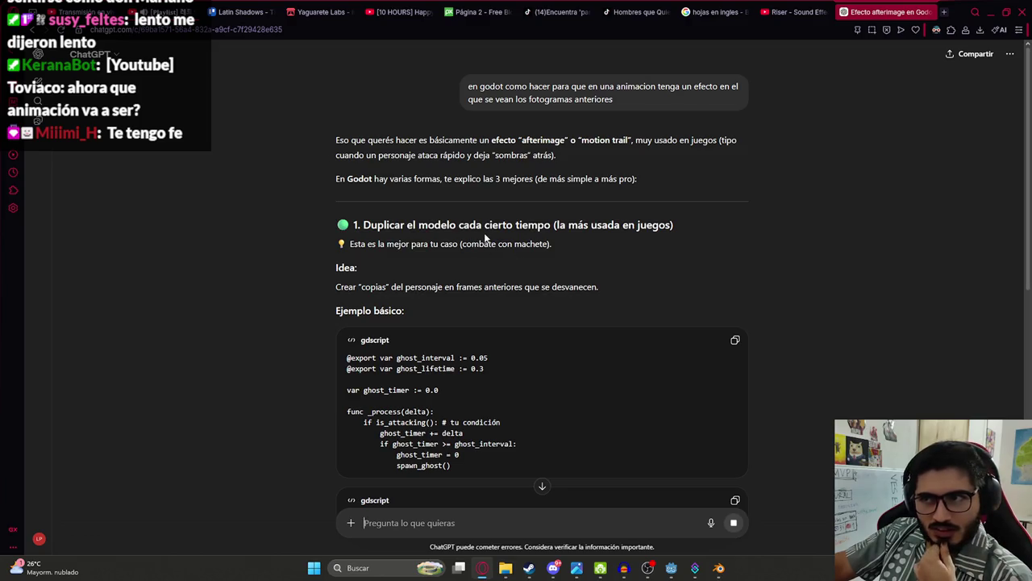
Step: Read the ghost-trail section of ChatGPT's answer, highlighting lines of the ghost-spawning code
{"action": "left_click_drag", "start_coordinate": [373, 218], "coordinate": [697, 276]}
{"action": "left_click", "coordinate": [497, 192]}
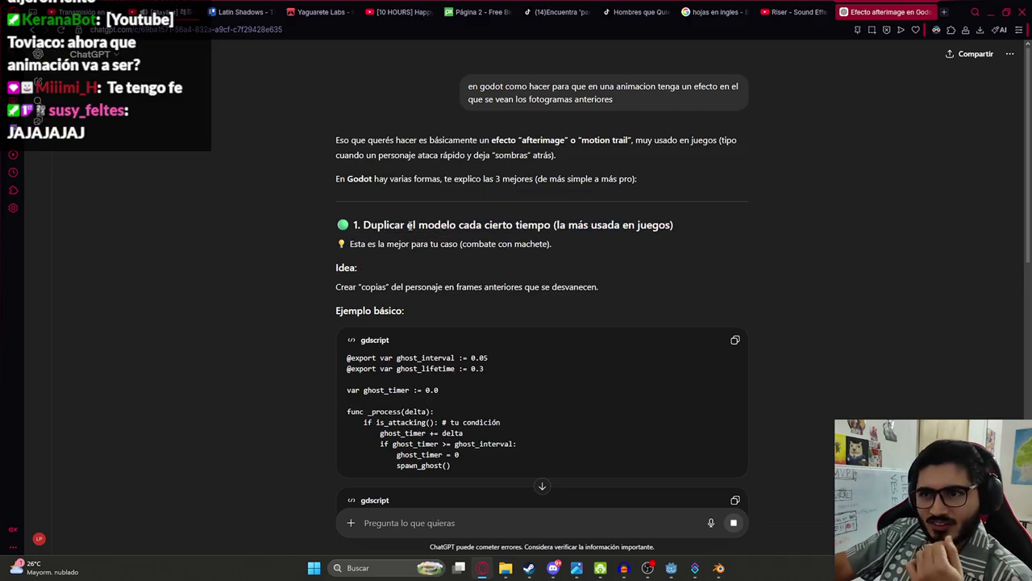
{"action": "scroll", "coordinate": [410, 226], "scroll_direction": "down", "scroll_amount": 2}
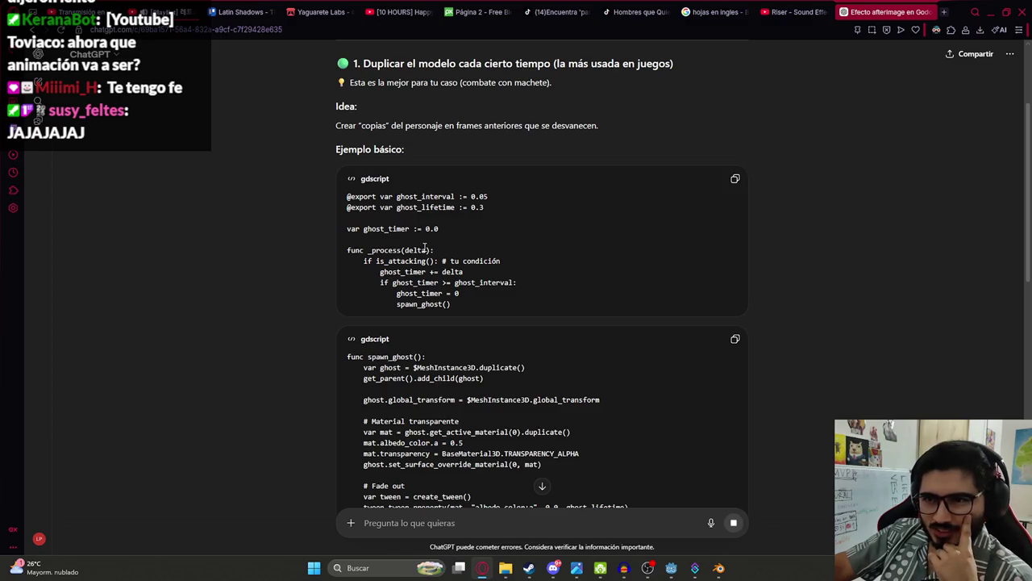
{"action": "scroll", "coordinate": [425, 247], "scroll_direction": "down", "scroll_amount": 2}
{"action": "left_click_drag", "start_coordinate": [367, 196], "coordinate": [524, 273]}
{"action": "left_click", "coordinate": [475, 232]}
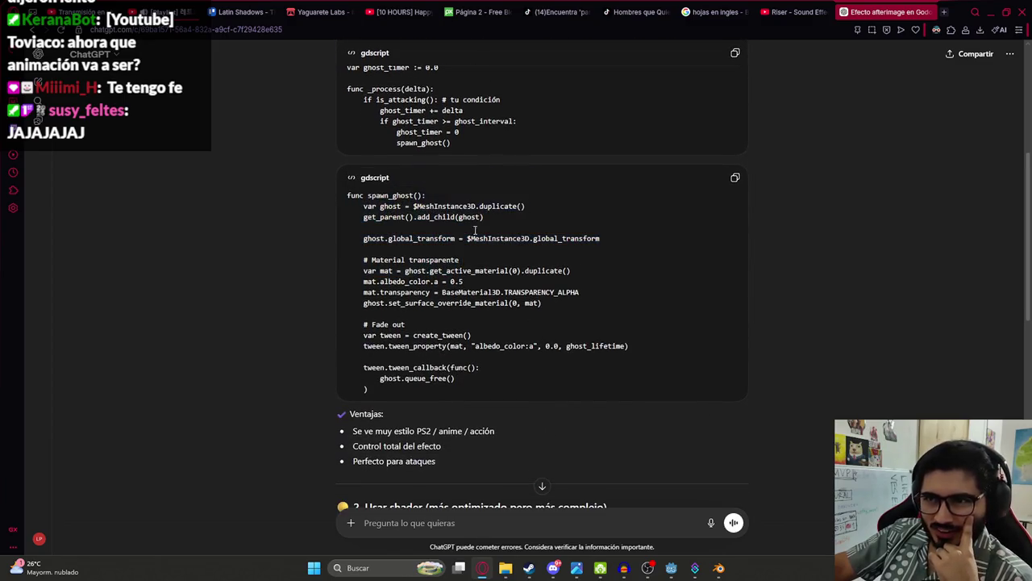
{"action": "scroll", "coordinate": [511, 317], "scroll_direction": "down", "scroll_amount": 3}
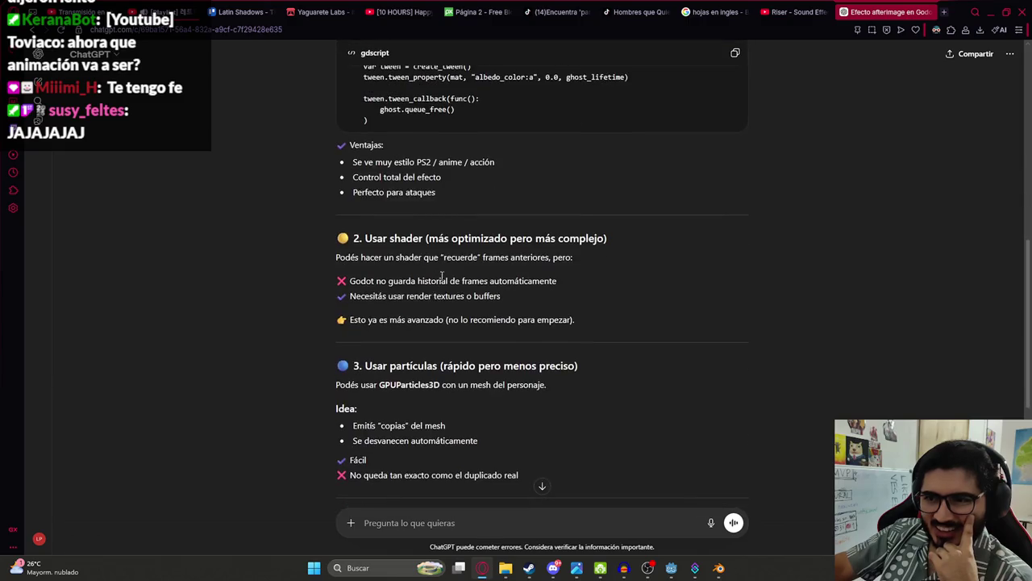
Step: Read the shader and particle options and the final recommendation, then return to Godot
{"action": "left_click_drag", "start_coordinate": [372, 238], "coordinate": [609, 258]}
{"action": "left_click", "coordinate": [614, 322]}
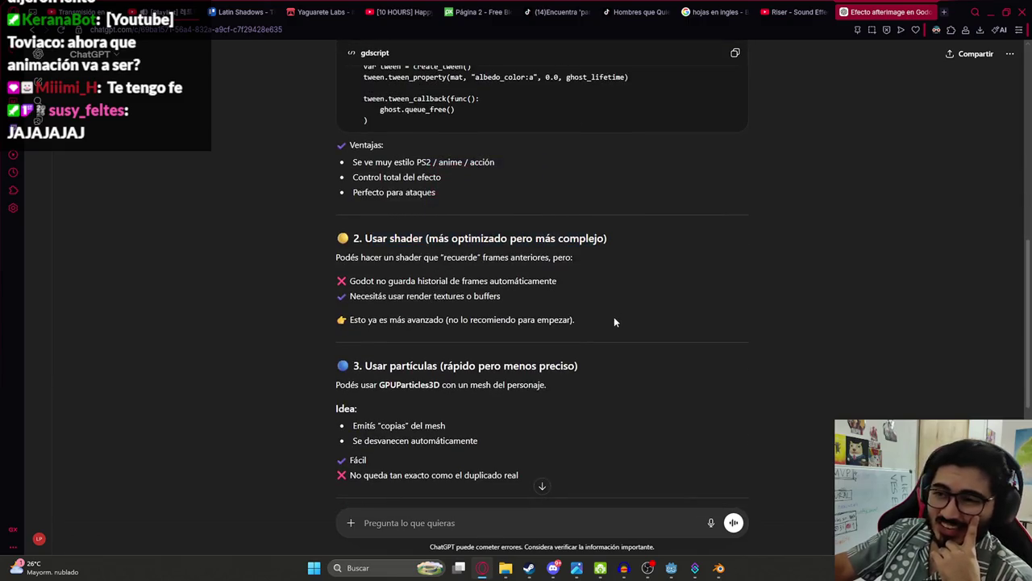
{"action": "triple_click", "coordinate": [380, 287]}
{"action": "scroll", "coordinate": [678, 316], "scroll_direction": "down", "scroll_amount": 2}
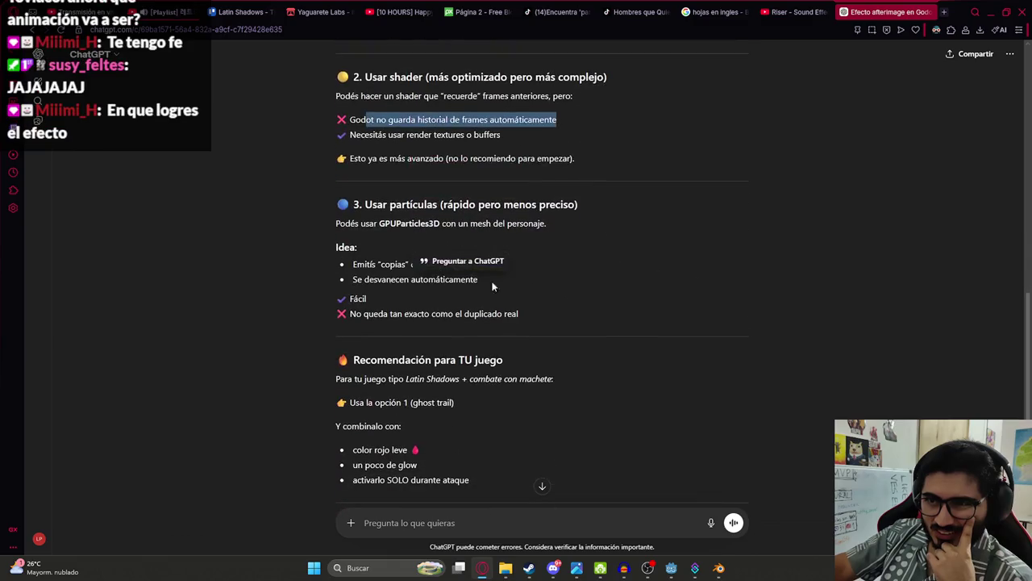
{"action": "left_click_drag", "start_coordinate": [377, 204], "coordinate": [534, 224]}
{"action": "left_click", "coordinate": [637, 260]}
{"action": "scroll", "coordinate": [486, 293], "scroll_direction": "down", "scroll_amount": 2}
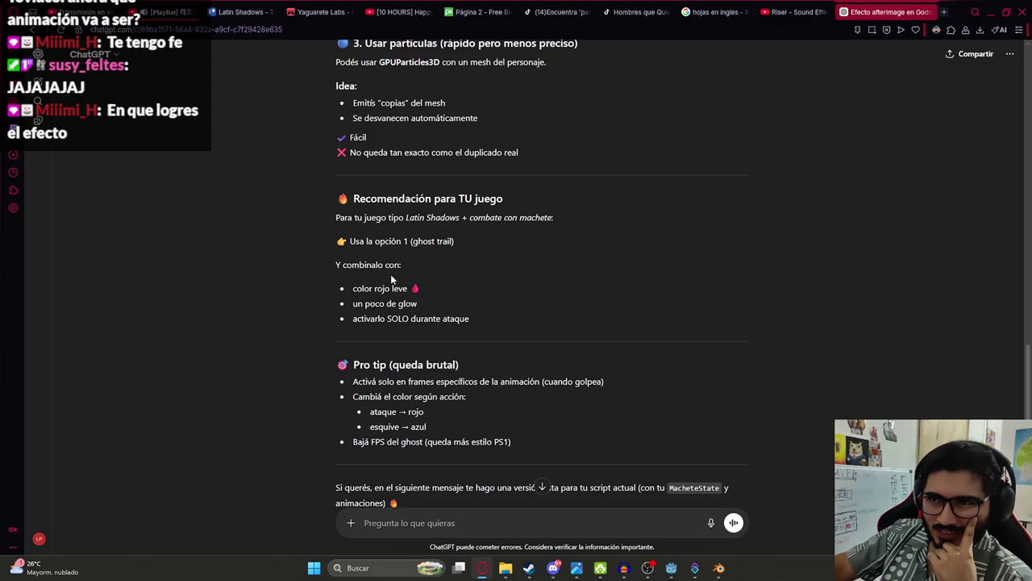
{"action": "left_click_drag", "start_coordinate": [419, 250], "coordinate": [544, 263]}
{"action": "scroll", "coordinate": [558, 277], "scroll_direction": "up", "scroll_amount": 10}
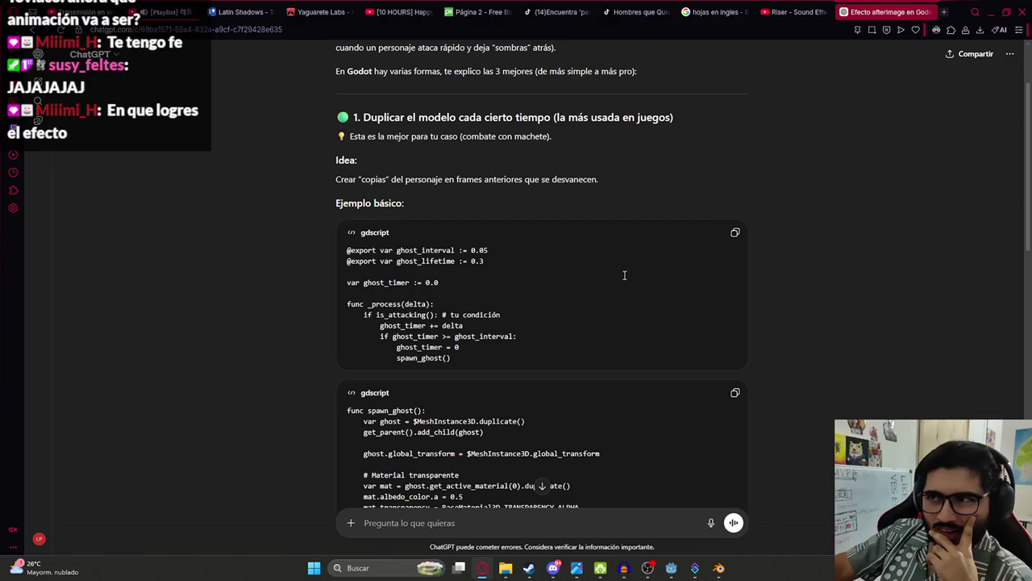
{"action": "scroll", "coordinate": [464, 211], "scroll_direction": "down", "scroll_amount": 10}
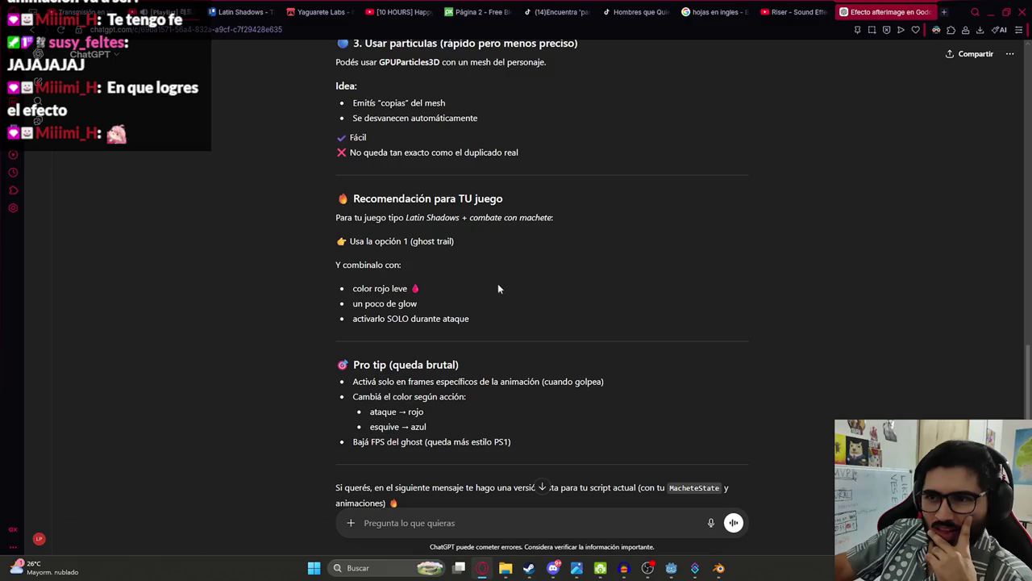
{"action": "scroll", "coordinate": [498, 288], "scroll_direction": "down", "scroll_amount": 3}
{"action": "key", "text": "alt+Tab"}
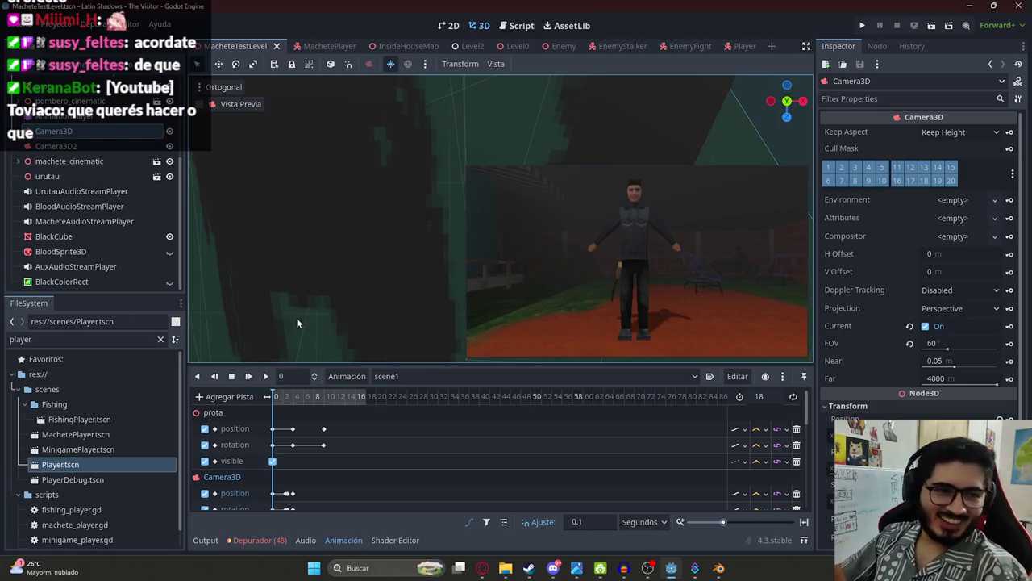
Step: Bring up the browser on the 'Riser - Sound Effect (Free)' video, moving its tab beside the other video
{"action": "left_click", "coordinate": [482, 567]}
{"action": "left_click", "coordinate": [387, 9]}
{"action": "left_click_drag", "start_coordinate": [799, 11], "coordinate": [482, 6]}
{"action": "left_click", "coordinate": [457, 55]}
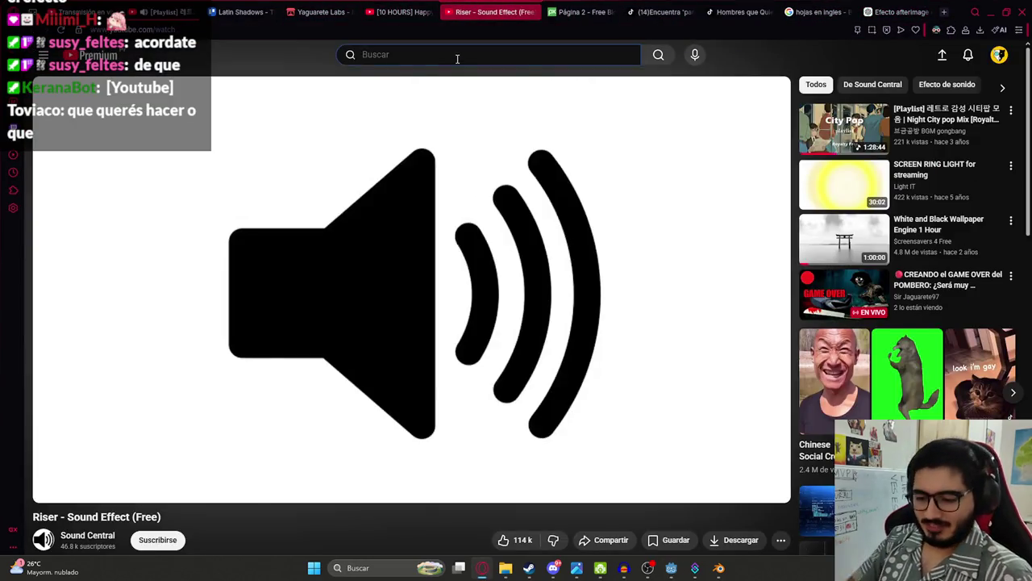
Step: Search YouTube for 'shishi sonson zoro', open the Zoro VS Mr. 1 video, and jump to 0:18
{"action": "type", "text": "shishin"}
{"action": "key", "text": "BackSpace"}
{"action": "type", "text": "sonson zoro"}
{"action": "key", "text": "Return"}
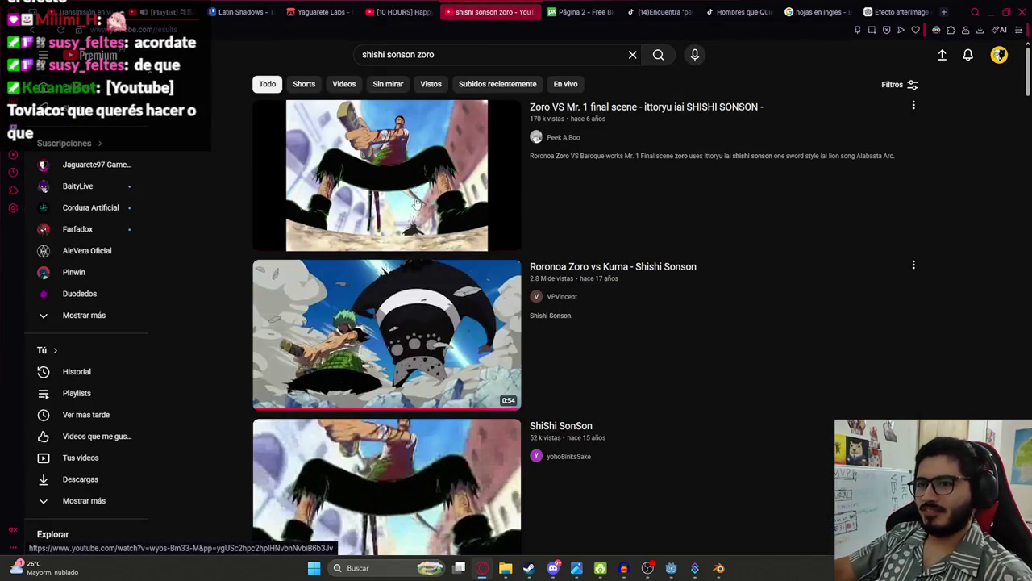
{"action": "left_click", "coordinate": [417, 203]}
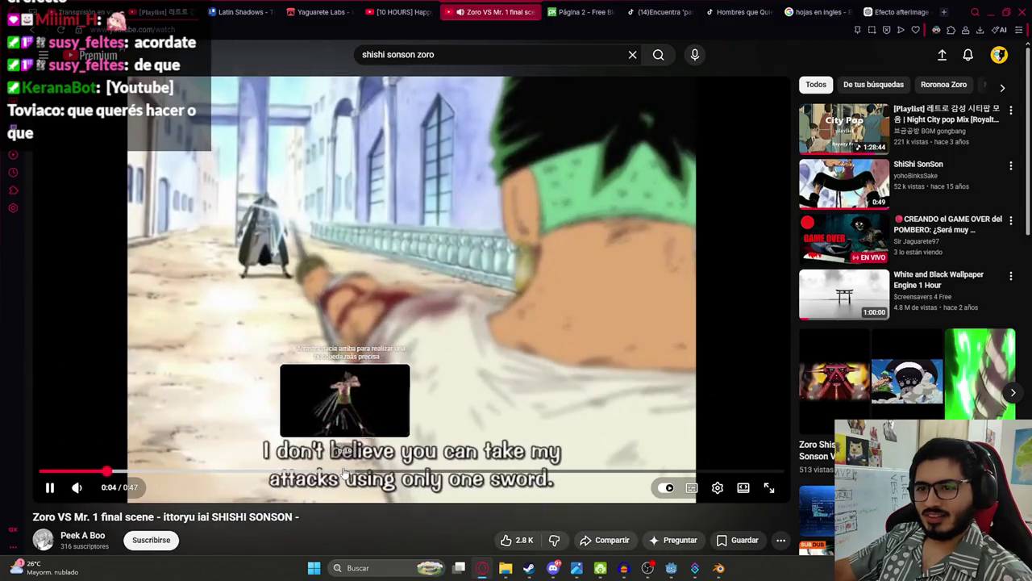
{"action": "left_click", "coordinate": [321, 471]}
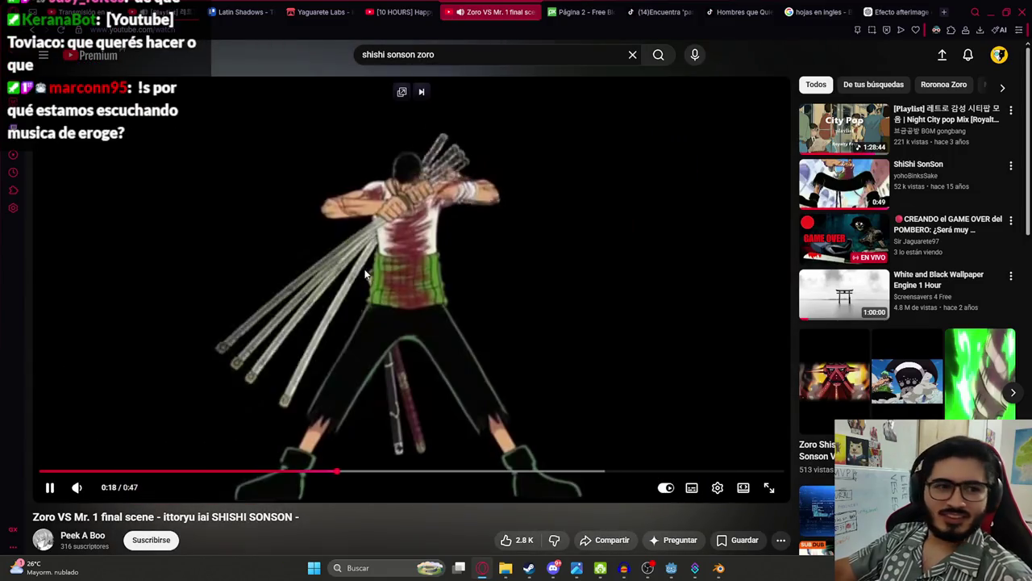
{"action": "left_click", "coordinate": [365, 274]}
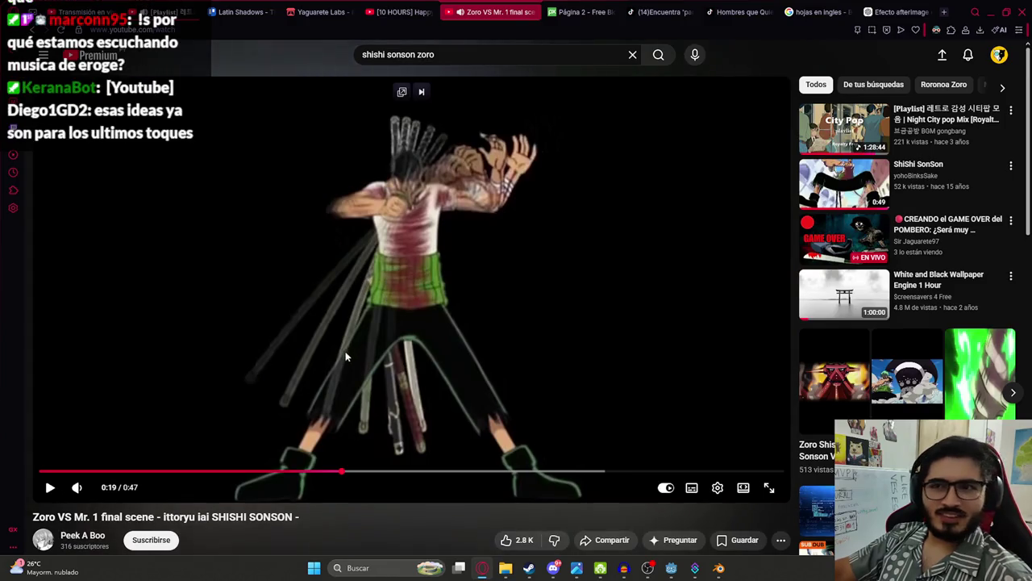
Step: Pause the city-pop background music in the other tab and resume the Zoro video
{"action": "key", "text": "ctrl+2"}
{"action": "left_click", "coordinate": [321, 221]}
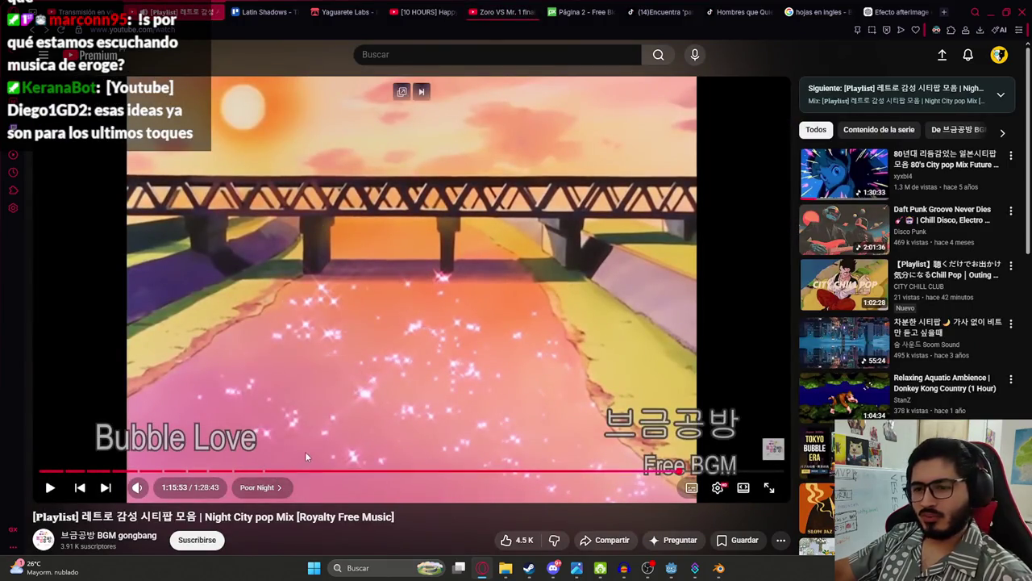
{"action": "left_click", "coordinate": [496, 11]}
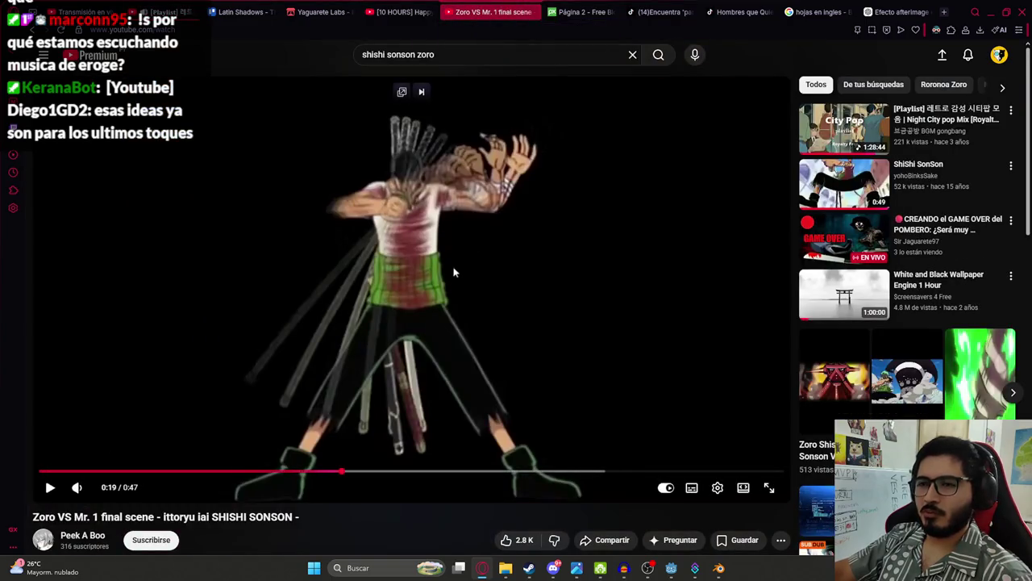
{"action": "left_click", "coordinate": [352, 318]}
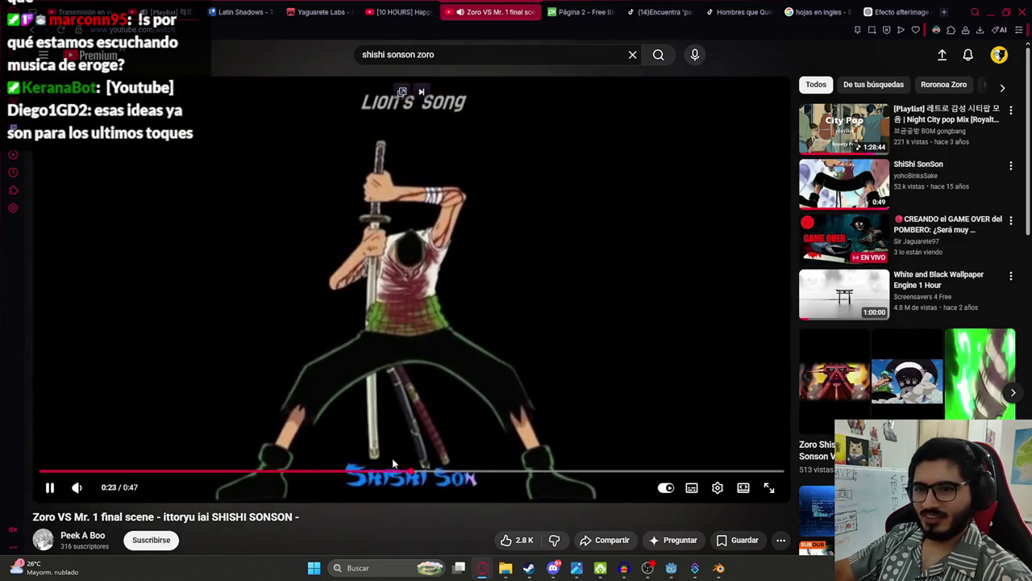
Step: Rewatch the afterimage sword move between 0:20 and 0:23, pausing on it, then return to Godot
{"action": "mouse_move", "coordinate": [383, 470]}
{"action": "left_mouse_down"}
{"action": "mouse_move", "coordinate": [369, 470]}
{"action": "mouse_move", "coordinate": [380, 470]}
{"action": "mouse_move", "coordinate": [376, 356]}
{"action": "left_mouse_up"}
{"action": "left_click", "coordinate": [431, 415]}
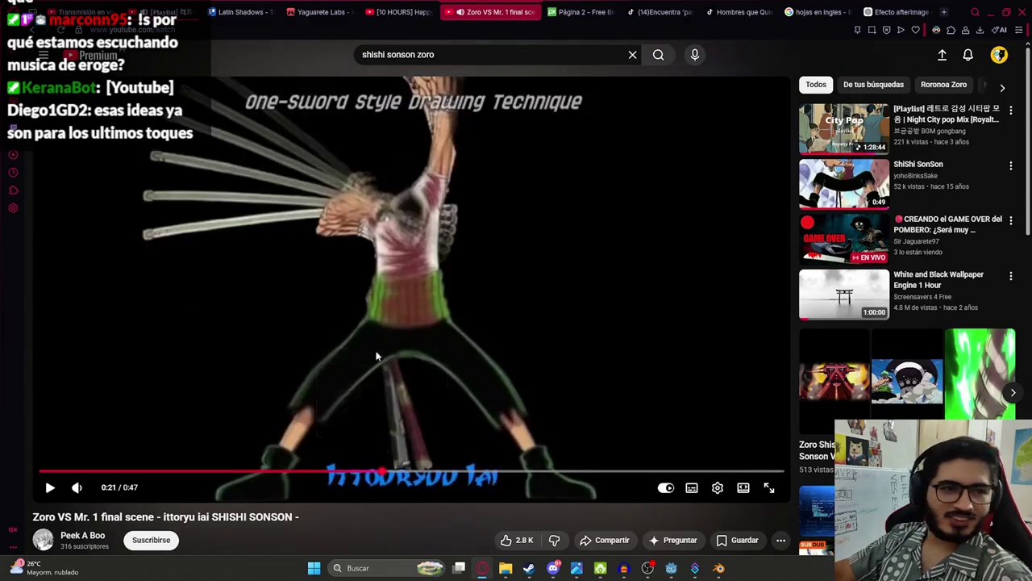
{"action": "left_click", "coordinate": [343, 275]}
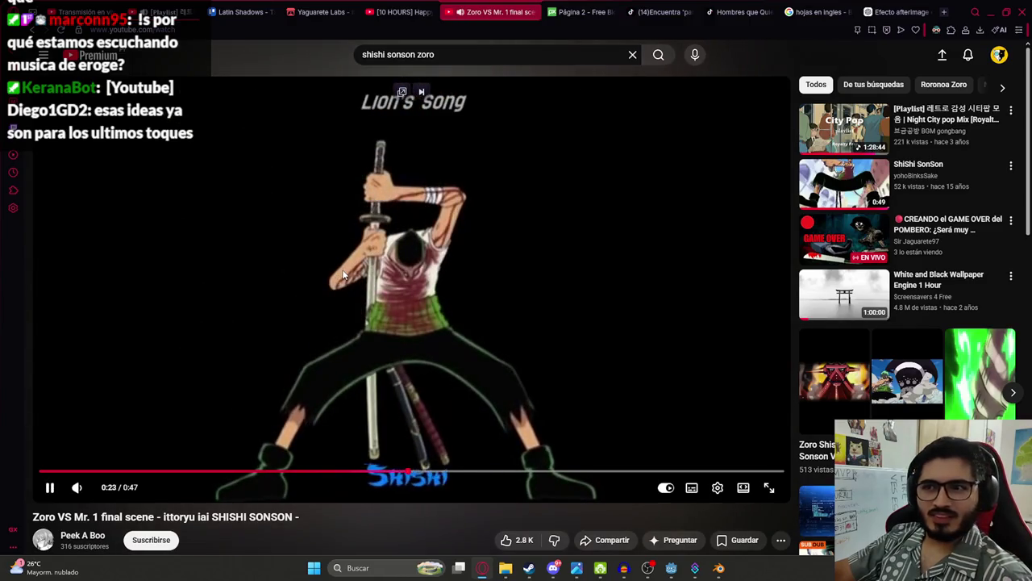
{"action": "left_click", "coordinate": [343, 275]}
{"action": "mouse_move", "coordinate": [389, 470]}
{"action": "left_mouse_down"}
{"action": "mouse_move", "coordinate": [379, 387]}
{"action": "mouse_move", "coordinate": [328, 248]}
{"action": "left_mouse_up"}
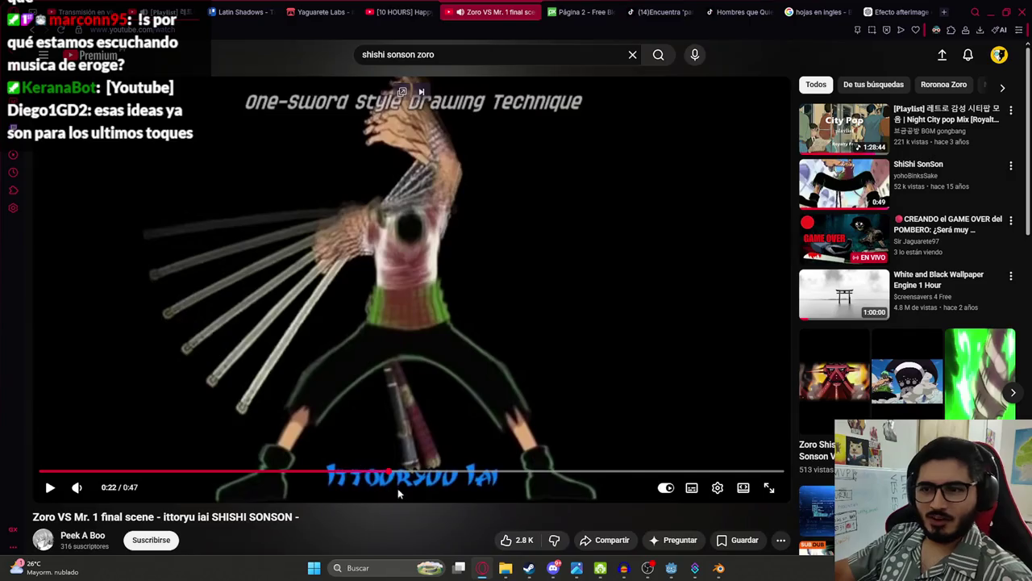
{"action": "left_click_drag", "start_coordinate": [397, 471], "coordinate": [364, 471]}
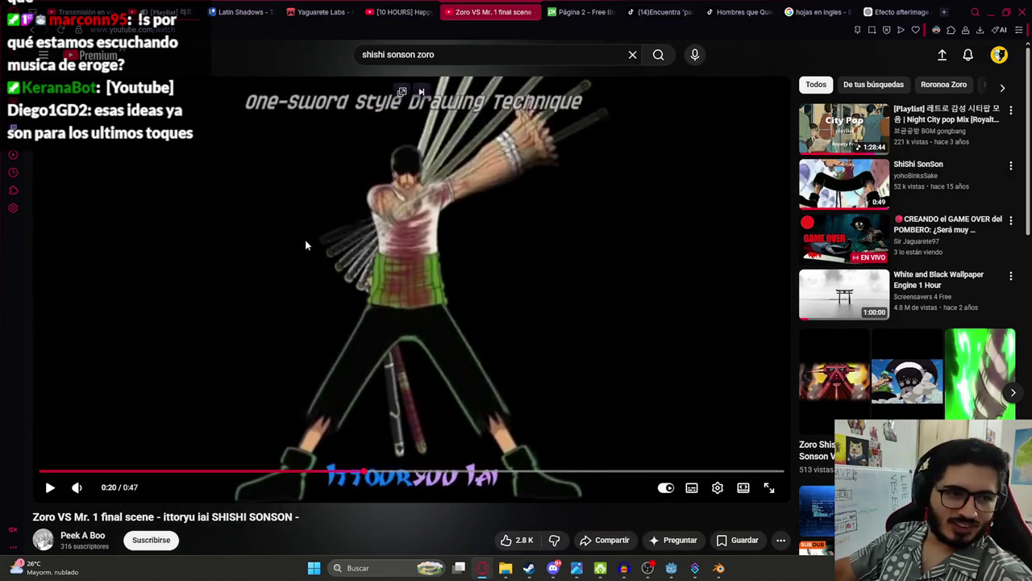
{"action": "left_click", "coordinate": [317, 256]}
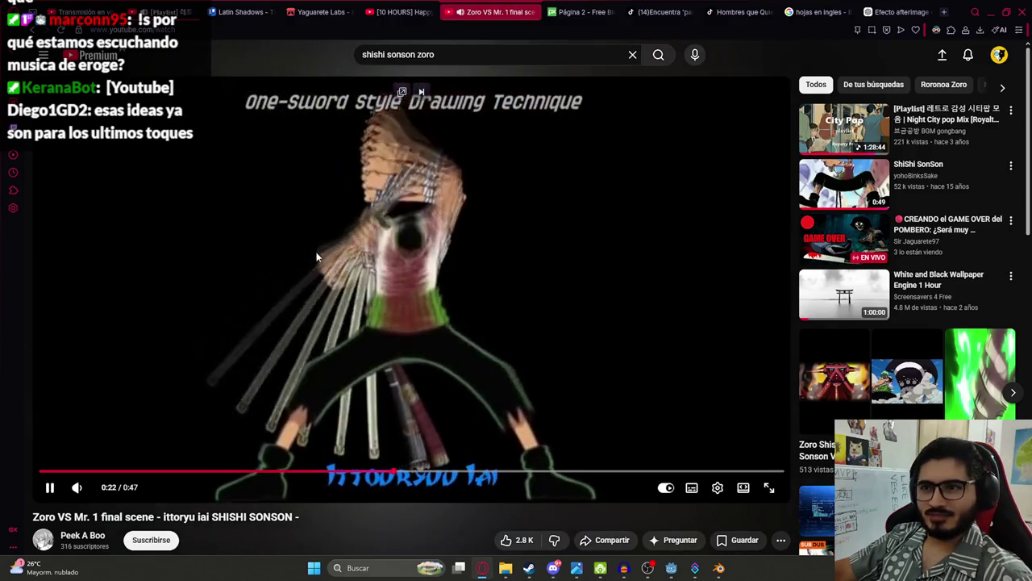
{"action": "left_click", "coordinate": [317, 256]}
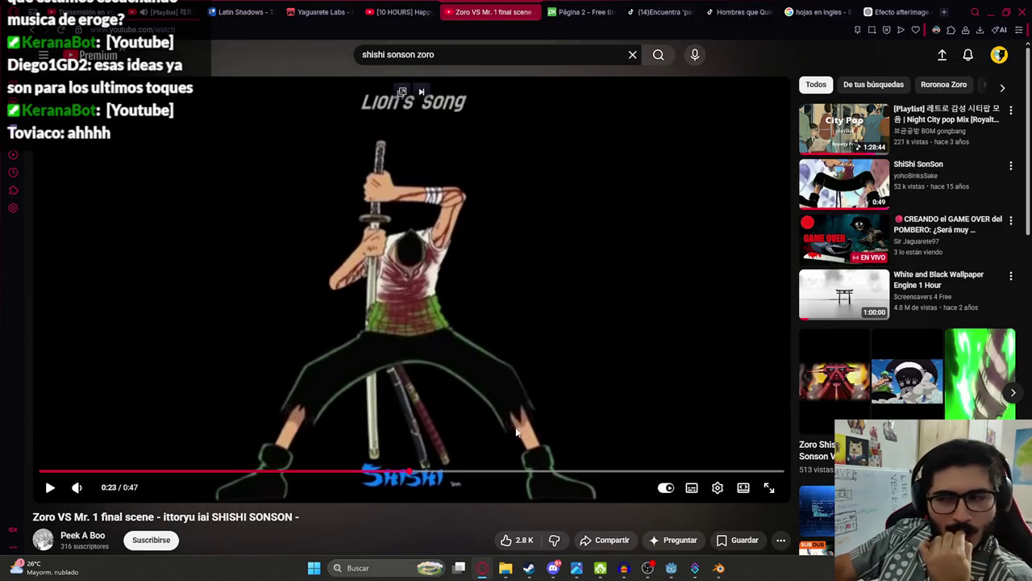
{"action": "key", "text": "alt+Tab"}
{"action": "right_click", "coordinate": [251, 49]}
Step: Playtest MacheteTestLevel, landing eleven machete hits on the creature until the cinematic triggers
{"action": "left_click", "coordinate": [329, 129]}
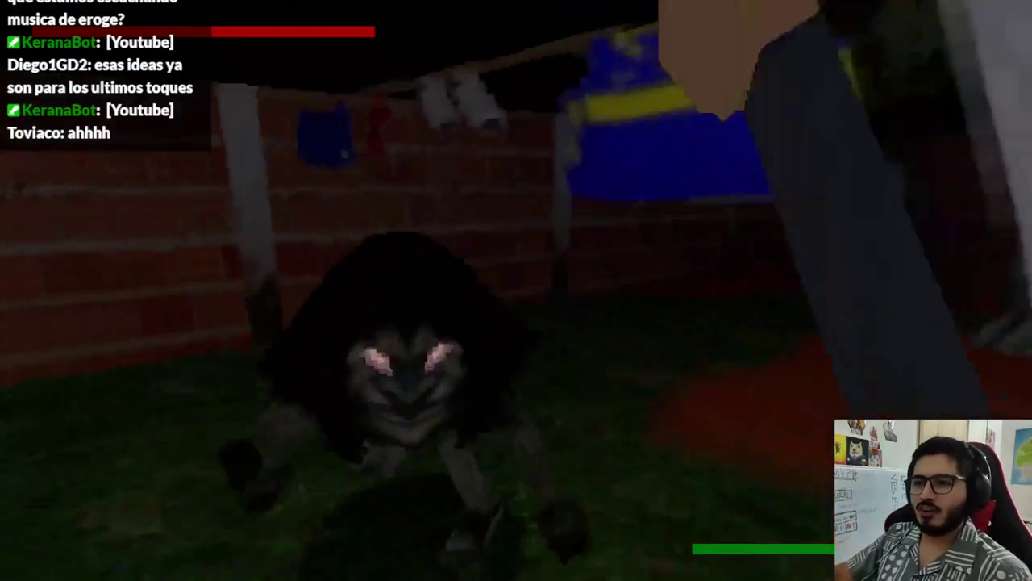
{"action": "left_click", "coordinate": [517, 290]}
{"action": "left_click", "coordinate": [516, 290]}
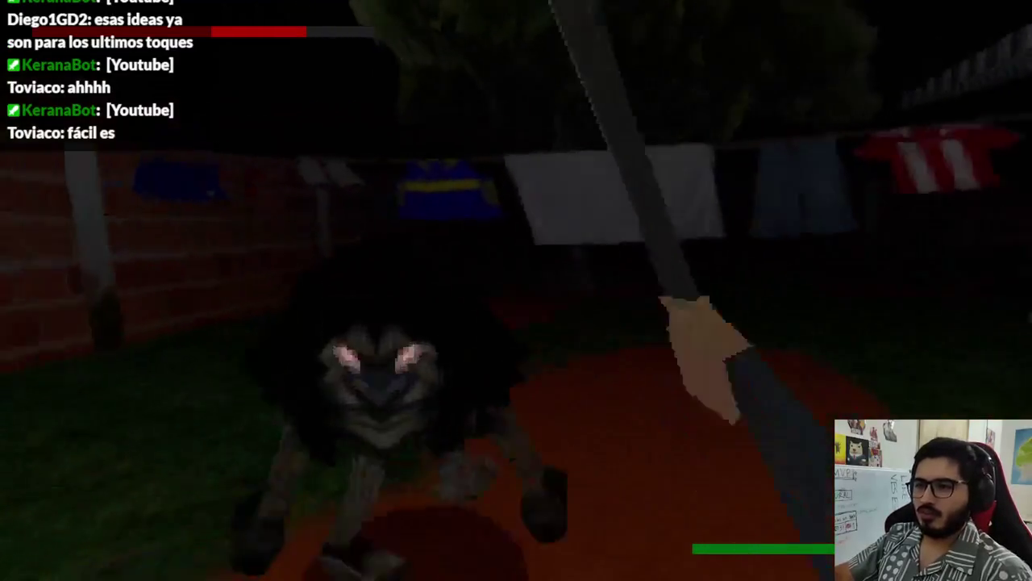
{"action": "left_click", "coordinate": [517, 291]}
{"action": "left_click", "coordinate": [516, 290]}
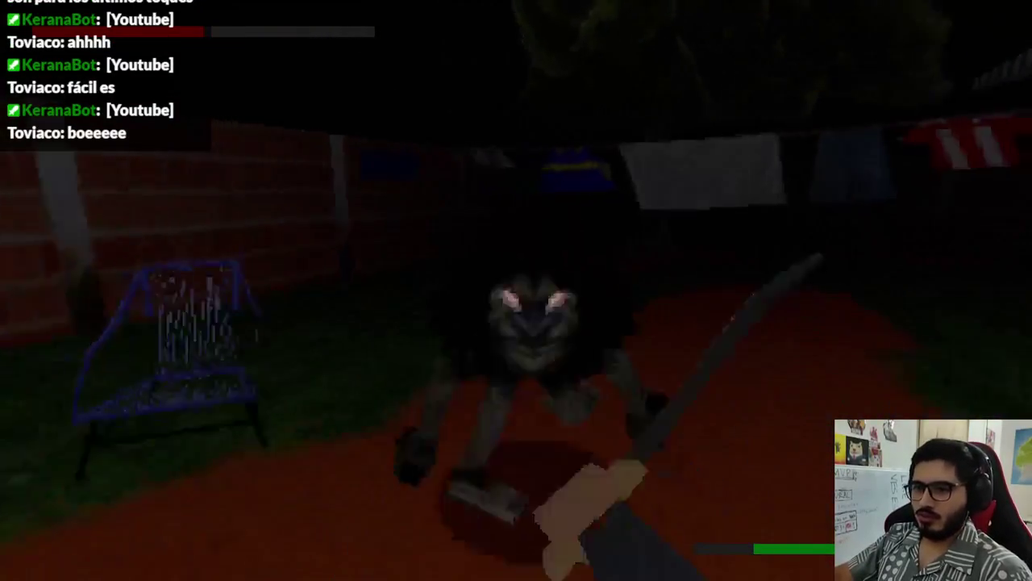
{"action": "left_click", "coordinate": [516, 290]}
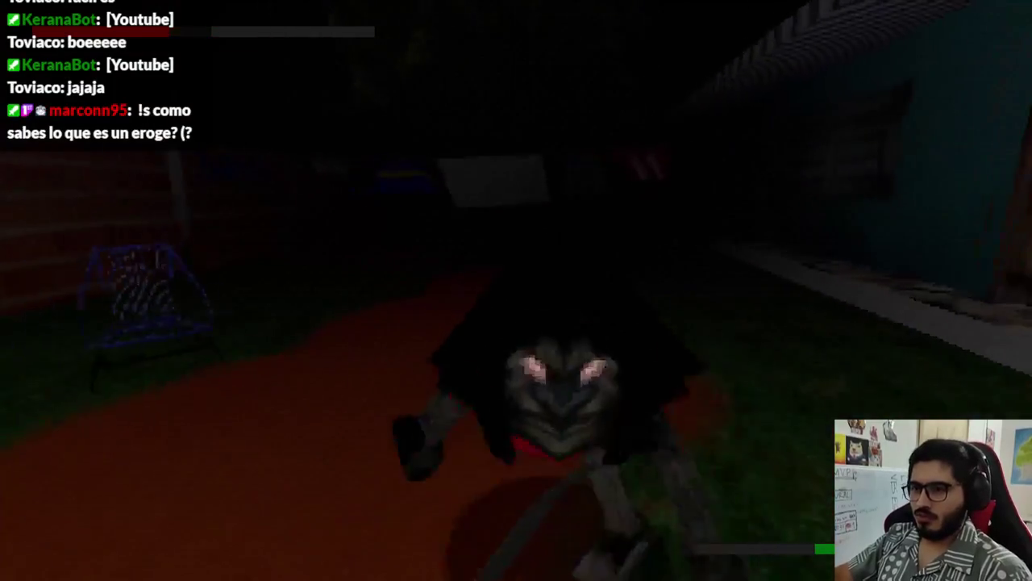
{"action": "left_click", "coordinate": [516, 290]}
{"action": "left_click", "coordinate": [516, 290]}
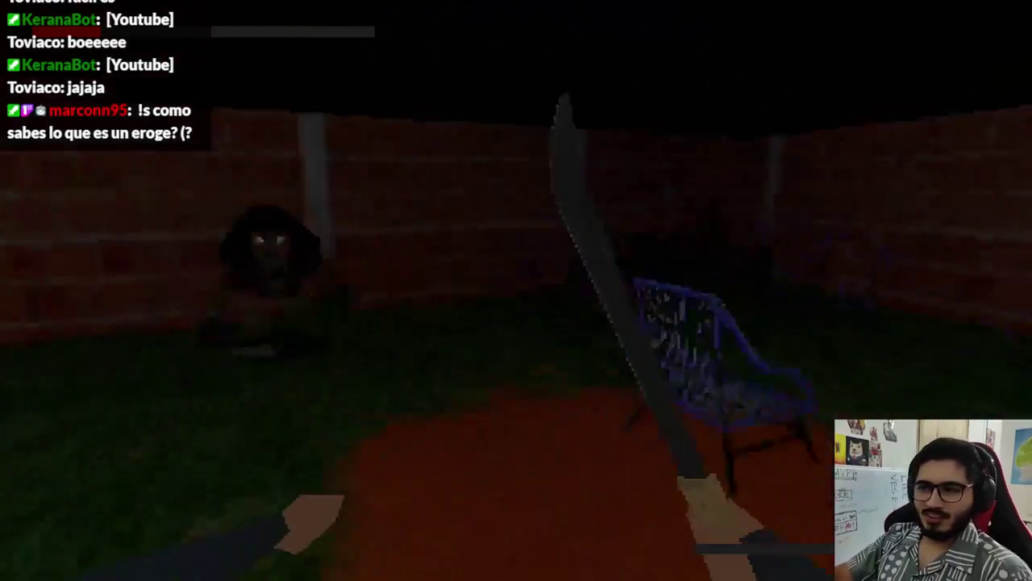
{"action": "left_click", "coordinate": [516, 290]}
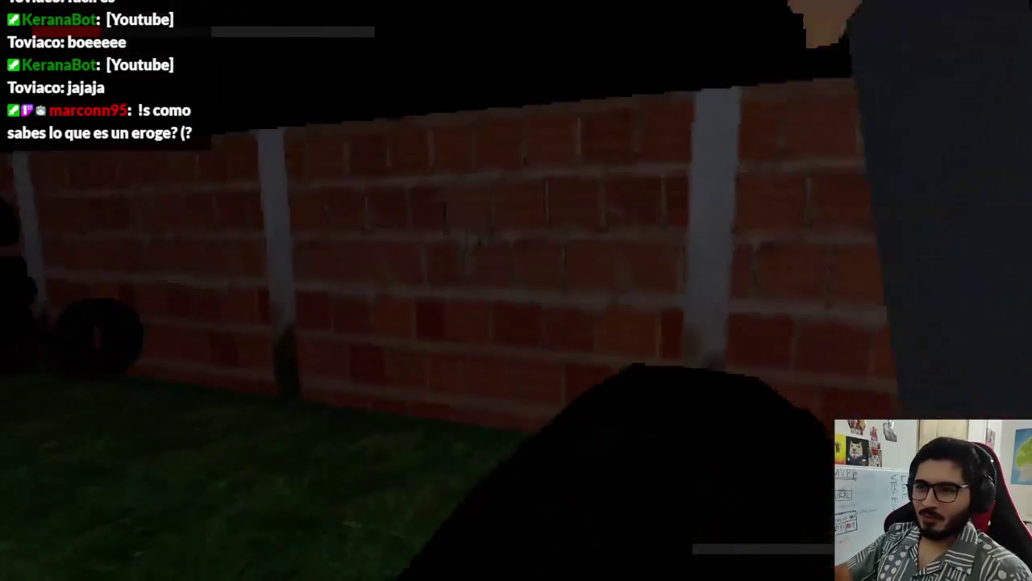
{"action": "left_click", "coordinate": [517, 291]}
{"action": "left_click", "coordinate": [516, 290]}
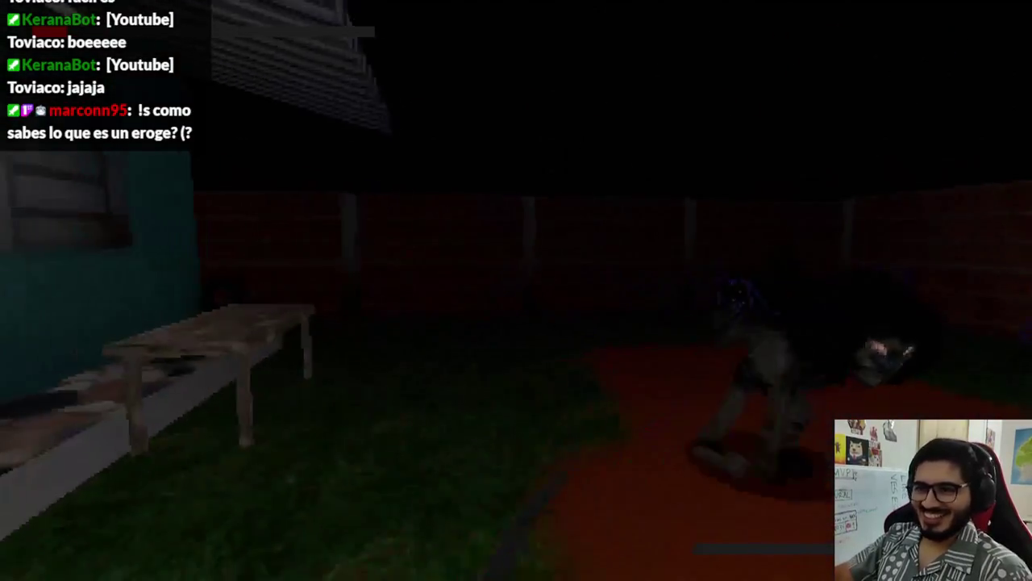
{"action": "left_click", "coordinate": [516, 291]}
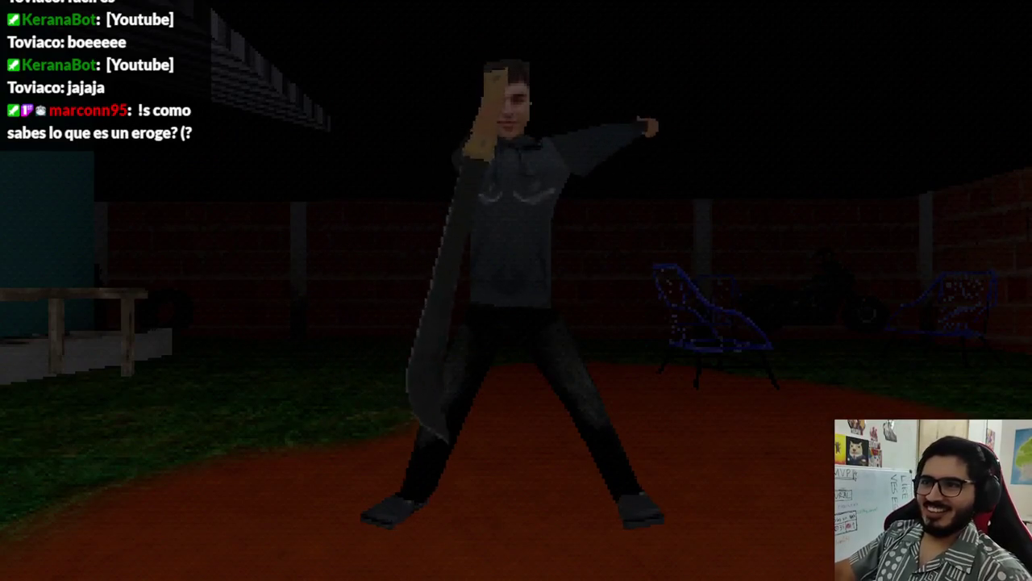
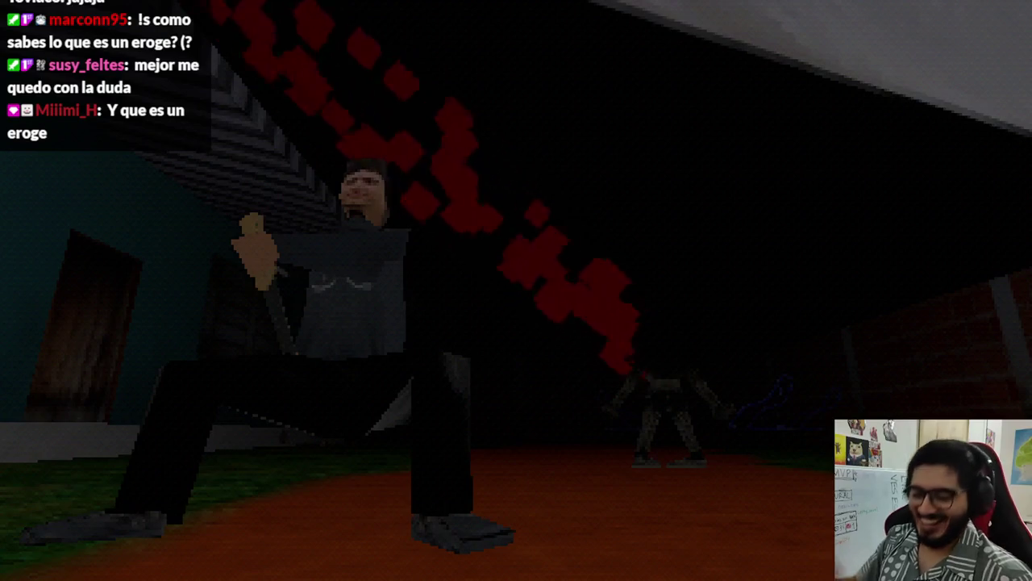
Step: Close the machete cinematic test run with Alt+F4, returning to the MacheteTestLevel scene in the editor
{"action": "key", "text": "alt+F4"}
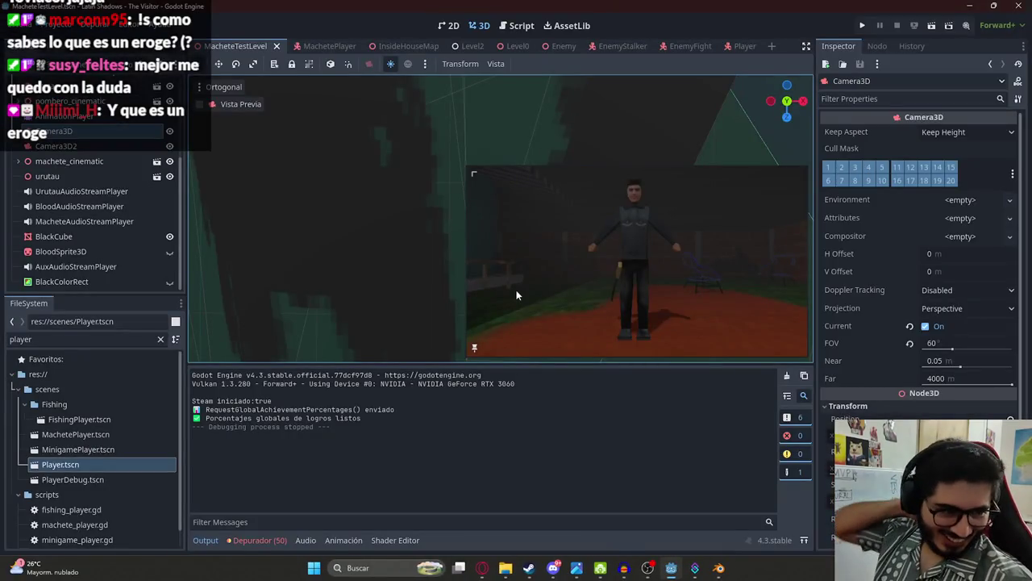